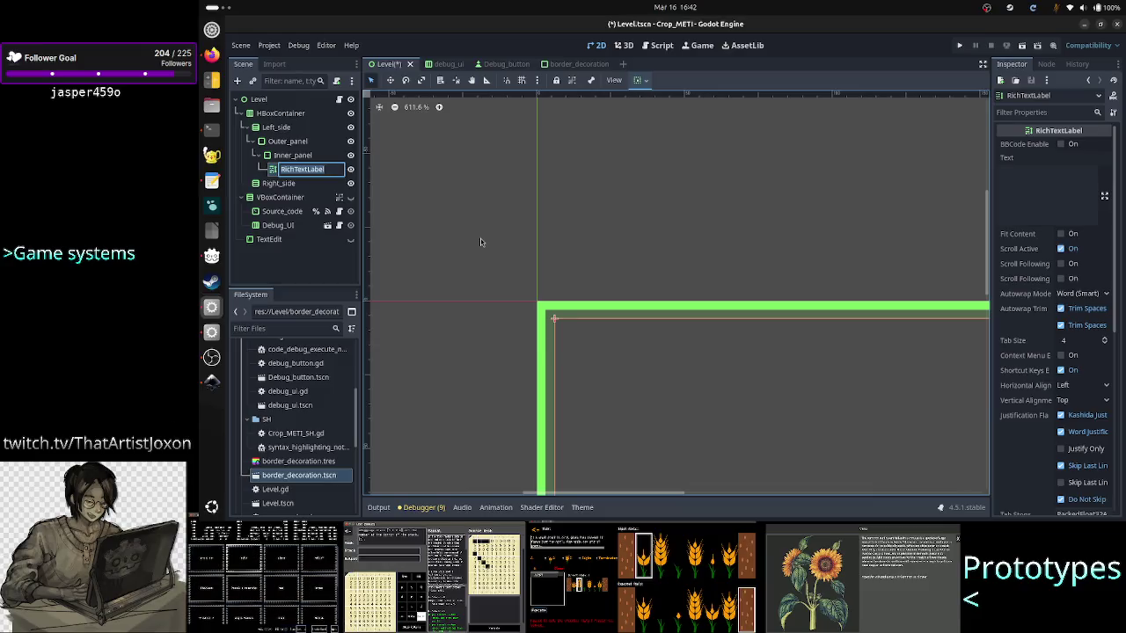
Rename the RichTextLabel to Task_description and set its Text property to 'Task'.
type("Tas")
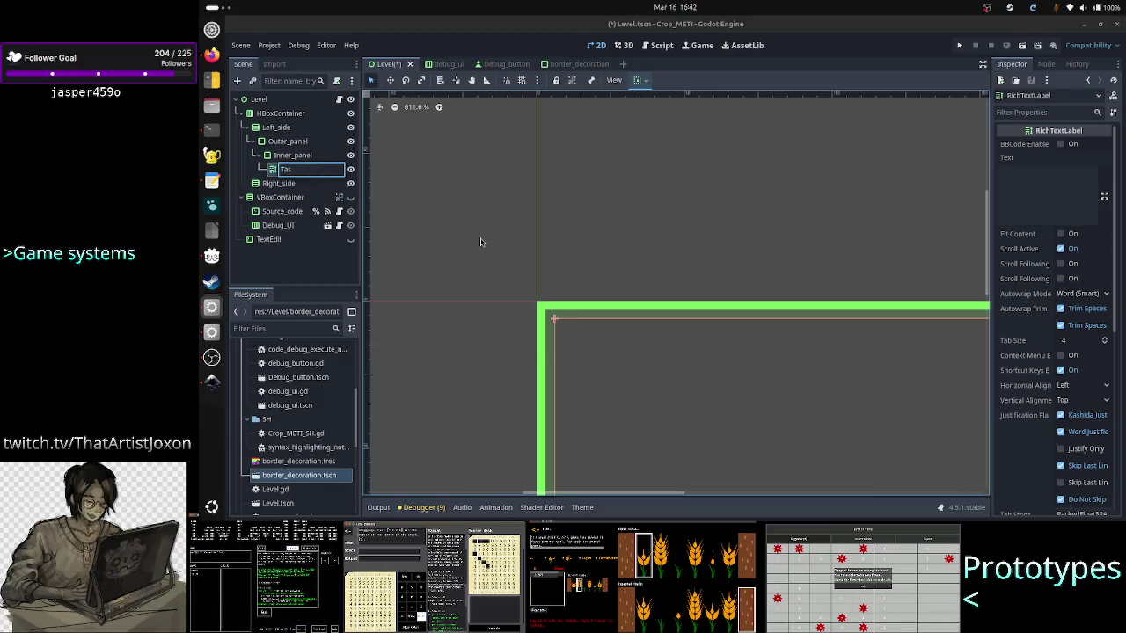
type("k_description")
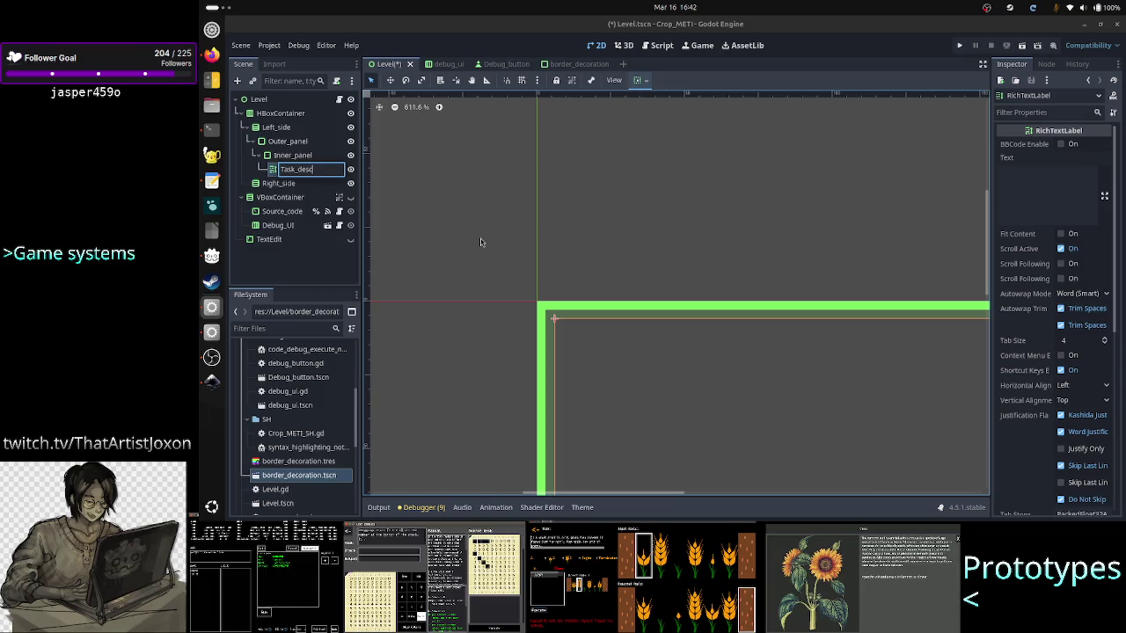
key("Return")
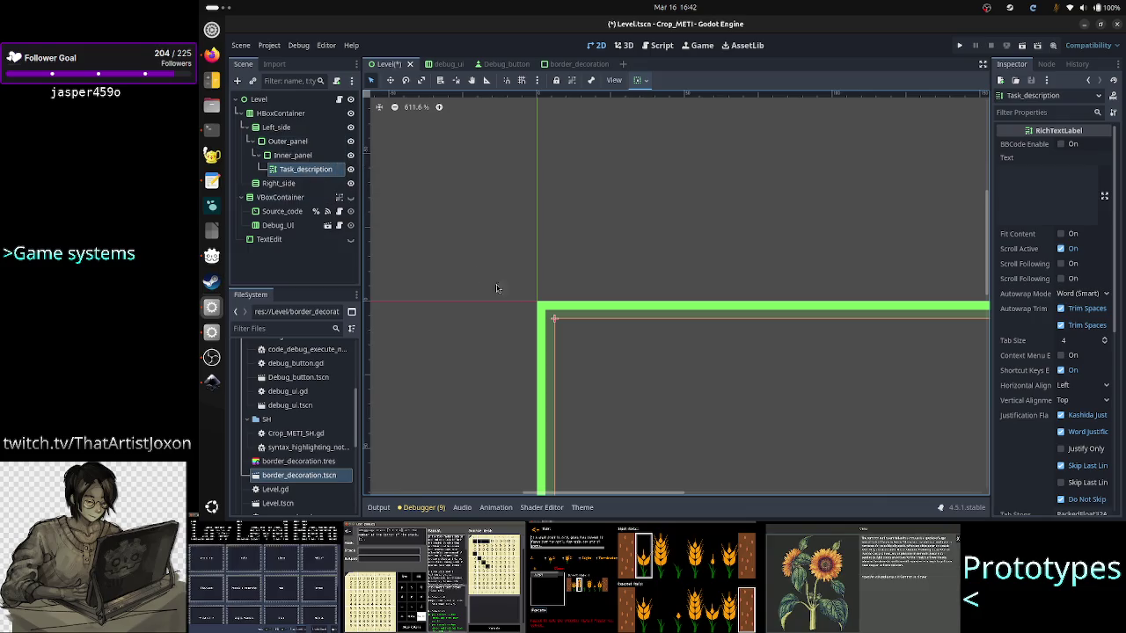
left_click(1039, 183)
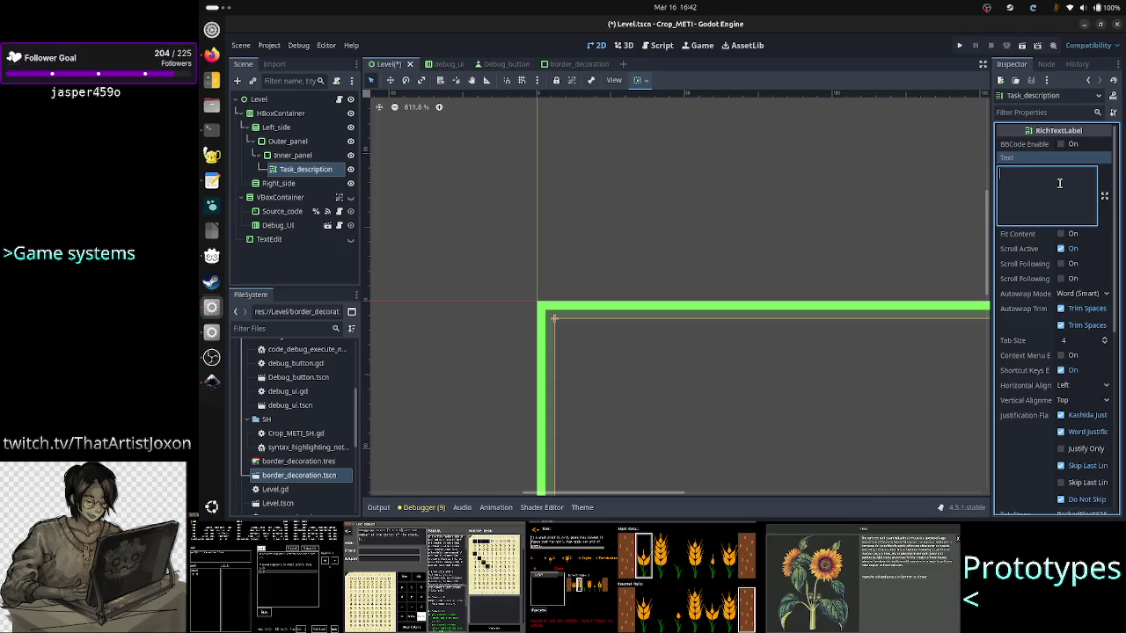
type("Task")
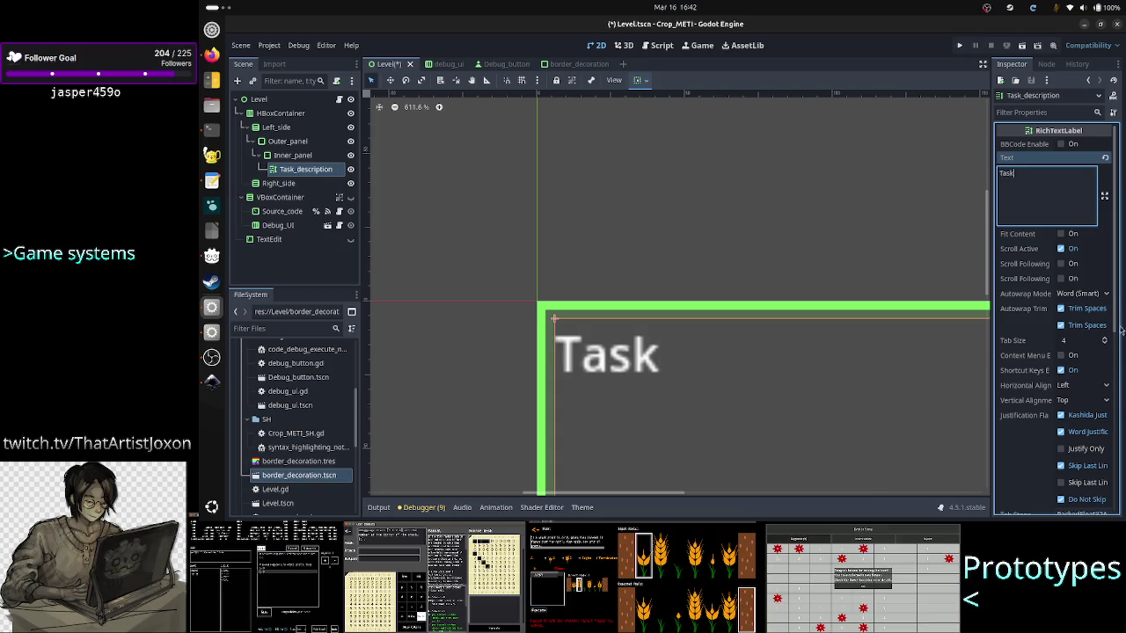
scroll(1045, 419, "down", 5)
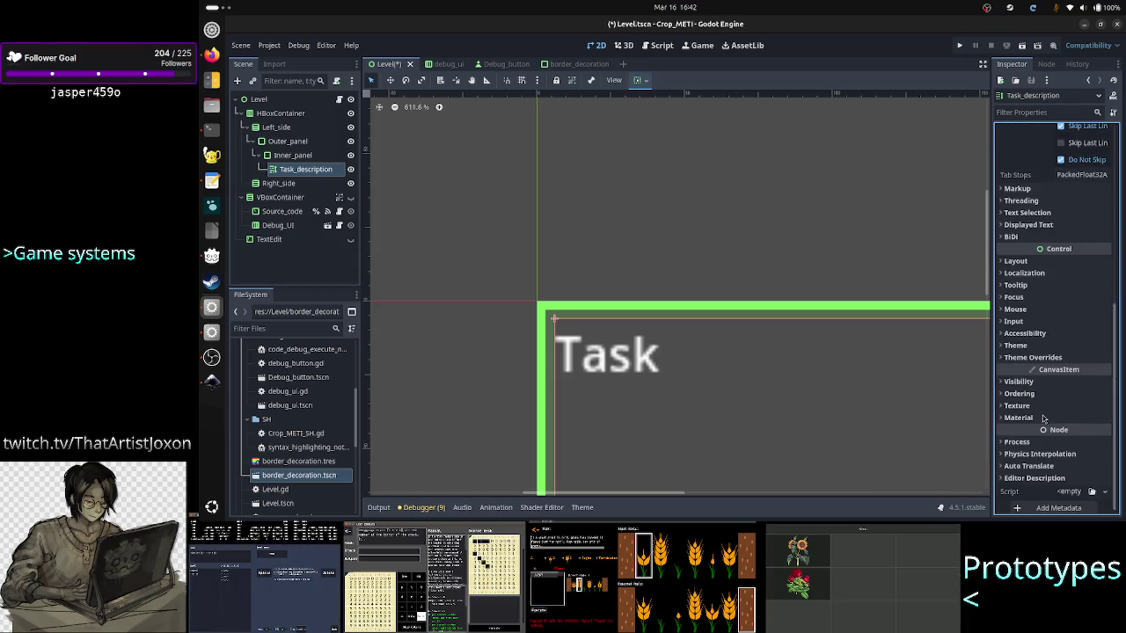
Quick Load border_decoration.tres as Task_description's Normal style override.
left_click(1034, 357)
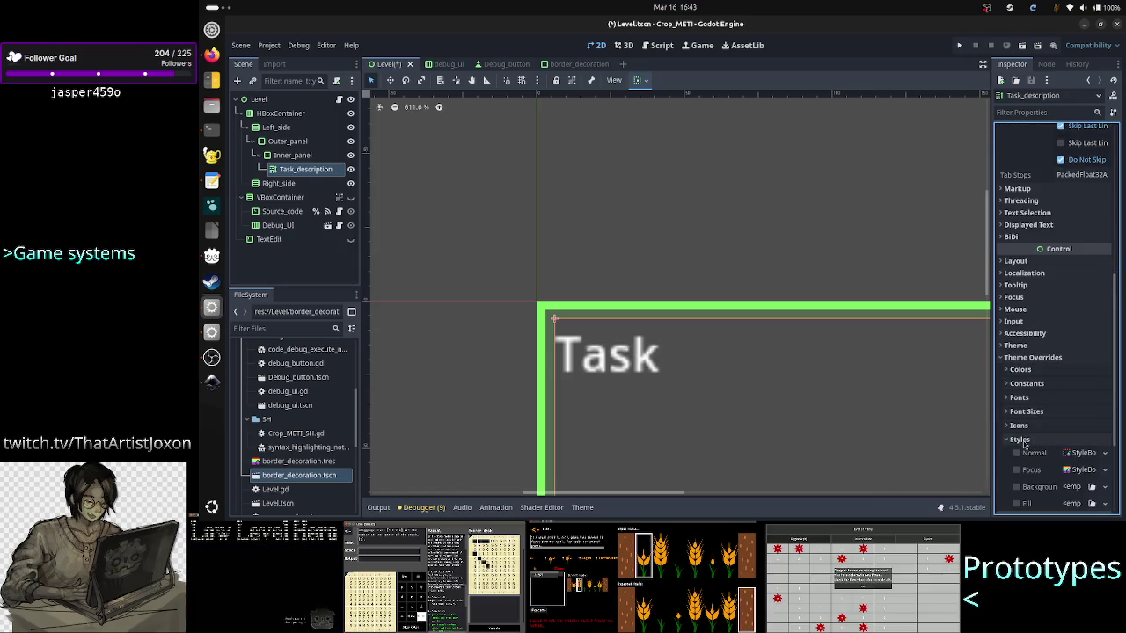
left_click(1060, 442)
scroll(1060, 442, "down", 2)
left_click(1105, 302)
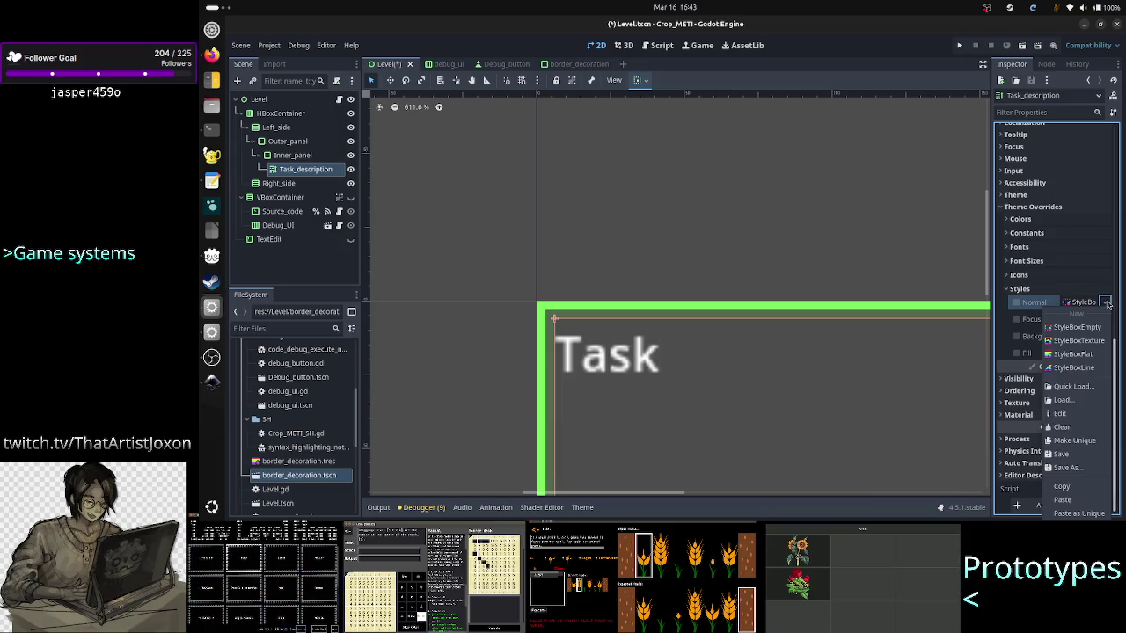
left_click(1065, 400)
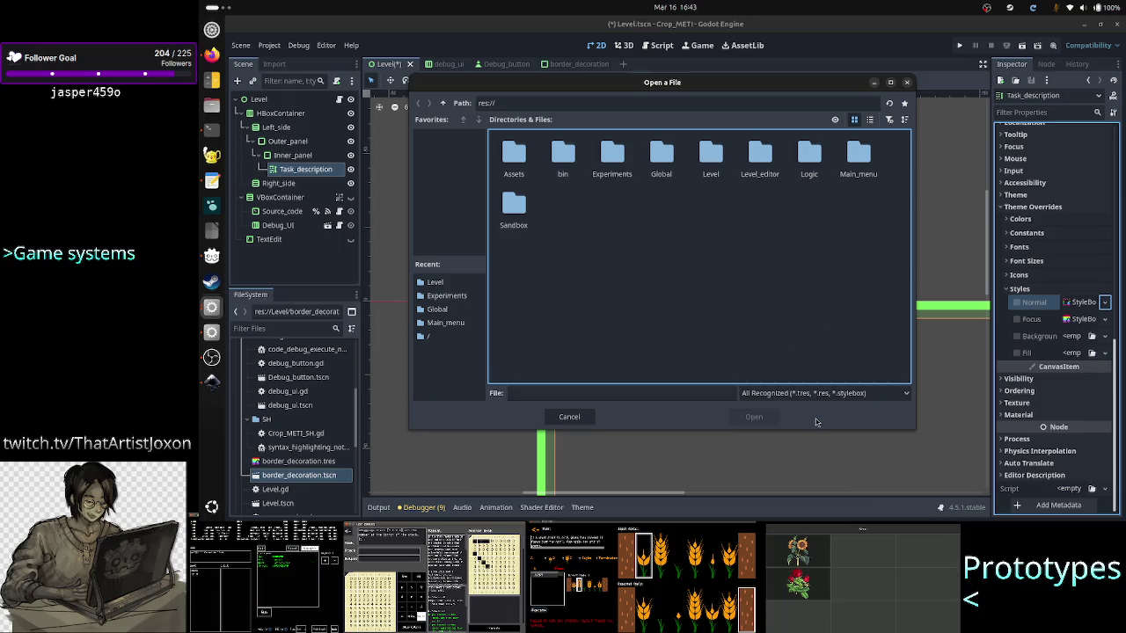
key("Escape")
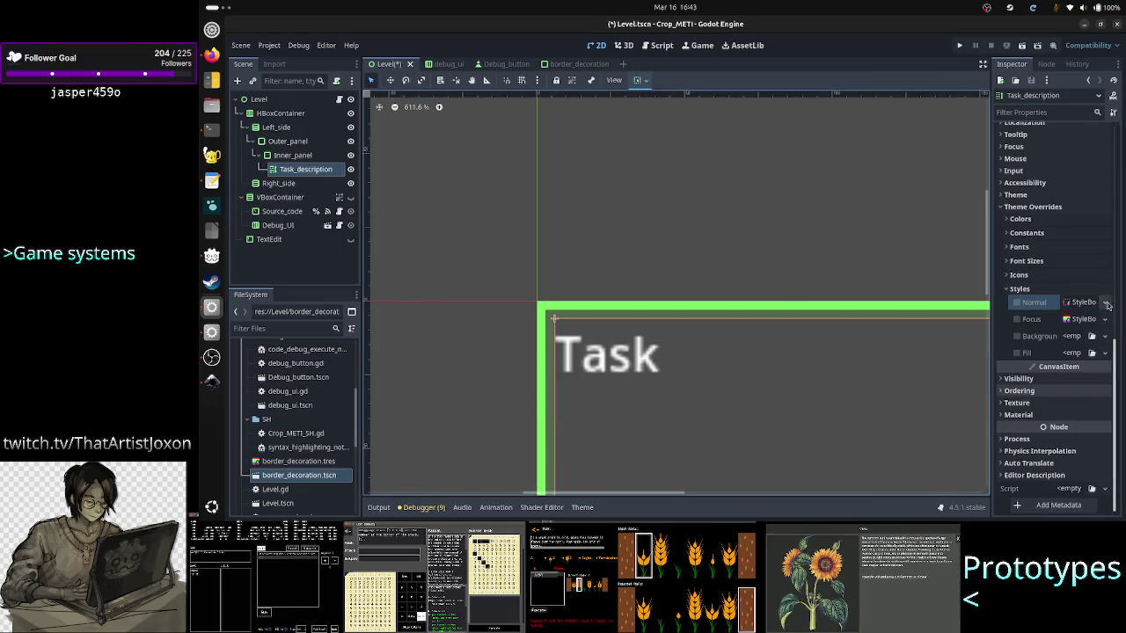
left_click(1105, 302)
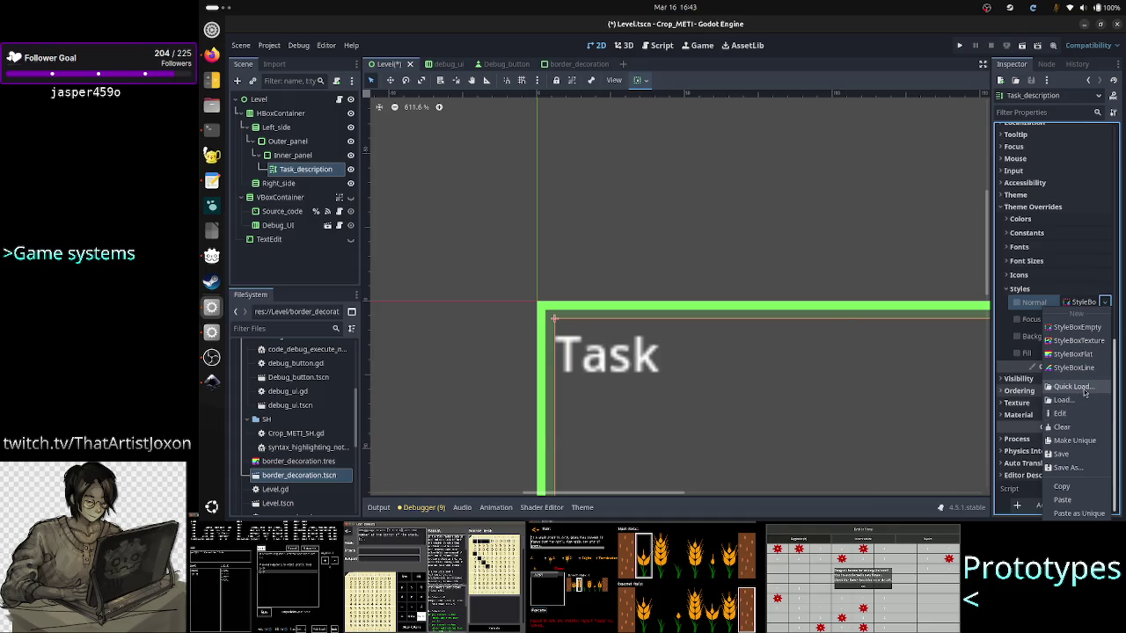
left_click(1080, 388)
left_click(614, 144)
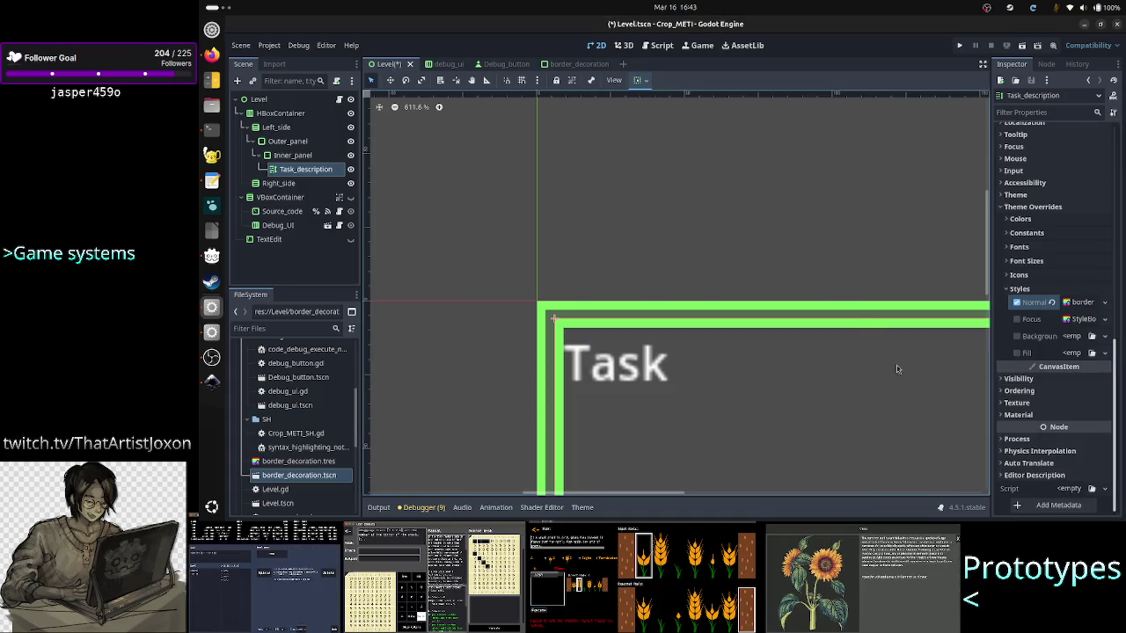
Assign border_decoration.tres to the Focus, Background and Fill style overrides as well.
left_click(1105, 303)
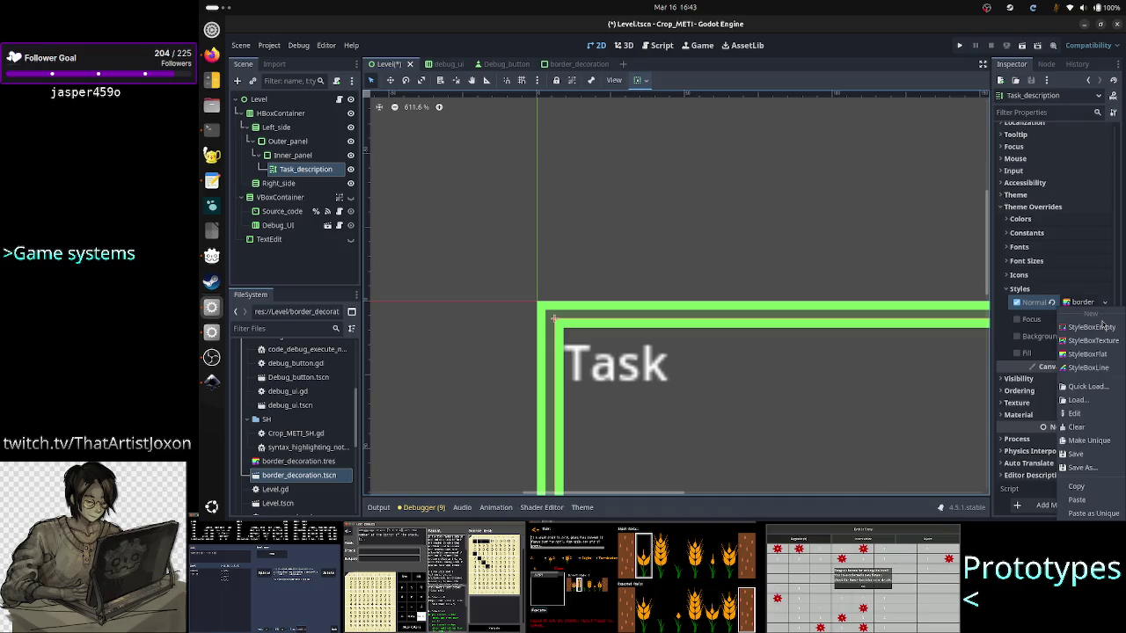
left_click(1087, 387)
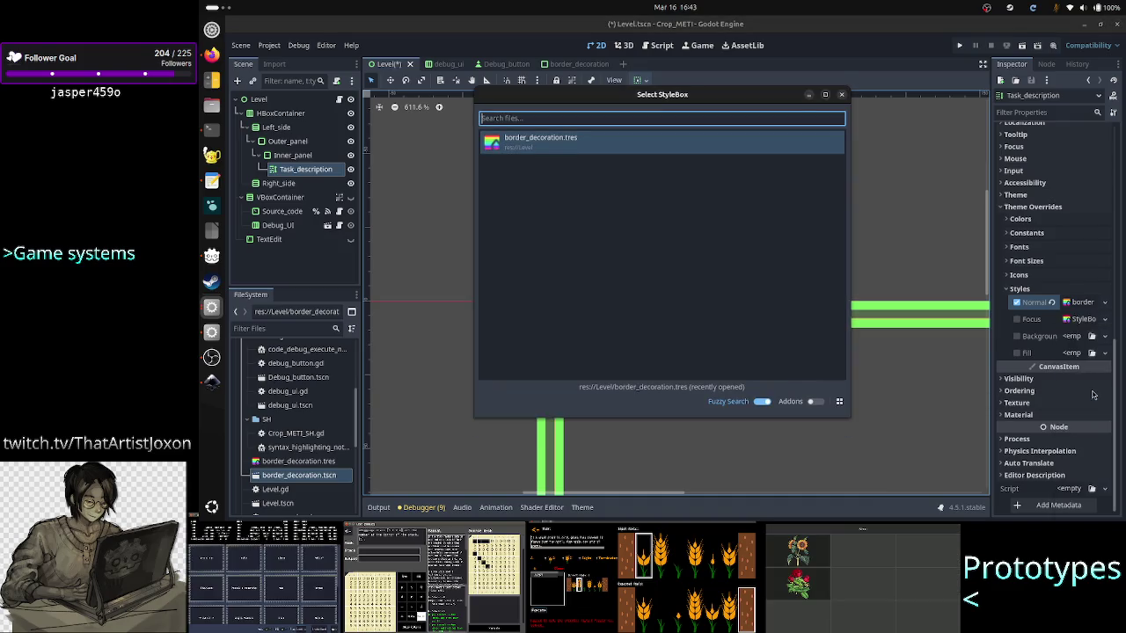
left_click(605, 144)
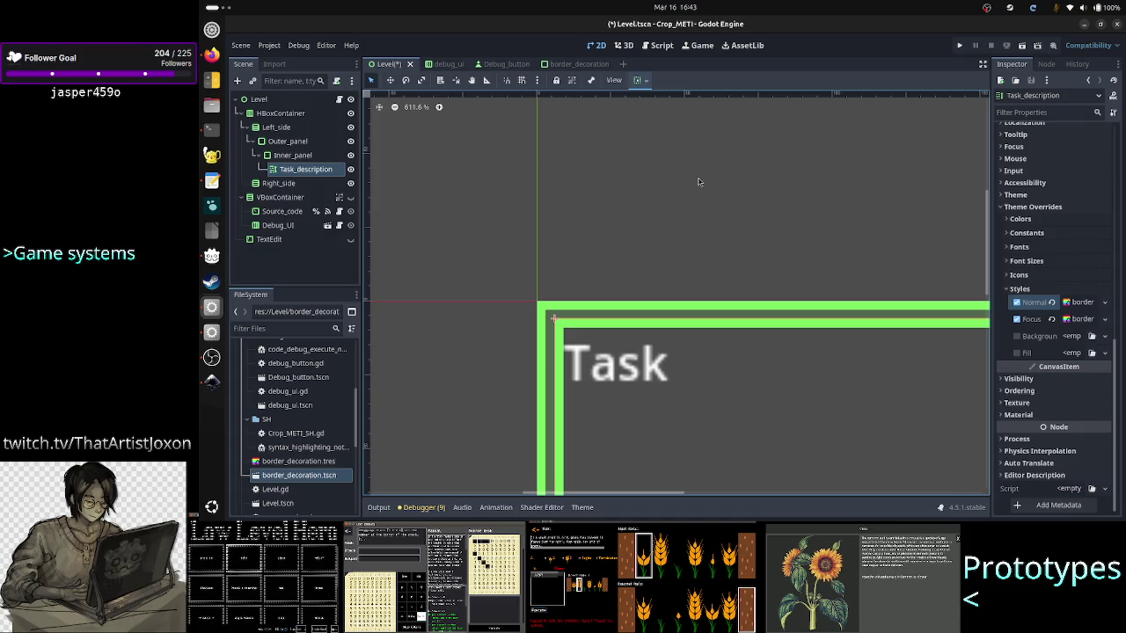
left_click(1105, 336)
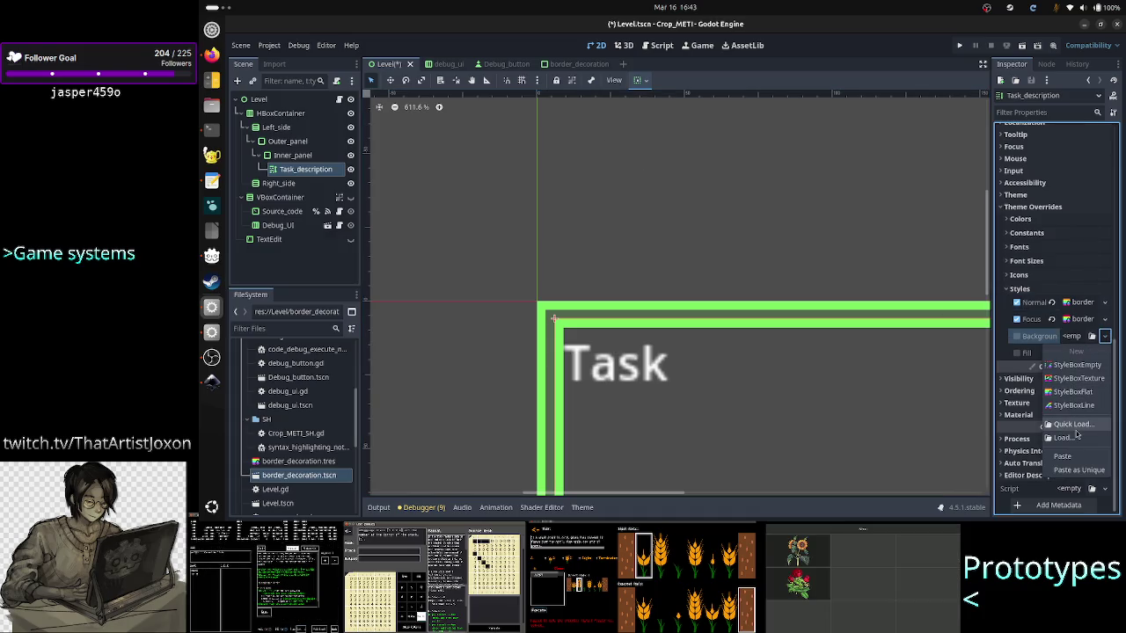
left_click(1077, 431)
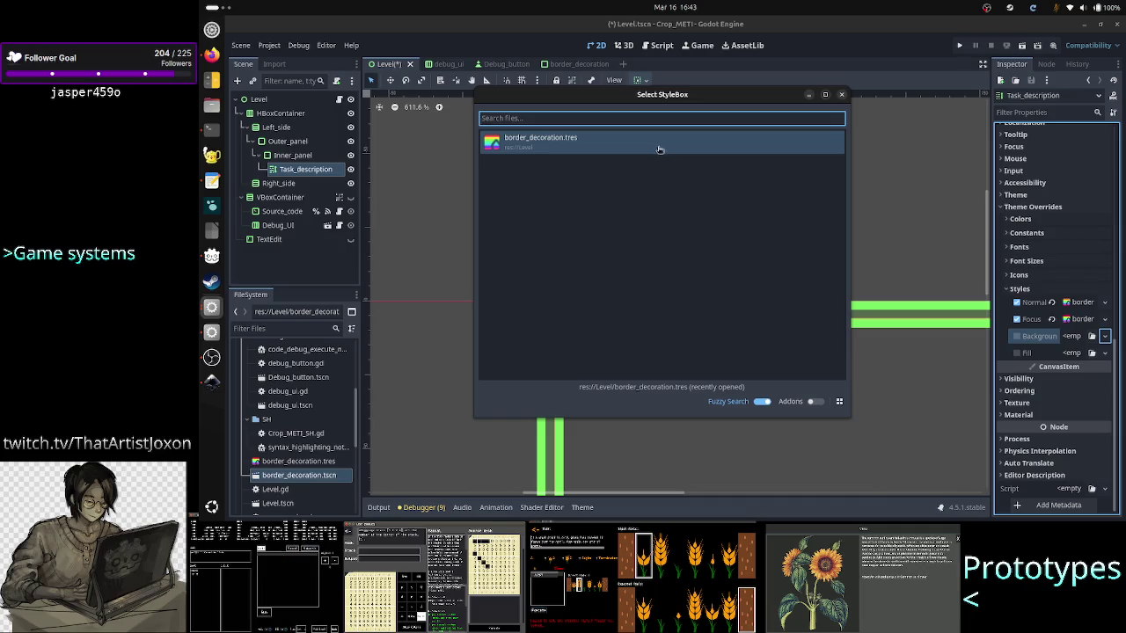
left_click(660, 150)
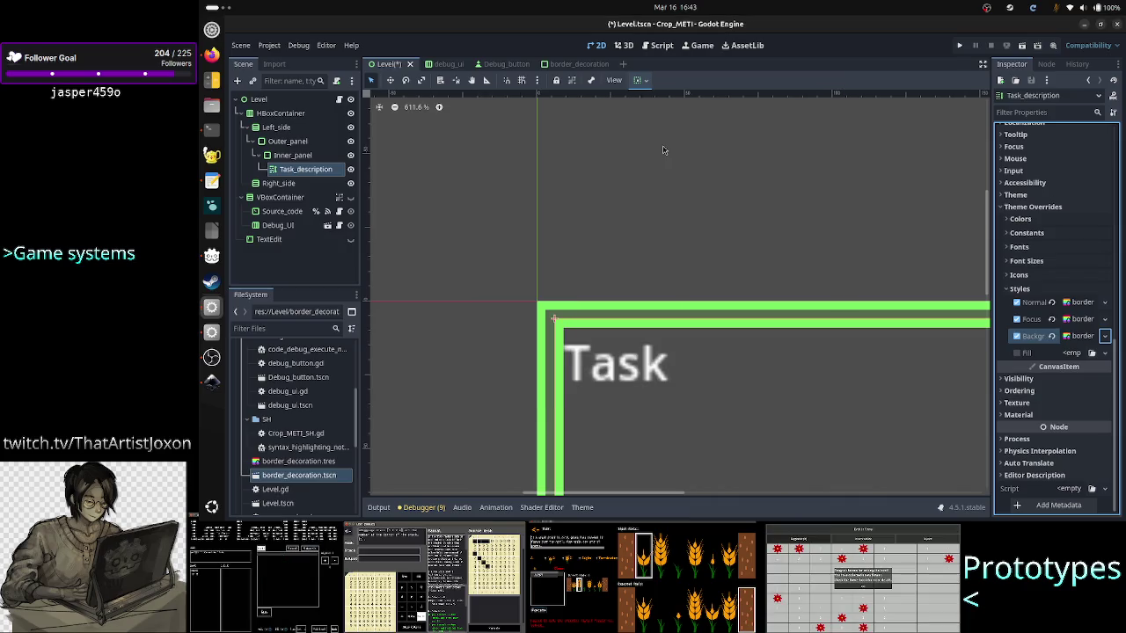
left_click(1105, 352)
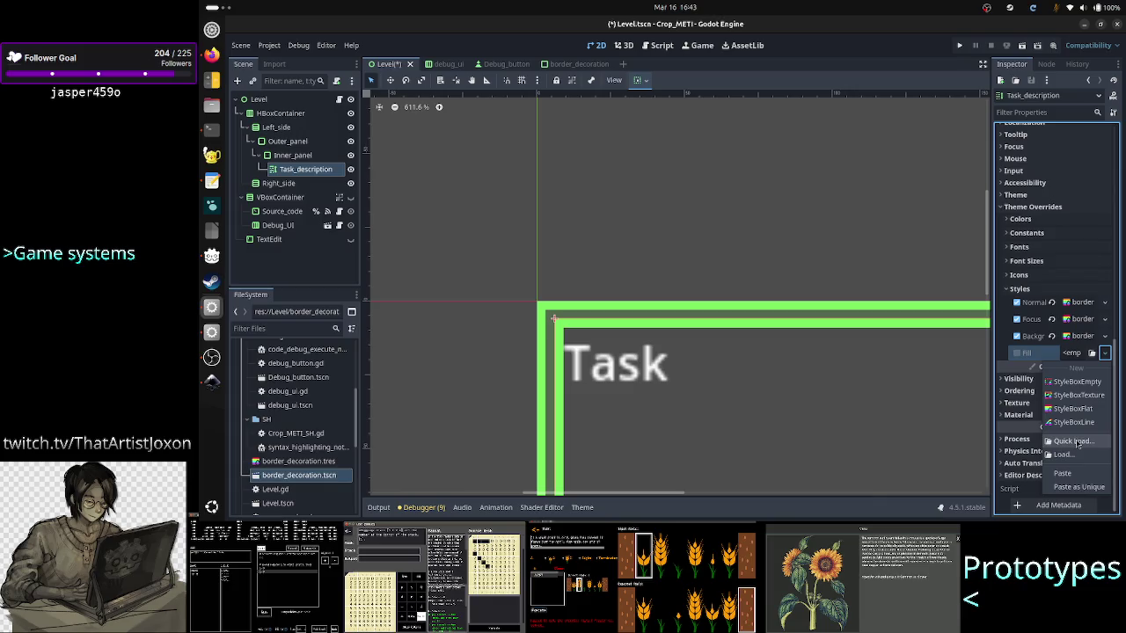
left_click(1074, 440)
left_click(589, 145)
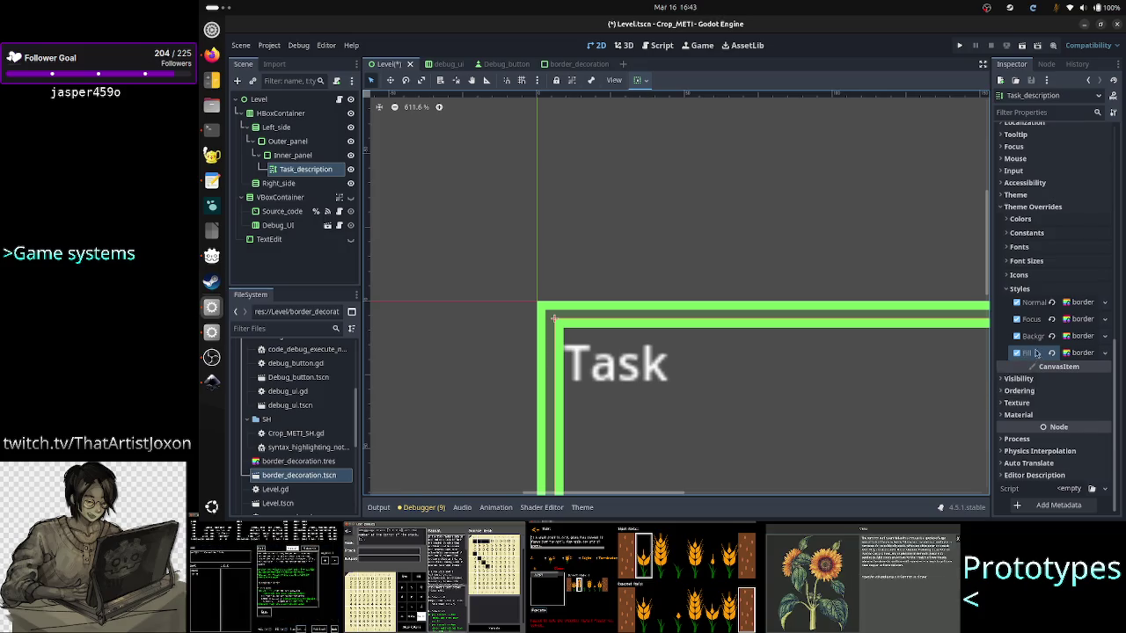
Revert the Fill and Background style overrides, then reselect Task_description.
left_click(1052, 353)
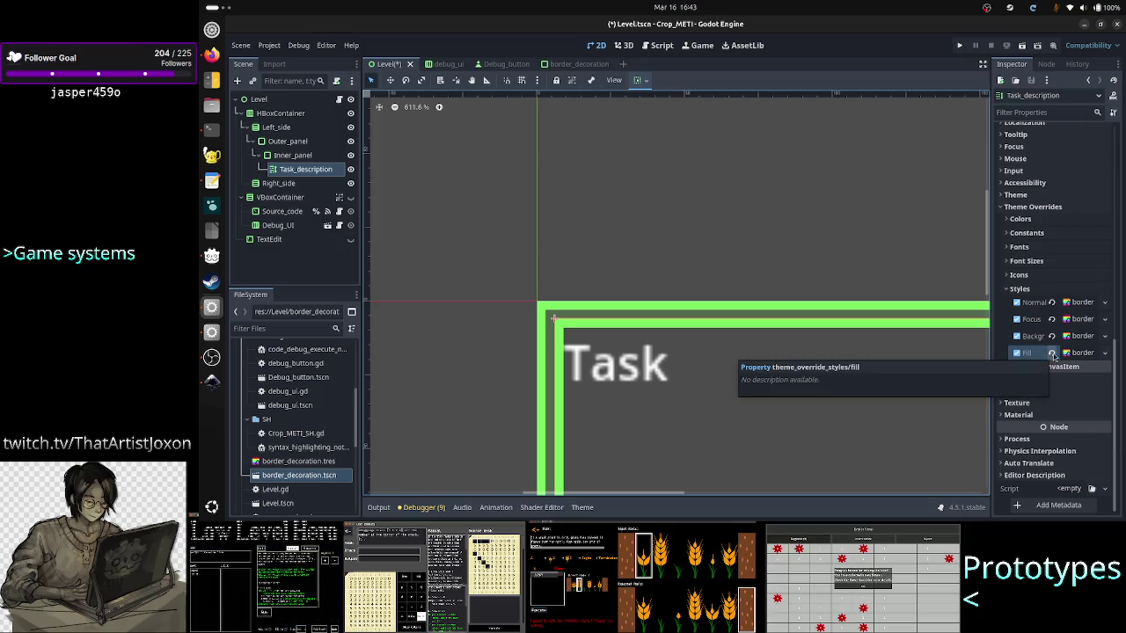
left_click(1051, 337)
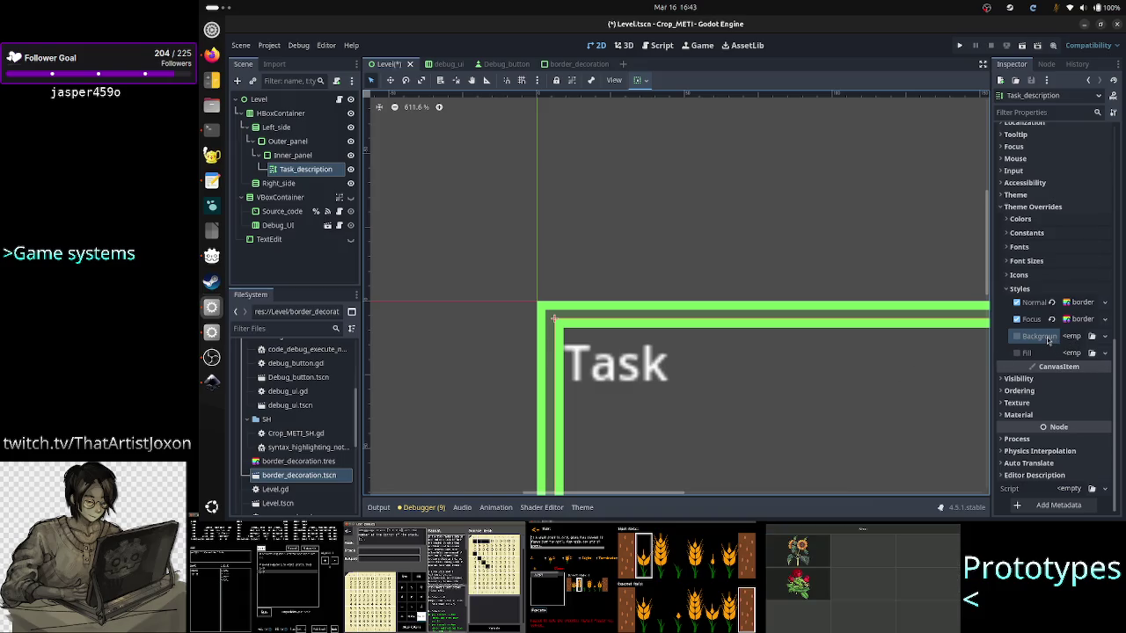
left_click(1104, 337)
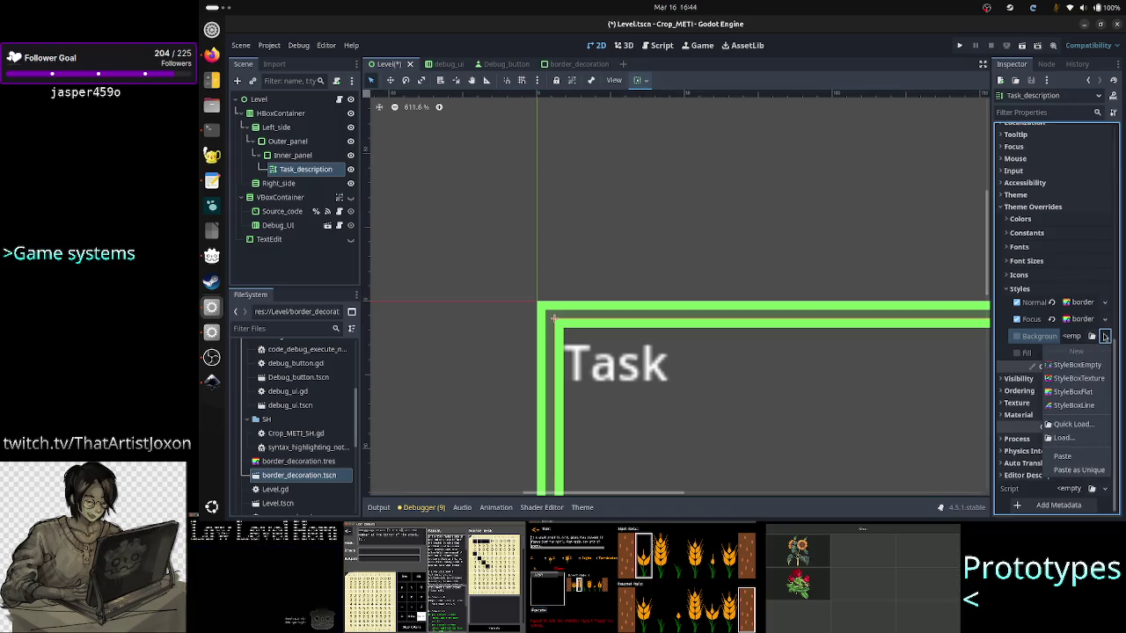
left_click(435, 409)
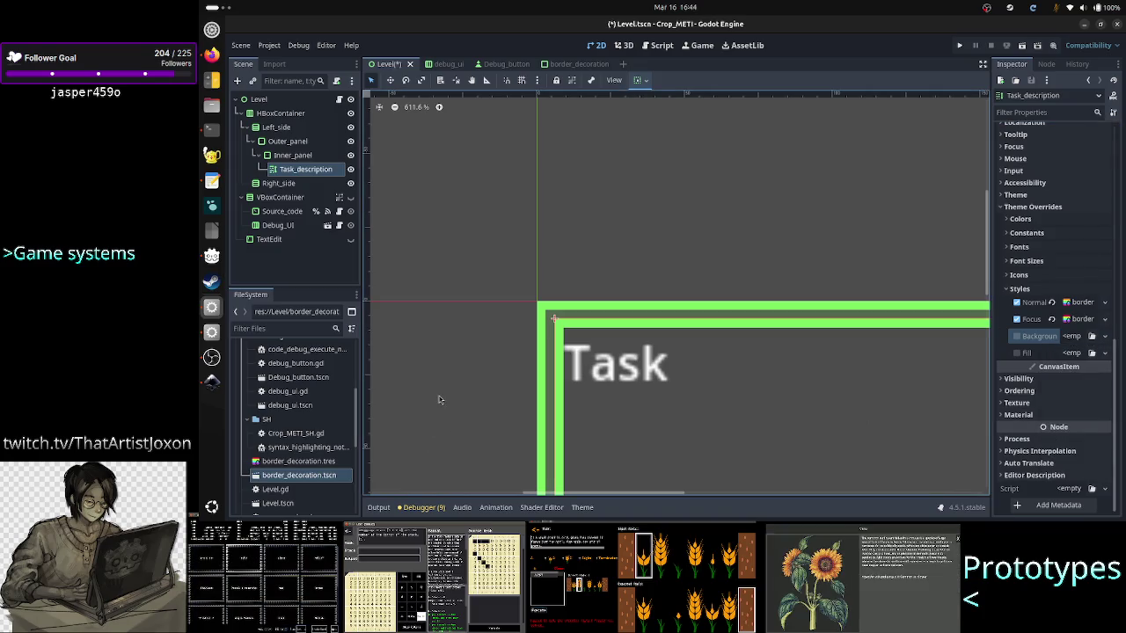
left_click(489, 353)
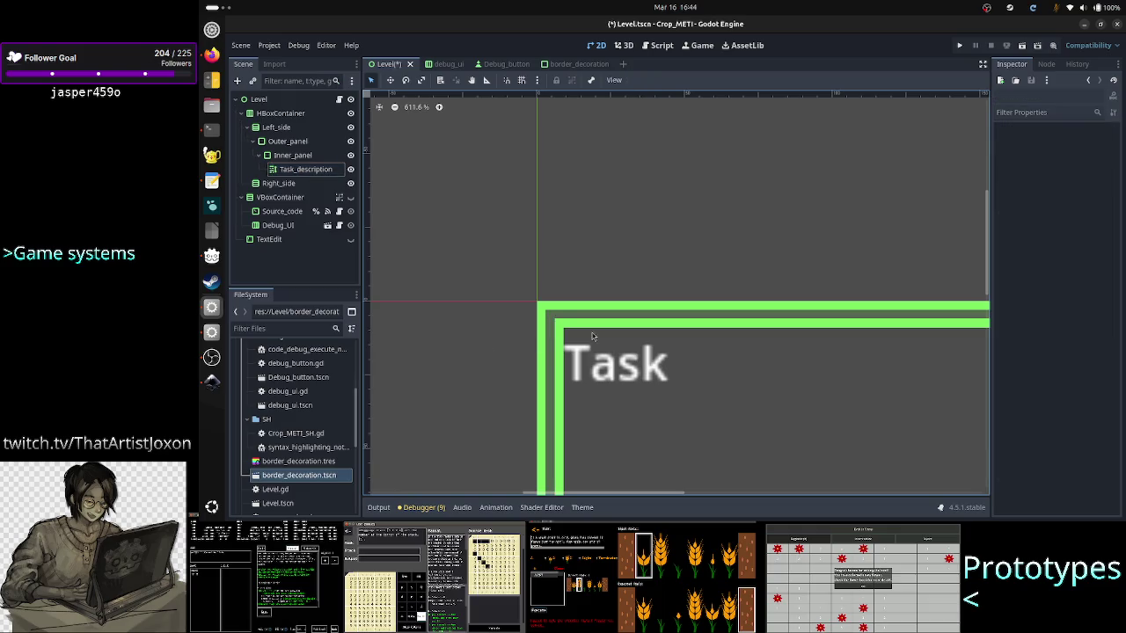
left_click(297, 171)
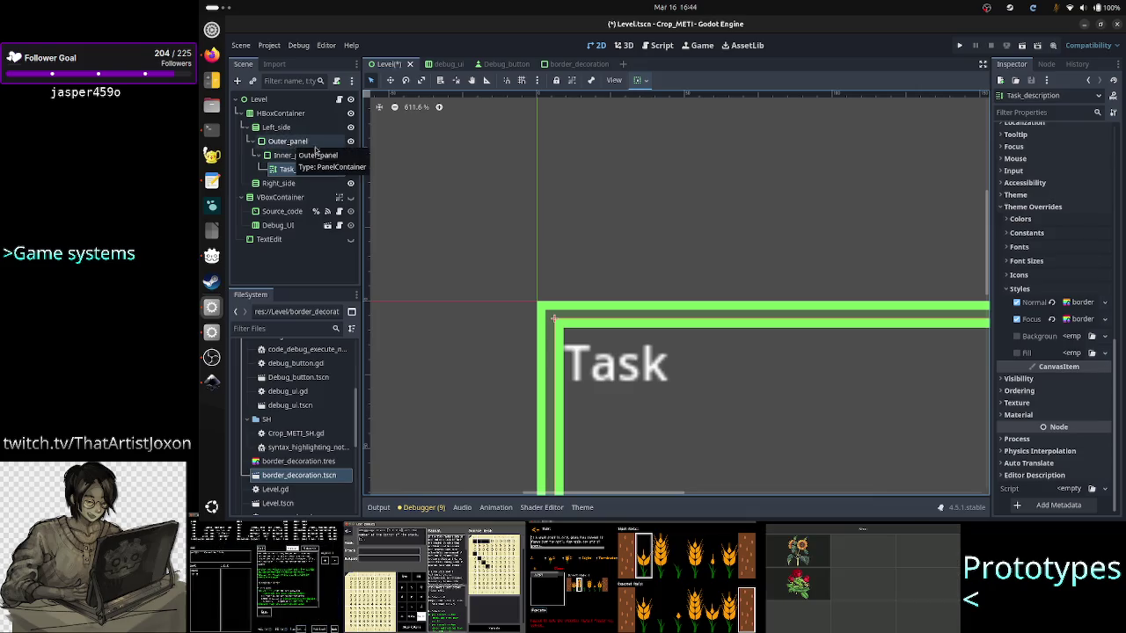
Compare the border_decoration scene's Outer_panel with the Level scene, ending on Level.
left_click(567, 65)
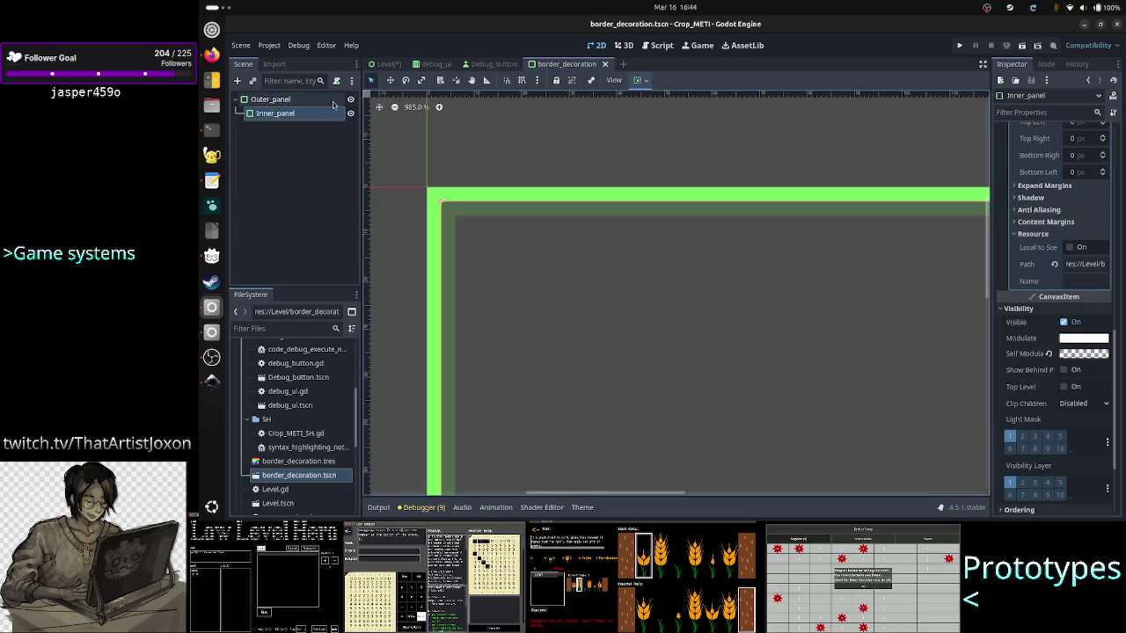
left_click(380, 67)
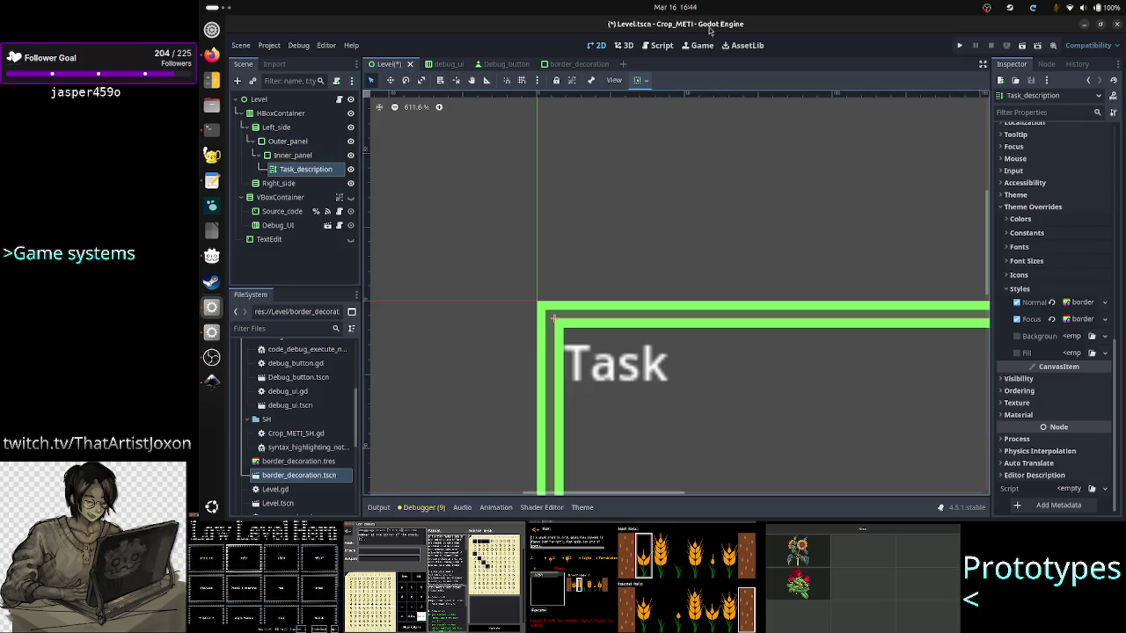
left_click(563, 64)
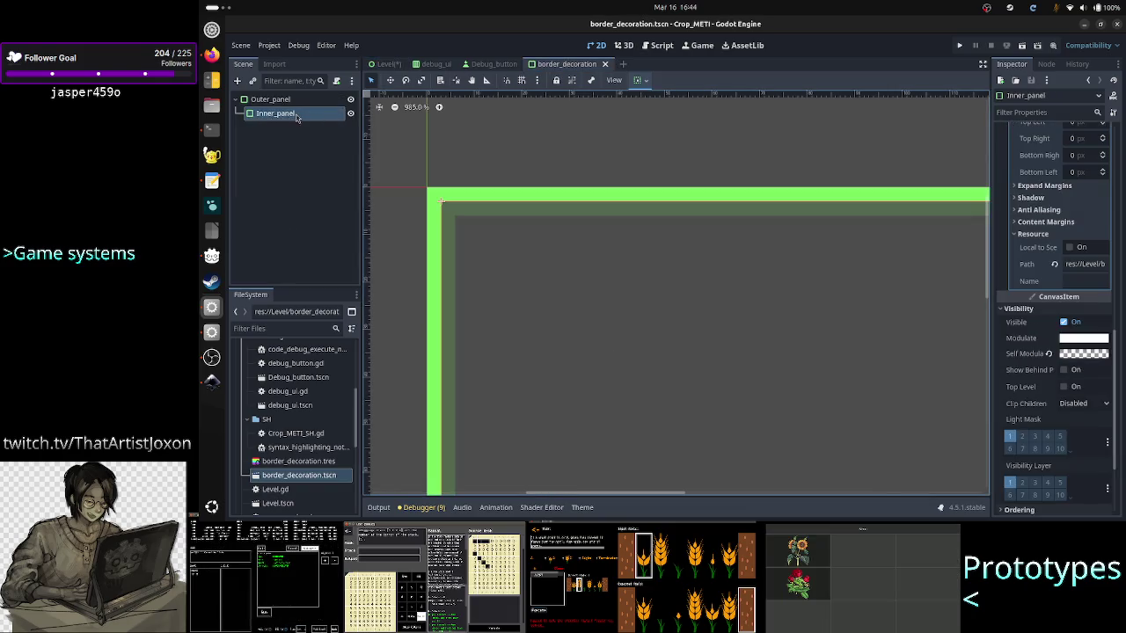
left_click(266, 101)
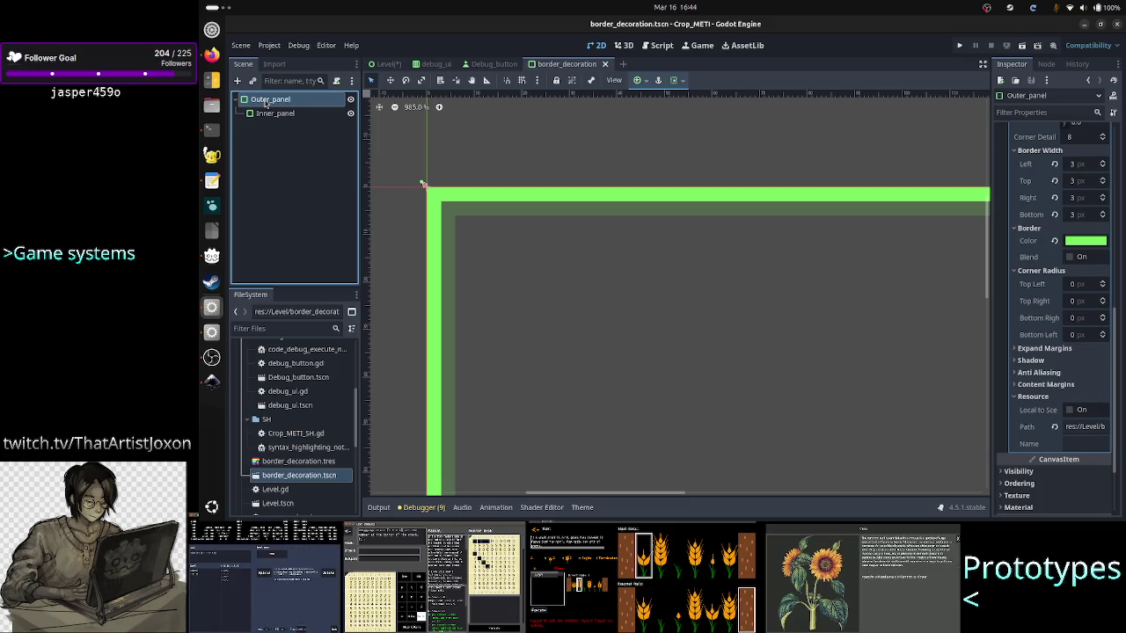
left_click(384, 64)
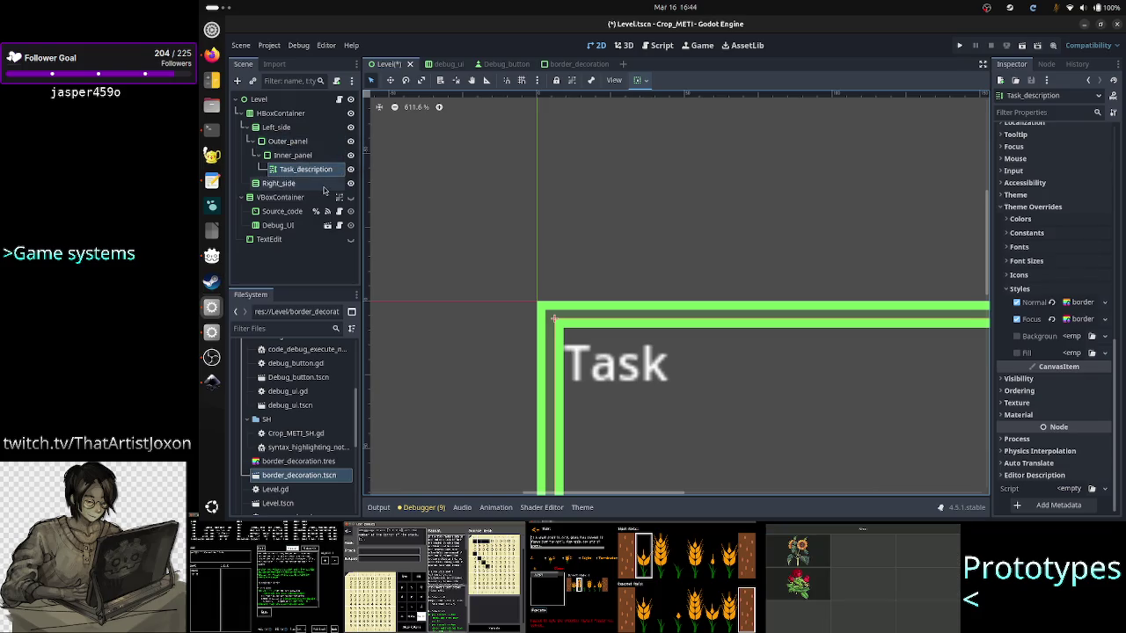
Check Outer_panel, Inner_panel and Task_description nesting, then save the Level scene with Ctrl+S.
left_click(295, 144)
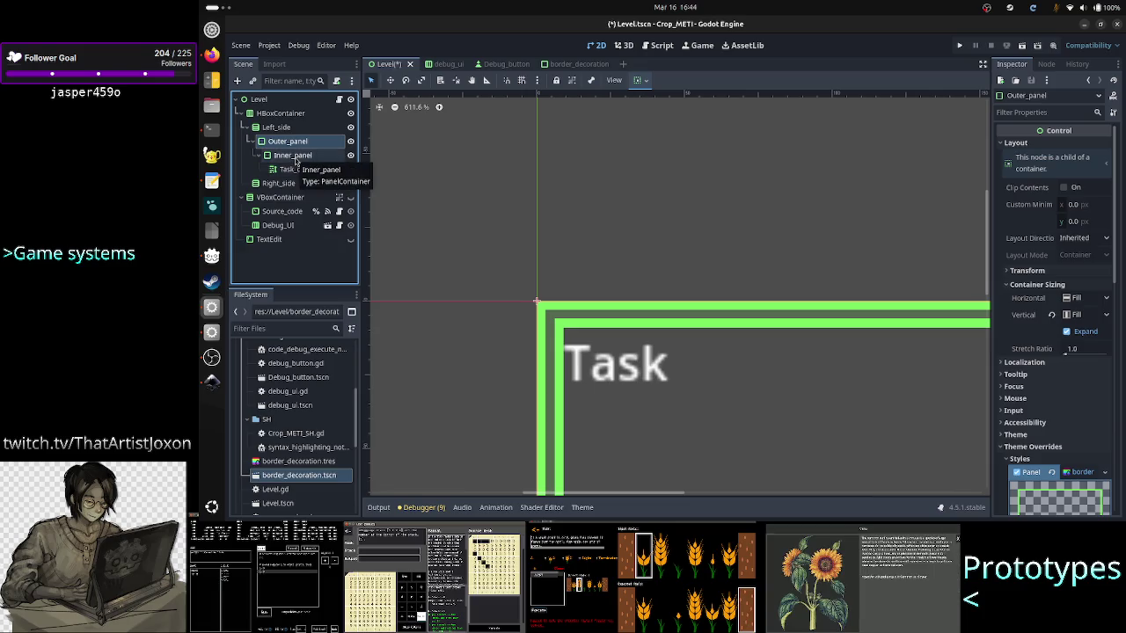
left_click(296, 157, "ctrl")
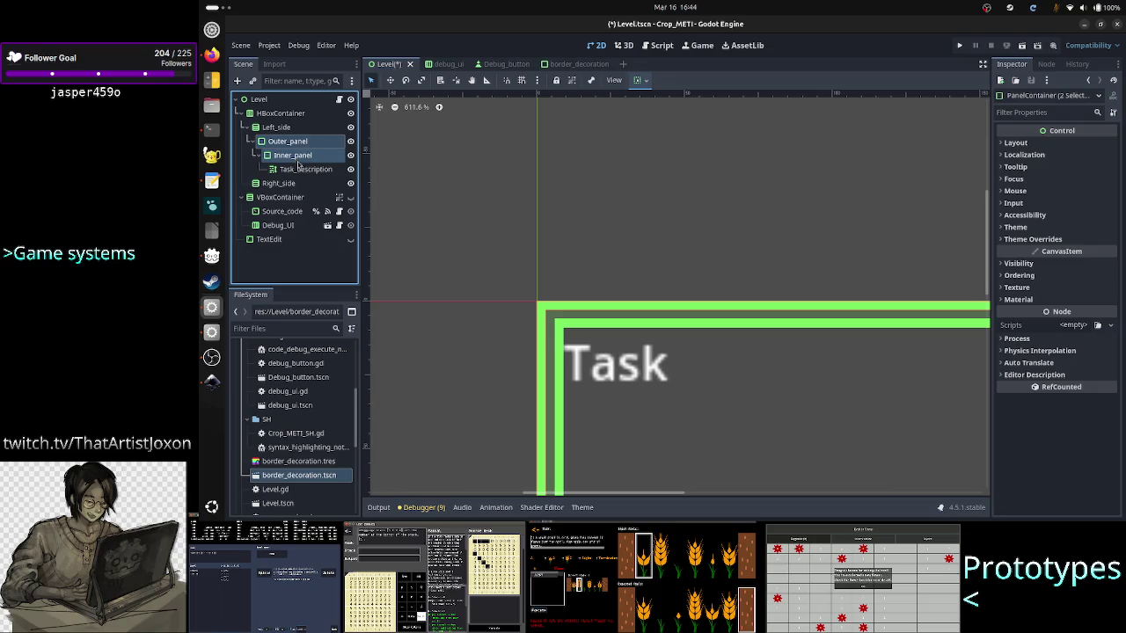
left_click(296, 171)
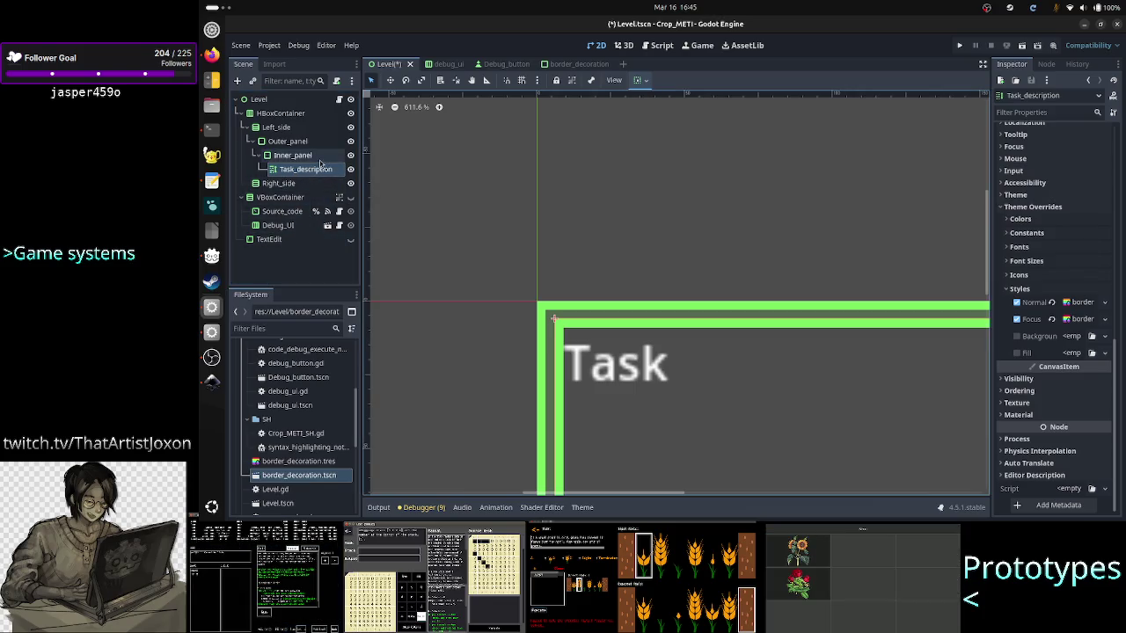
left_click(293, 156)
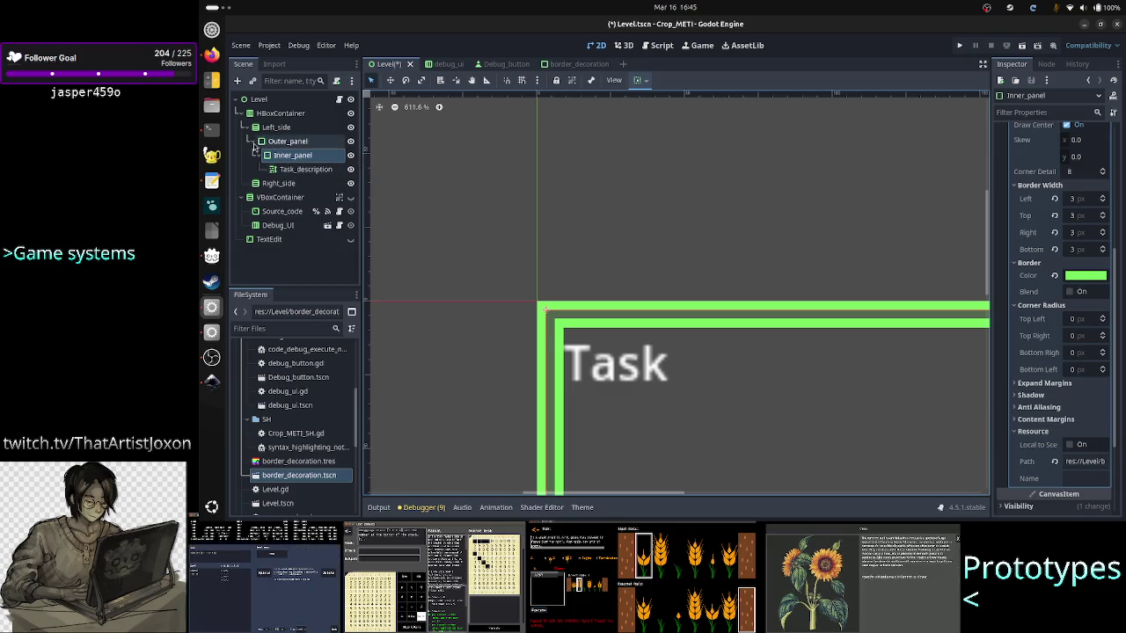
left_click(253, 142)
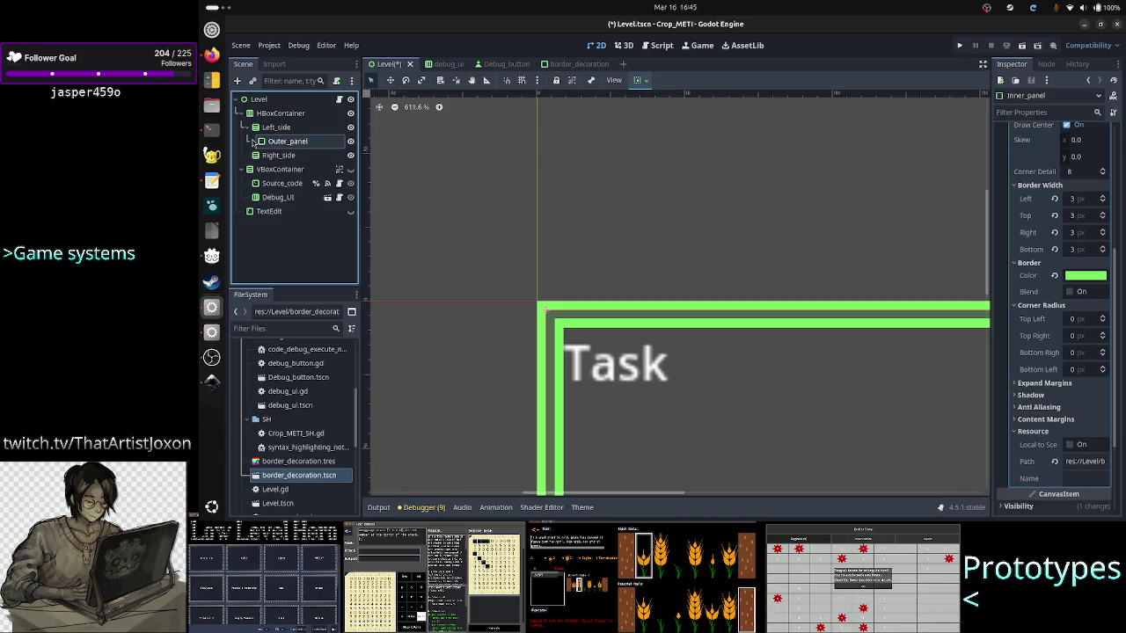
left_click(253, 142)
left_click(253, 142)
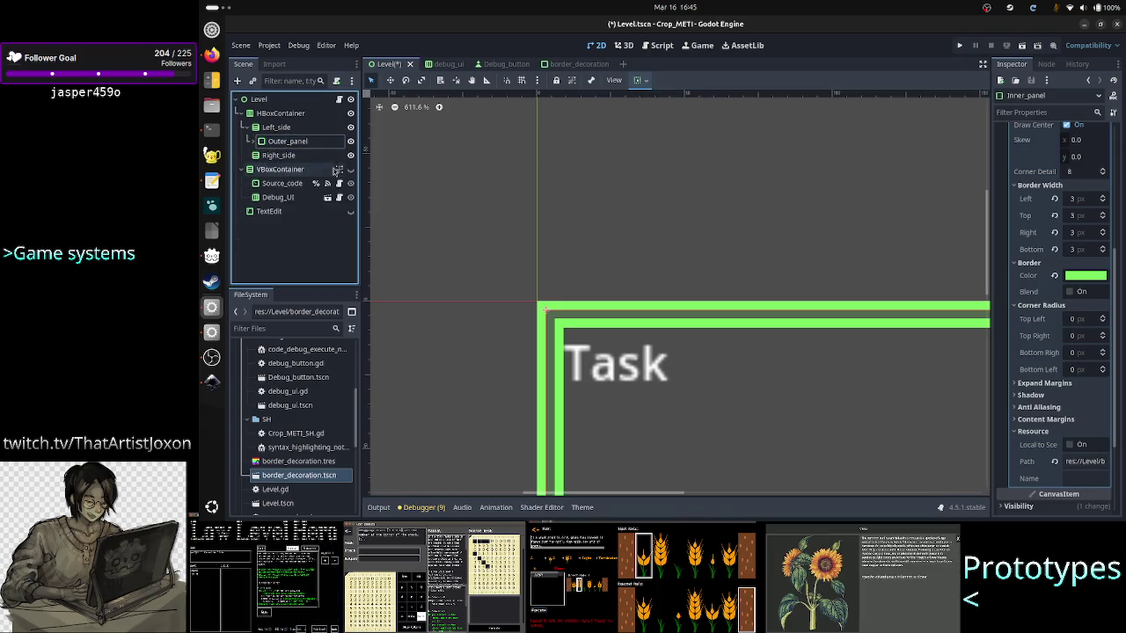
left_click(253, 142)
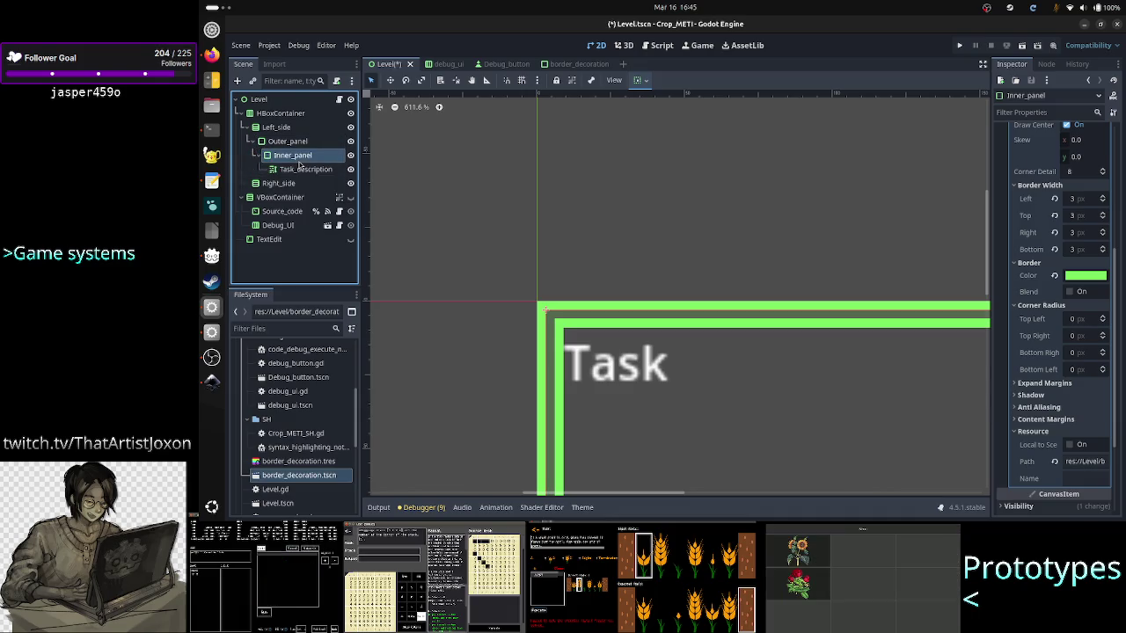
left_click(300, 171)
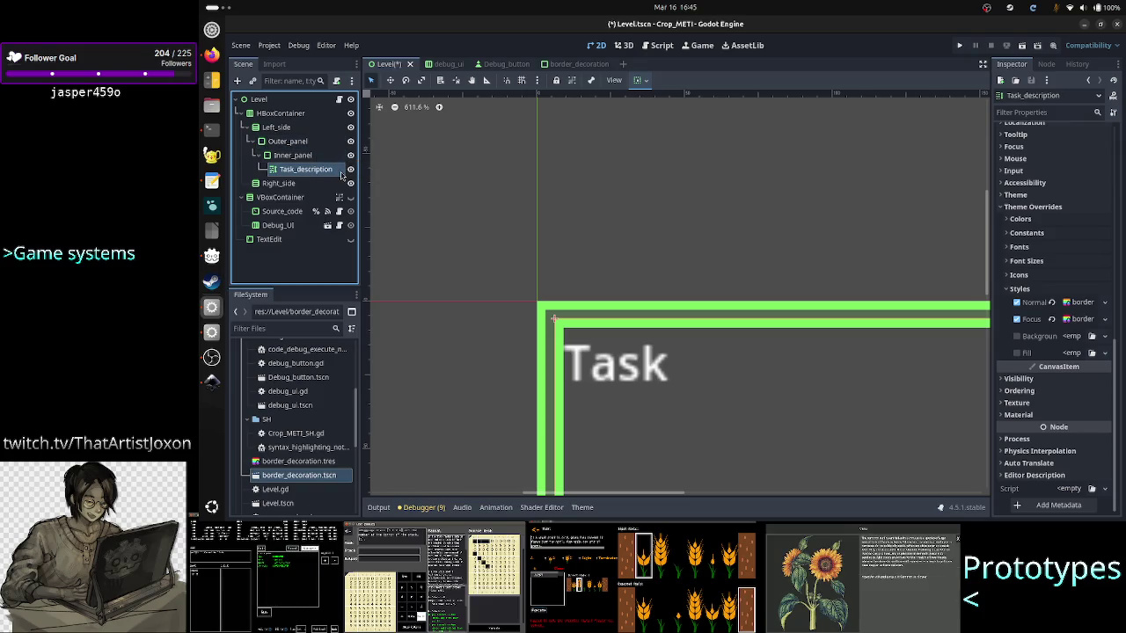
left_click(409, 185)
key("ctrl+s")
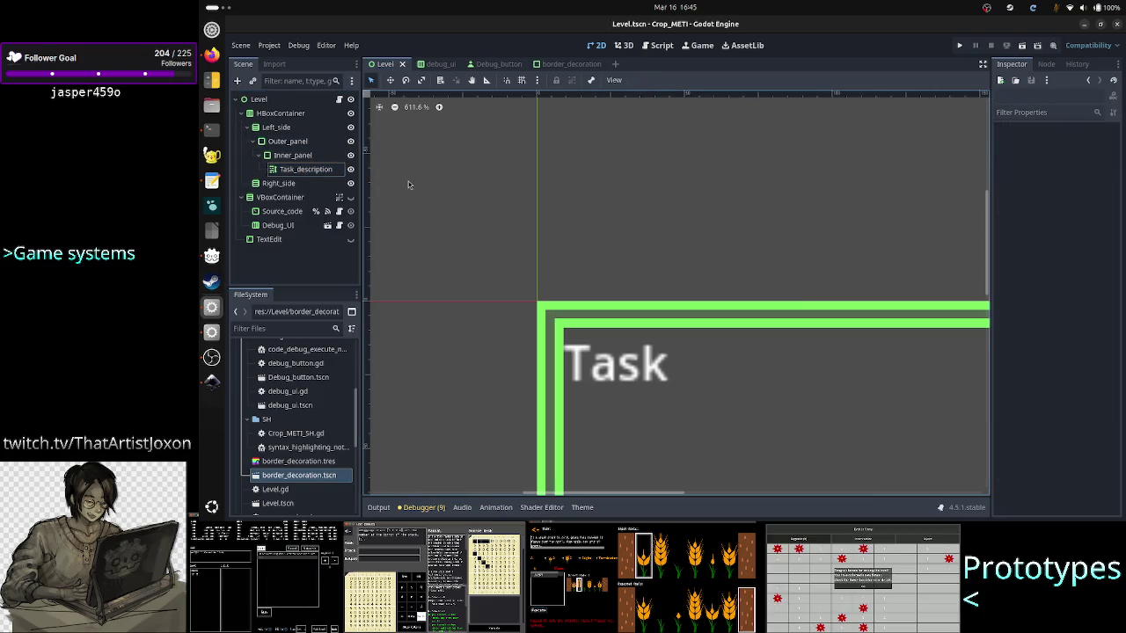
Run the game to preview the bordered Task panel, then stop it.
left_click(1019, 50)
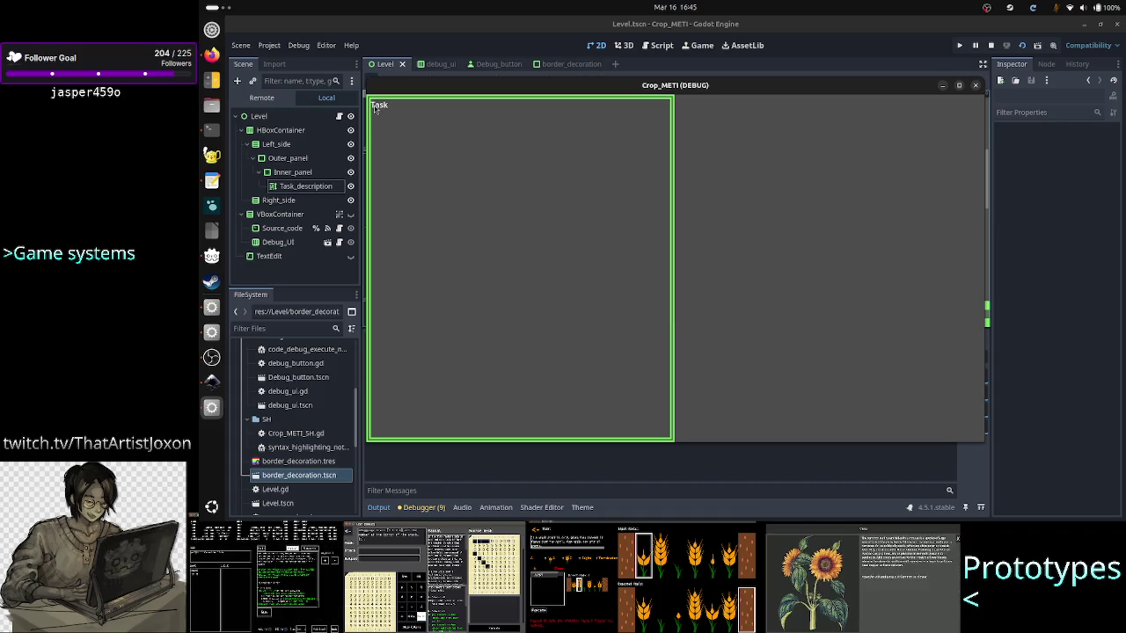
left_click(975, 84)
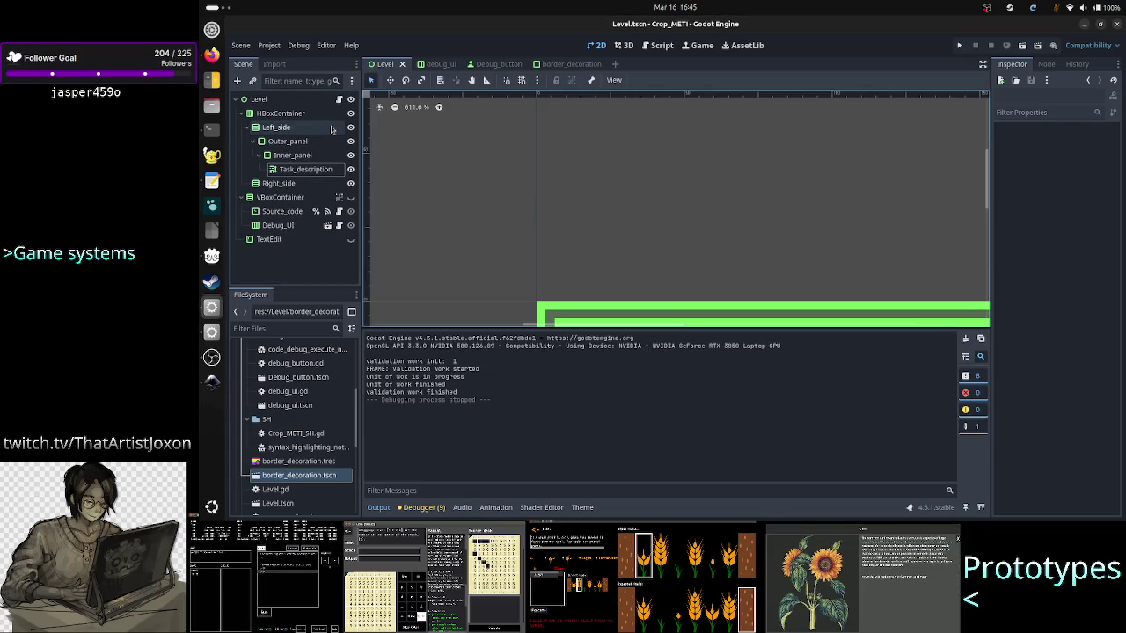
left_click(280, 129)
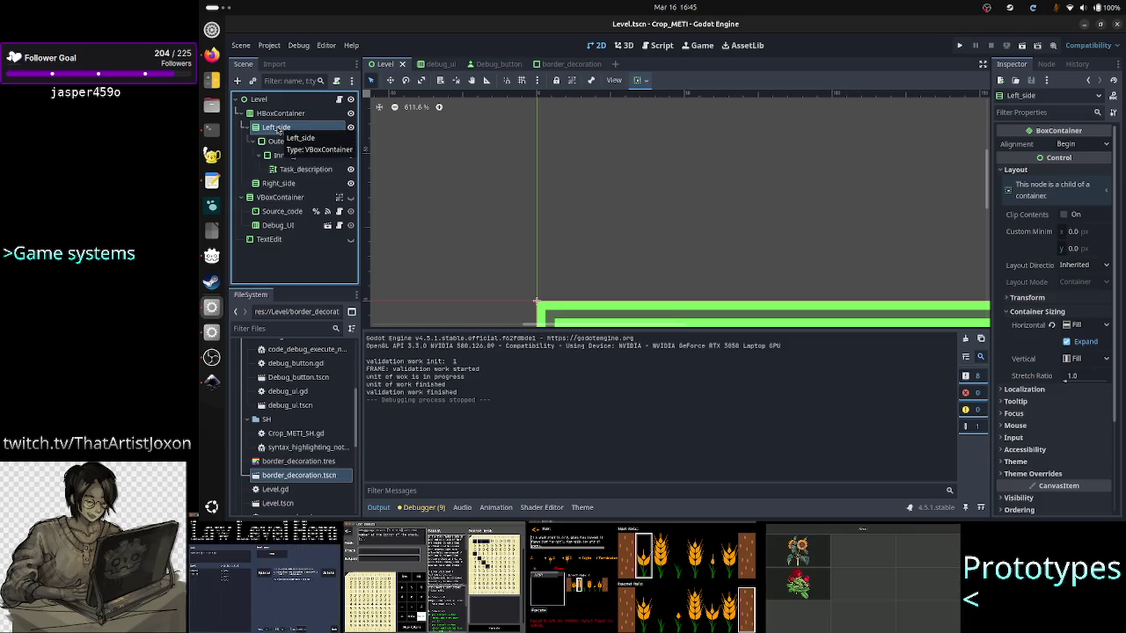
Switch through the open windows to the Inkscape level_UI_concepts.svg mockup.
key("alt+Tab")
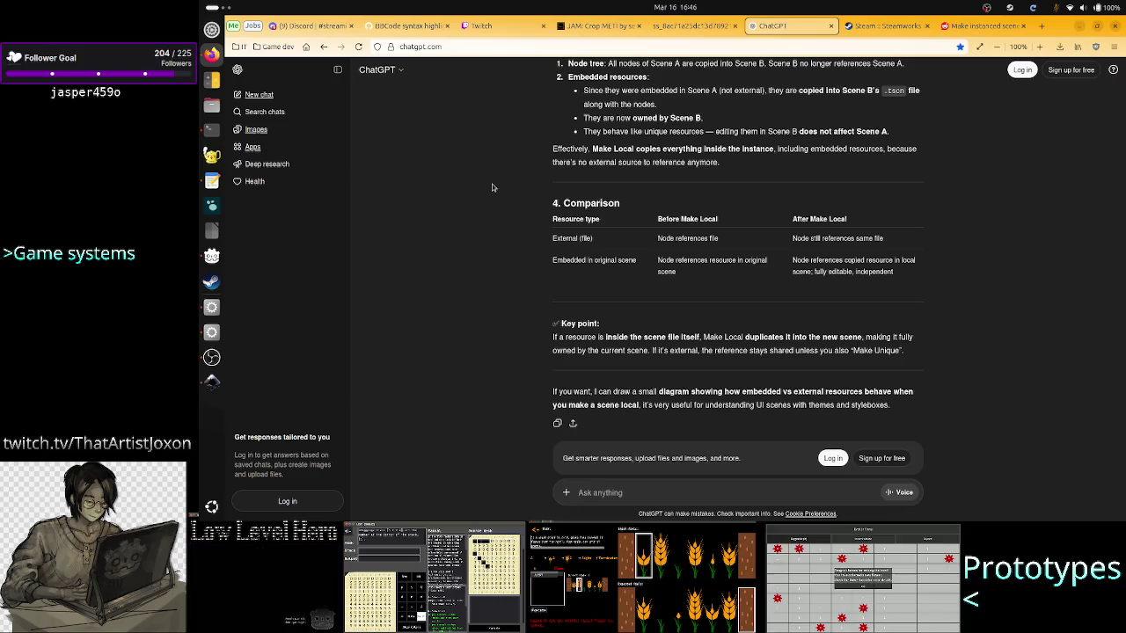
key("alt+Tab")
key("alt+Tab")
key("alt+Tab")
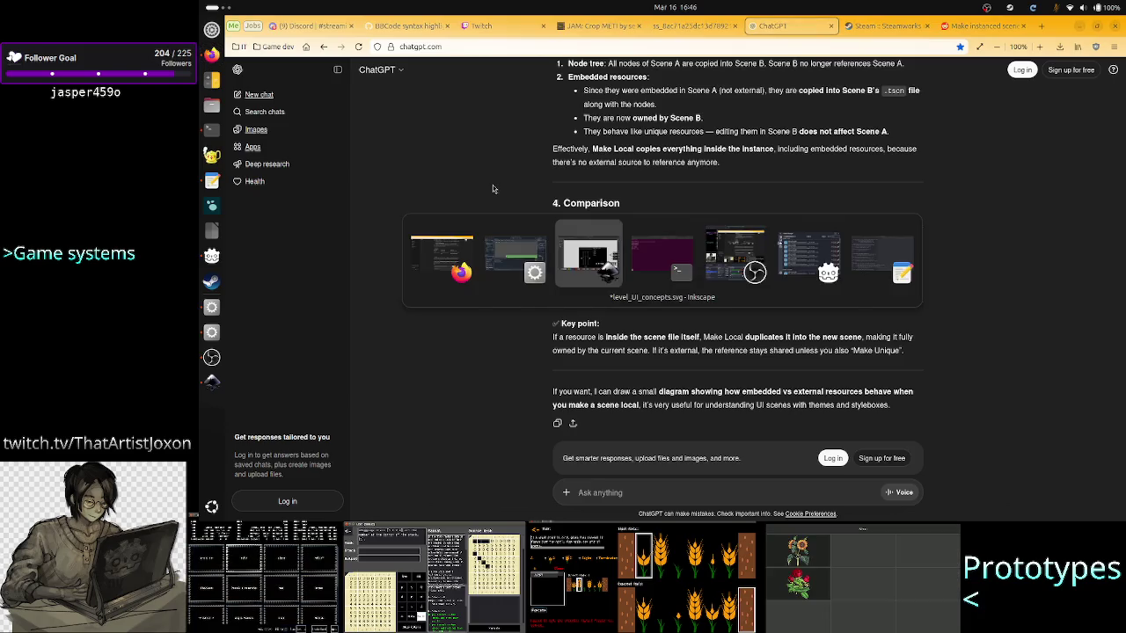
key("alt+Tab")
key("alt+Tab")
key("alt+Tab")
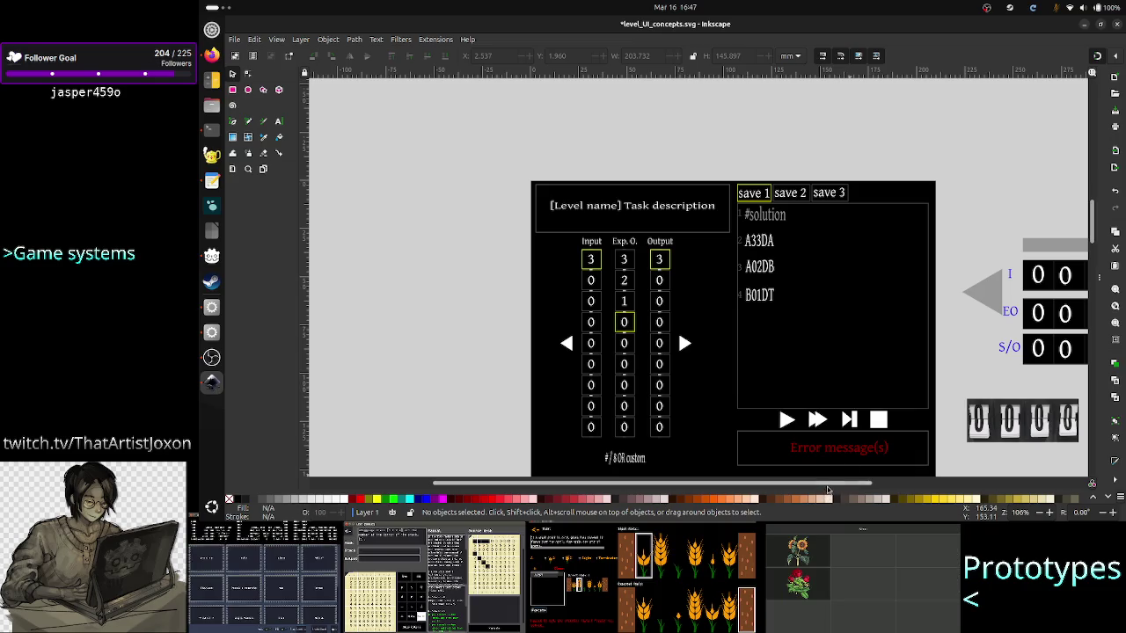
mouse_move(827, 485)
left_mouse_down()
mouse_move(901, 488)
mouse_move(867, 488)
left_mouse_up()
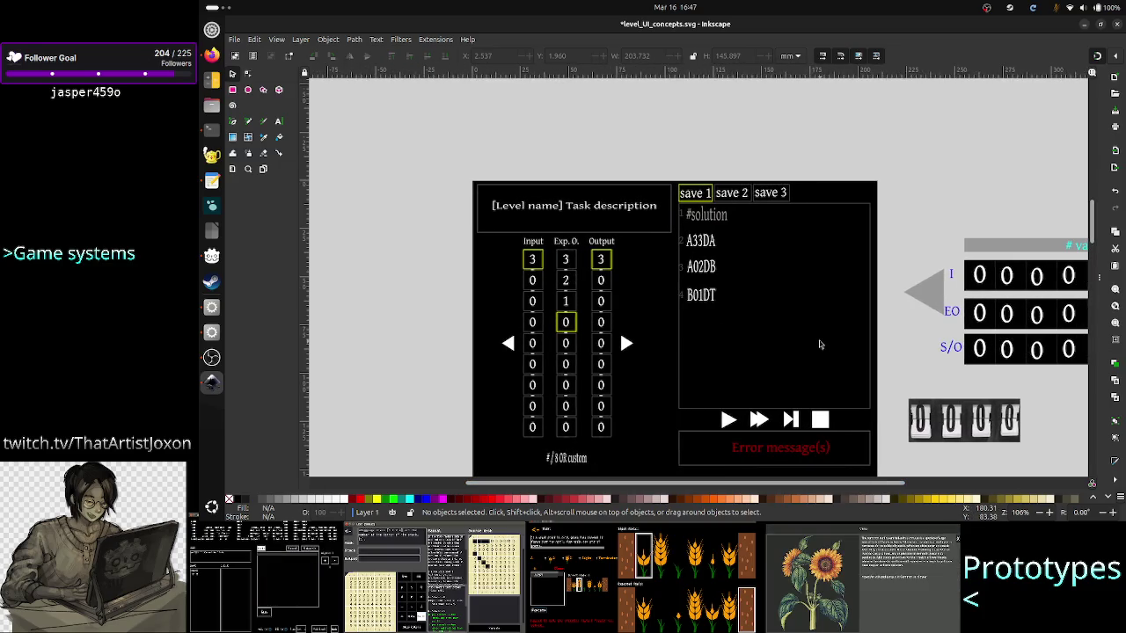
scroll(815, 488, "right", 4)
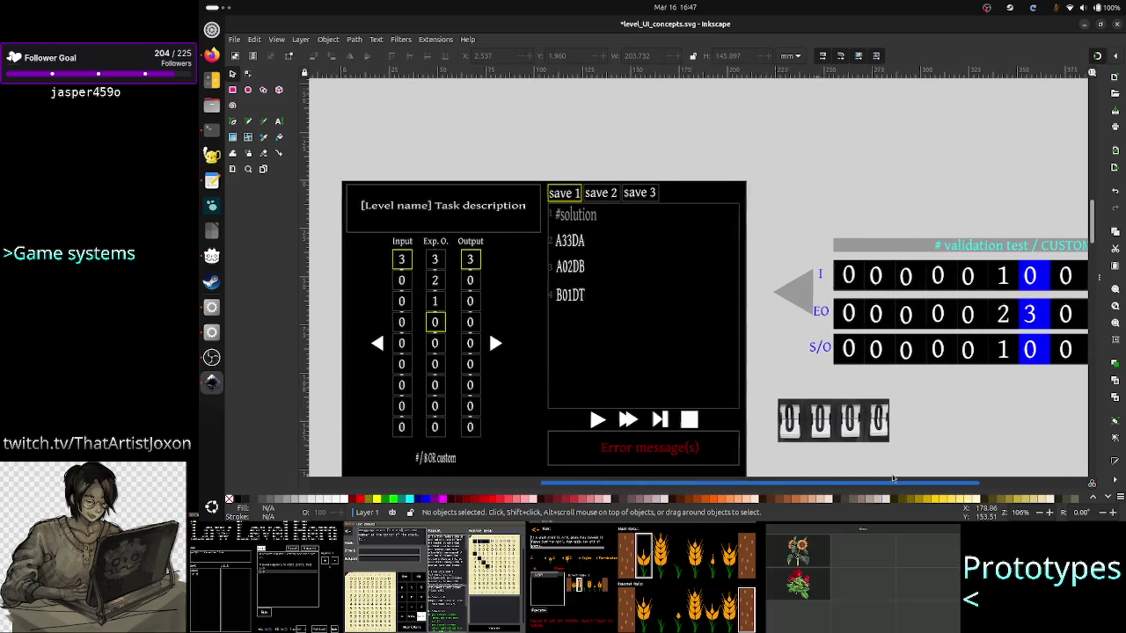
scroll(838, 200, "down", 15)
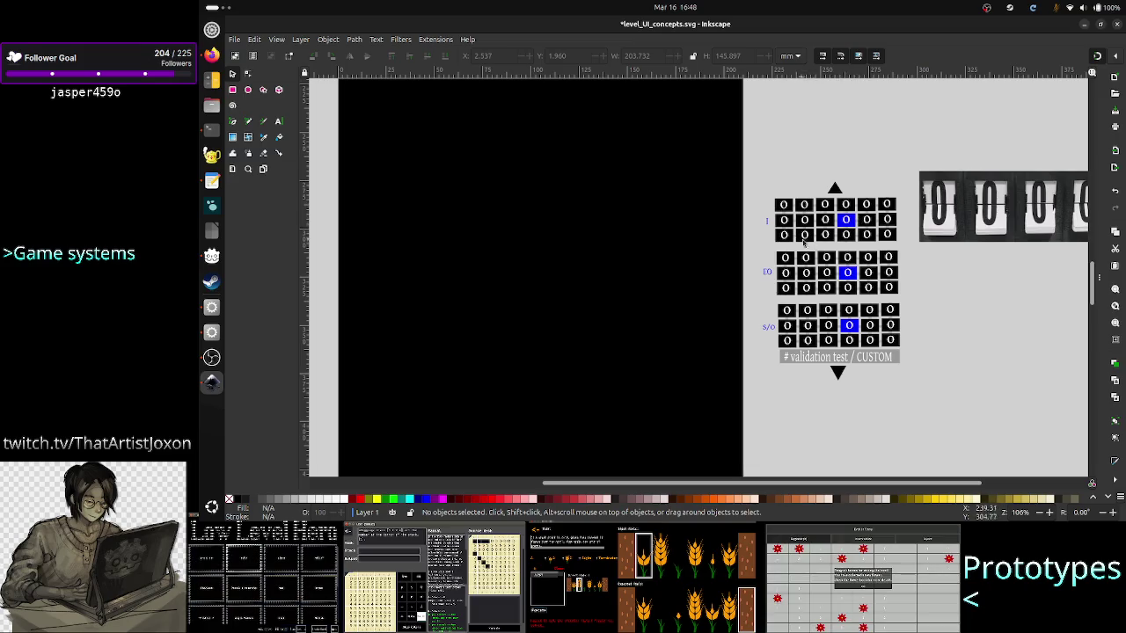
scroll(697, 284, "up", 5)
scroll(697, 284, "up", 5)
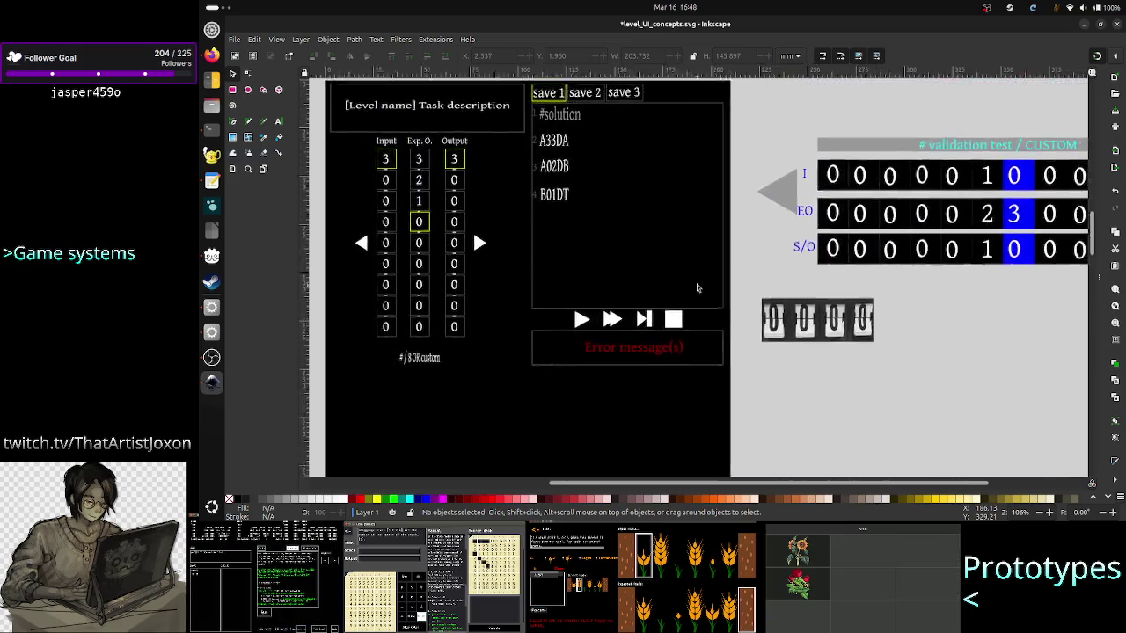
scroll(696, 284, "up", 1)
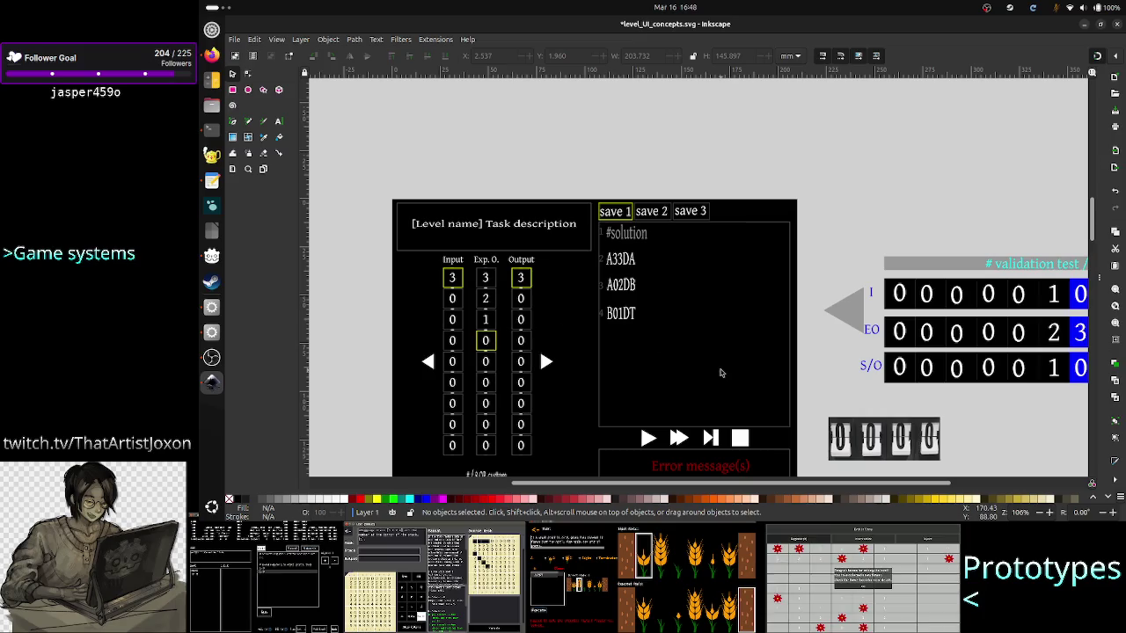
scroll(904, 356, "down", 5)
scroll(904, 356, "down", 10)
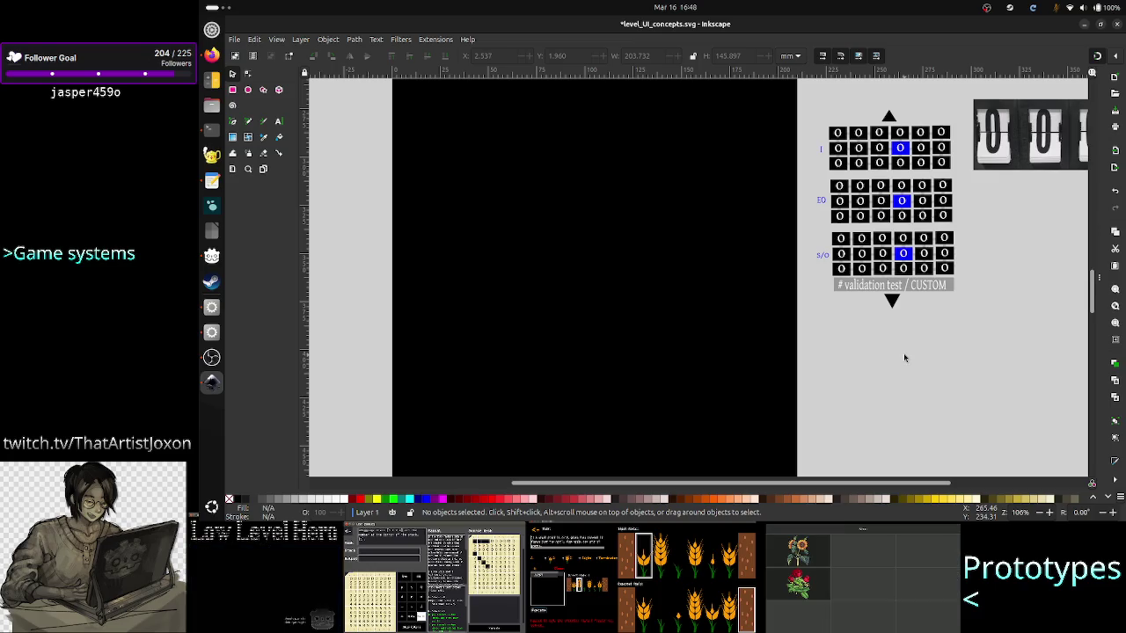
scroll(905, 357, "up", 8)
scroll(904, 357, "up", 6)
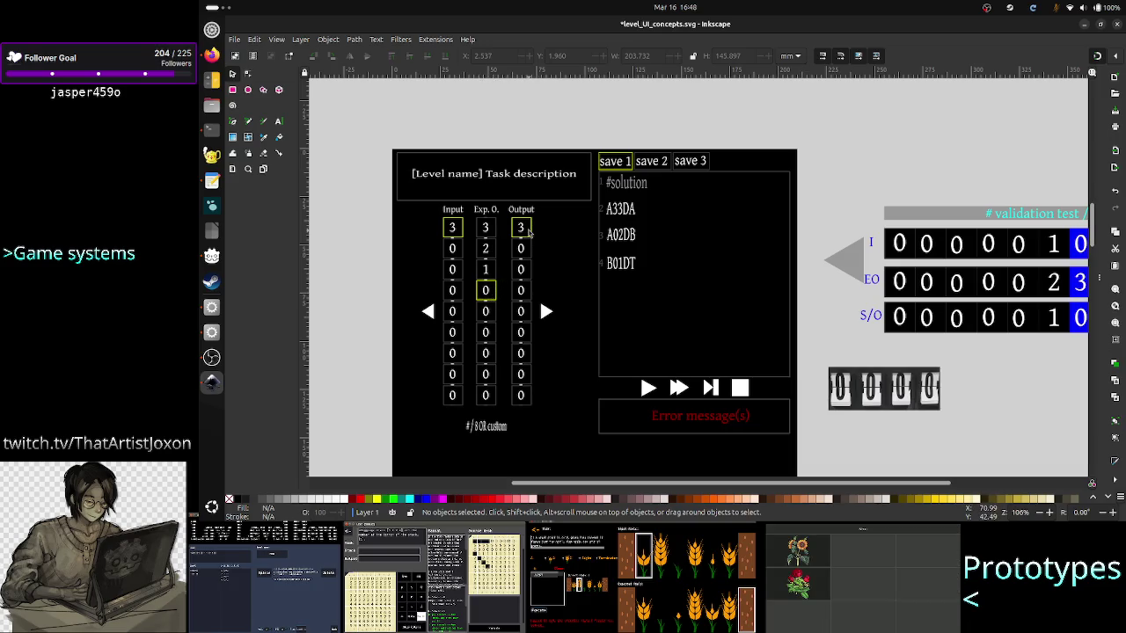
scroll(936, 343, "down", 10)
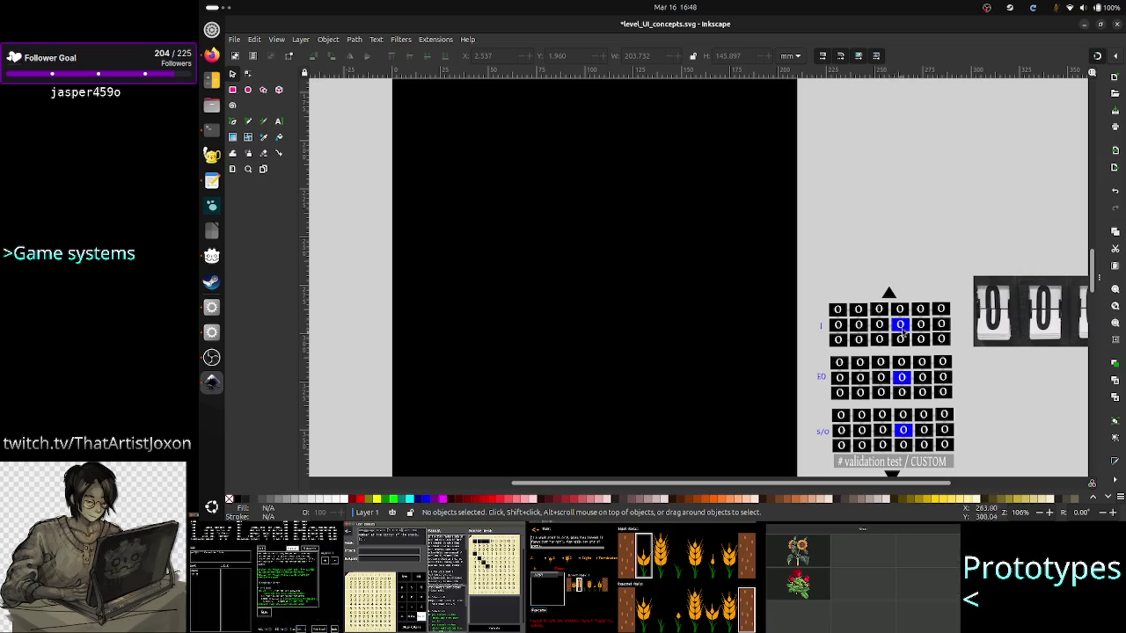
scroll(899, 325, "up", 8)
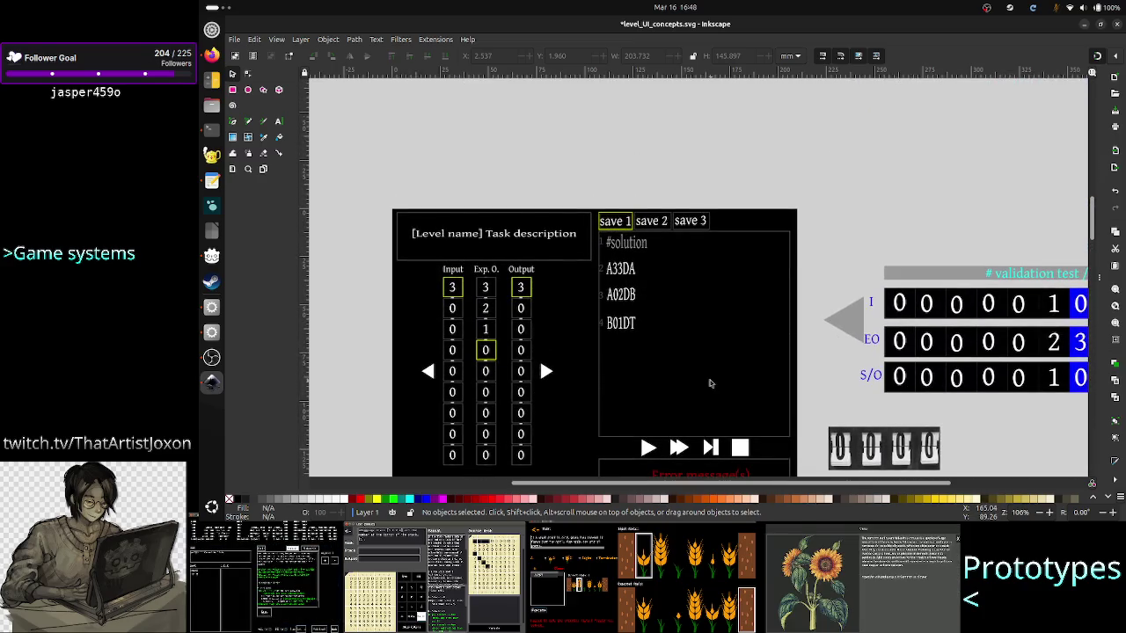
scroll(695, 373, "down", 1)
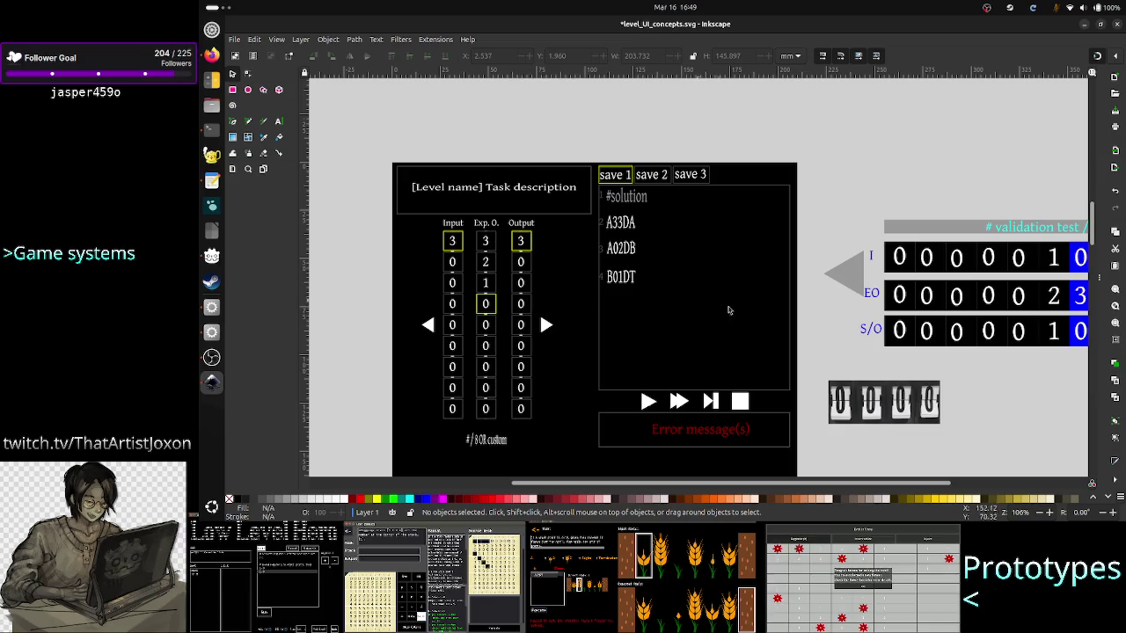
scroll(847, 343, "down", 10)
scroll(847, 343, "down", 2)
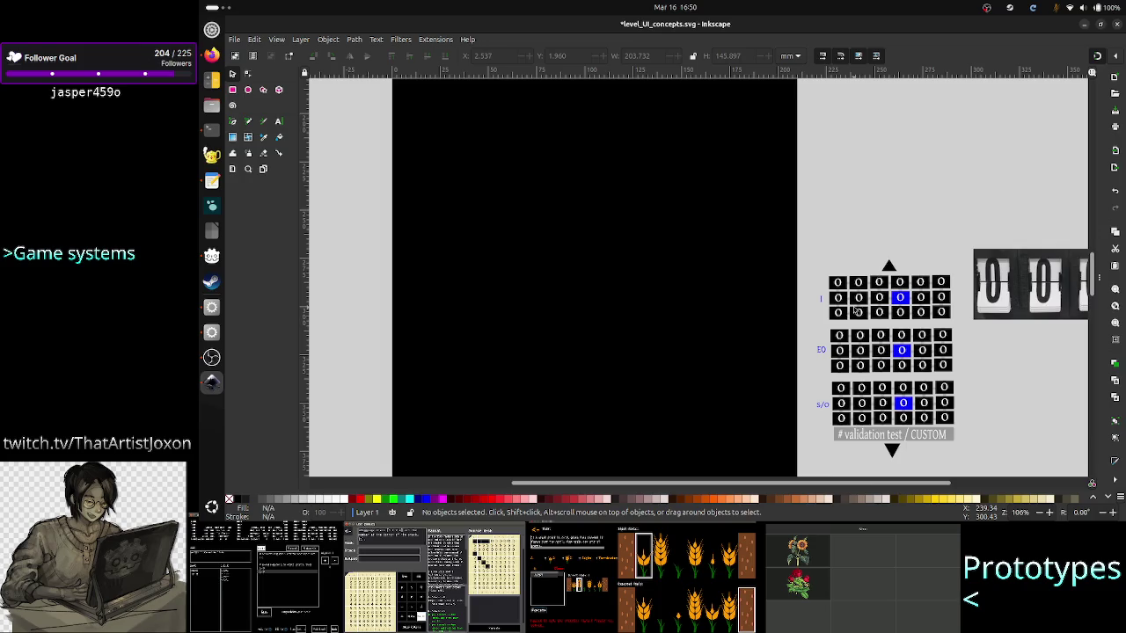
scroll(854, 310, "up", 3)
scroll(854, 309, "up", 5)
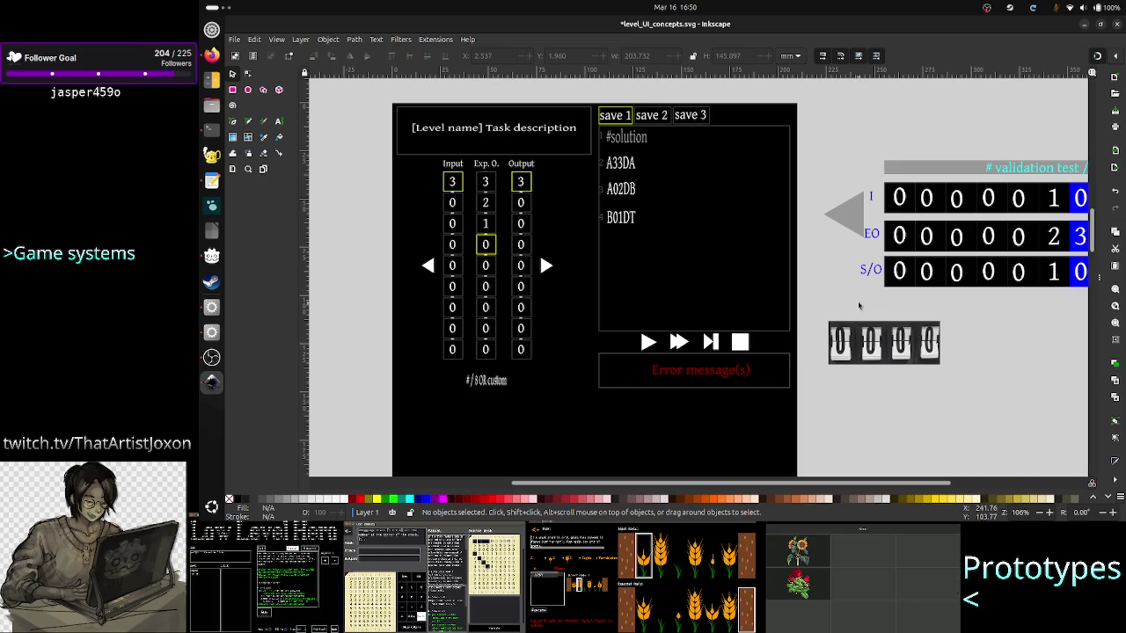
scroll(929, 326, "down", 10)
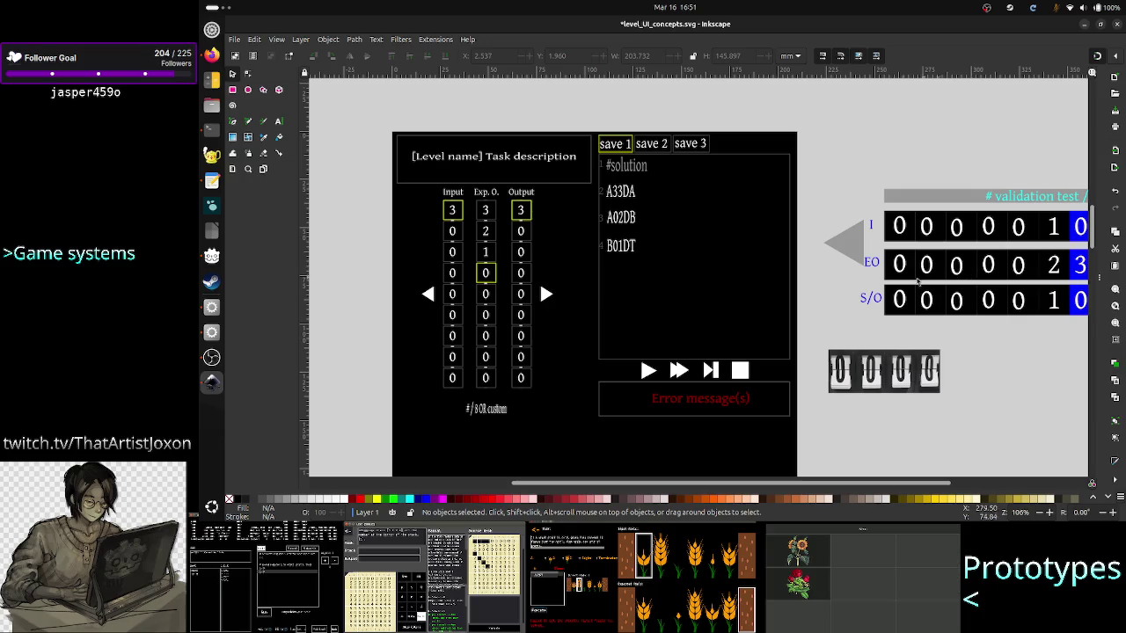
scroll(880, 293, "down", 10)
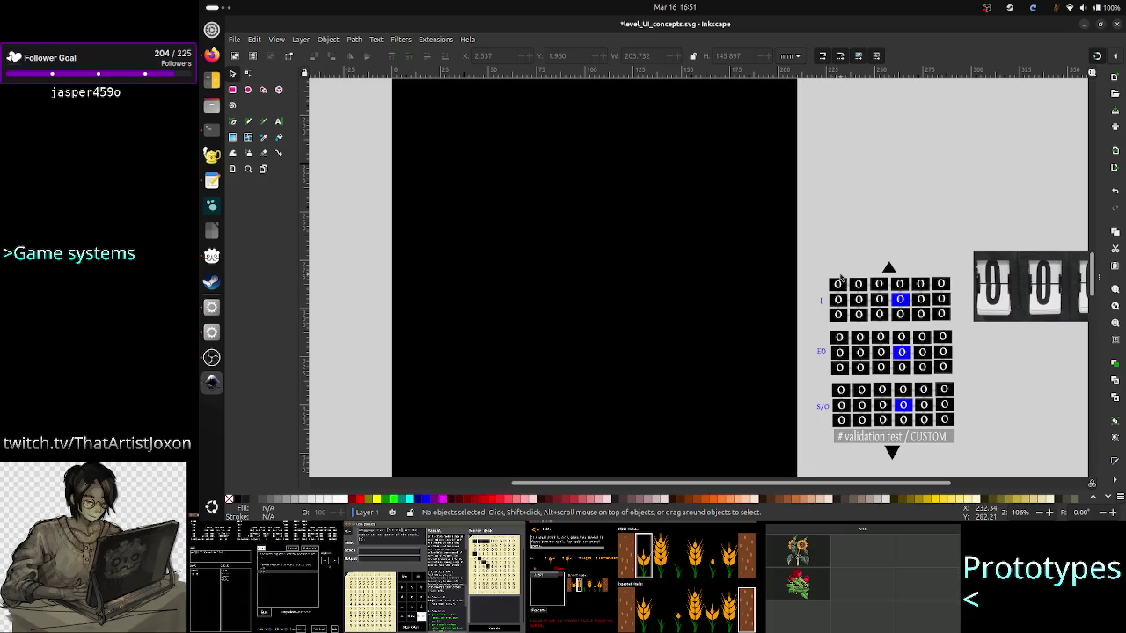
scroll(839, 278, "up", 5)
scroll(840, 278, "up", 3)
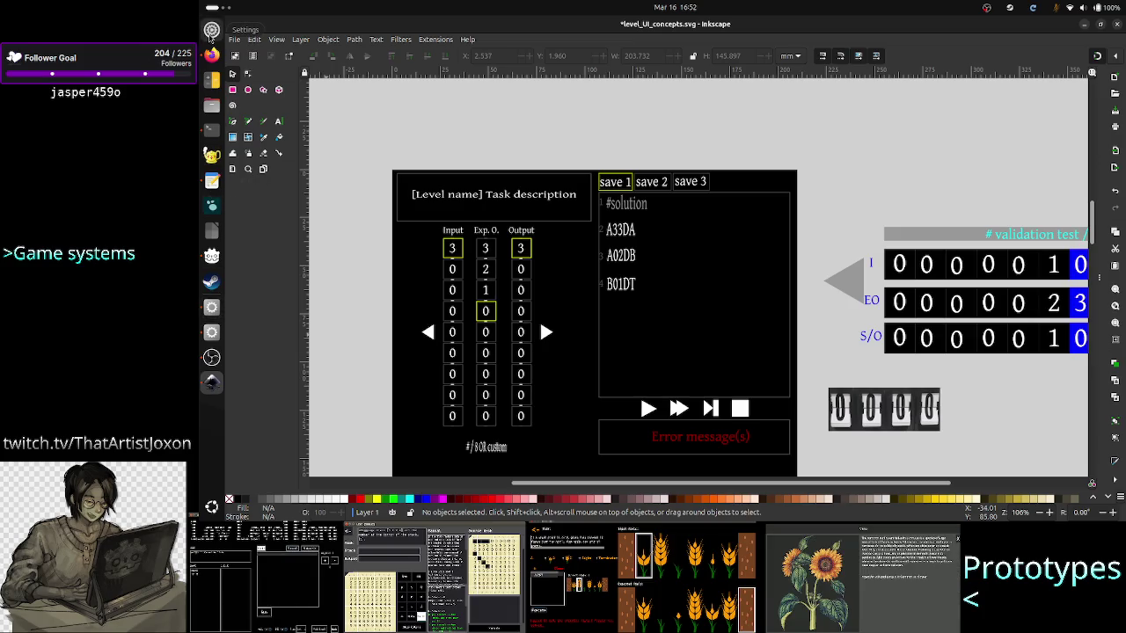
left_click(208, 56)
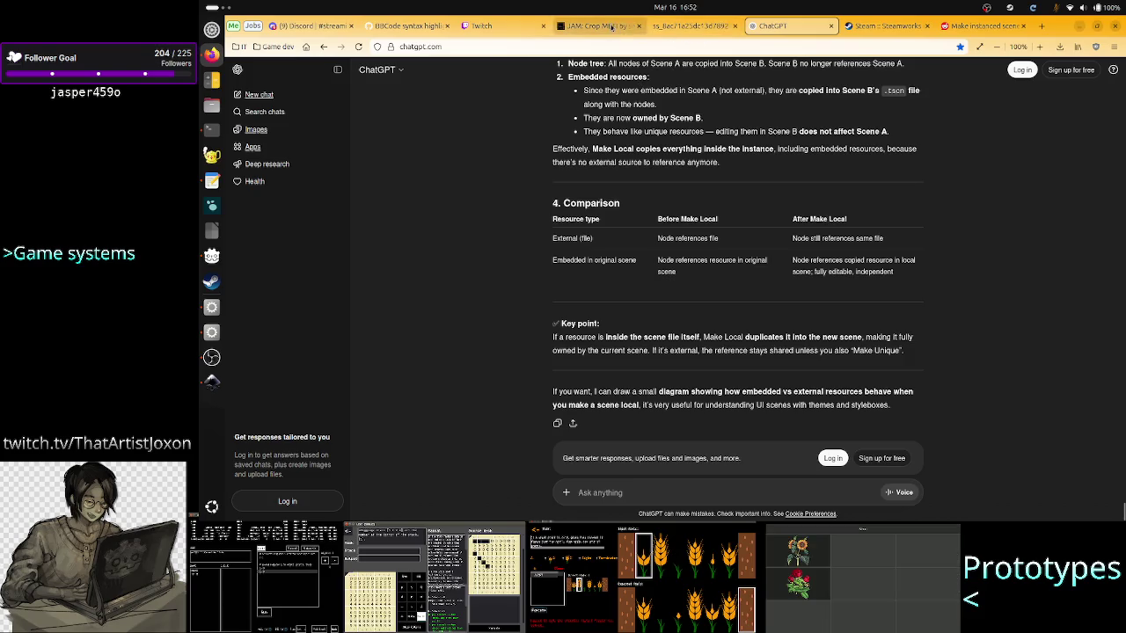
left_click(690, 25)
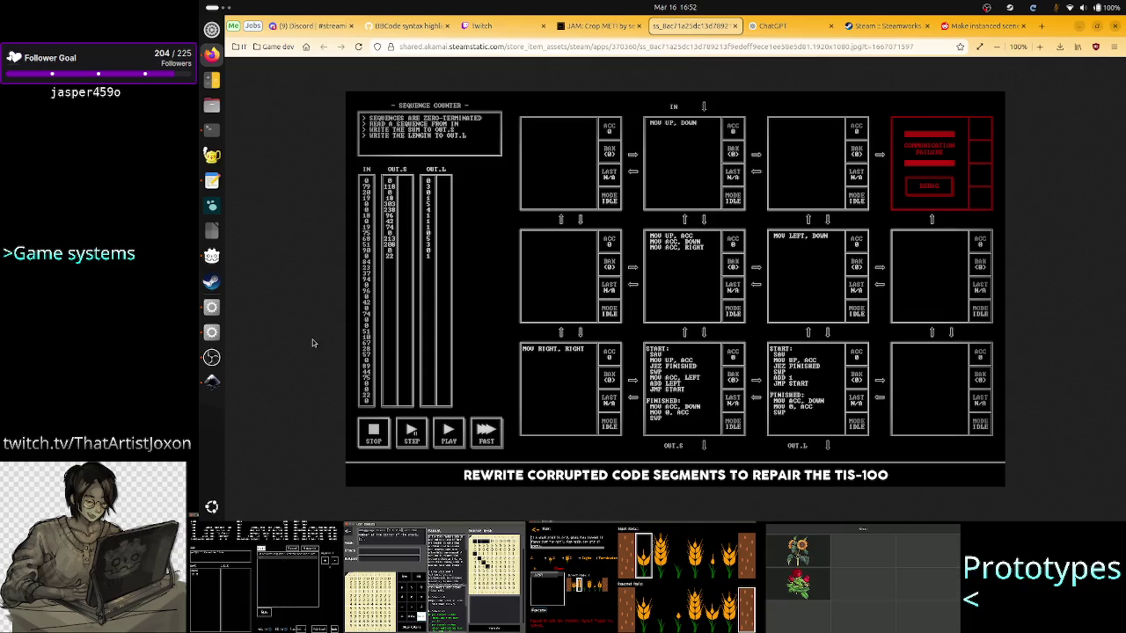
left_click(209, 382)
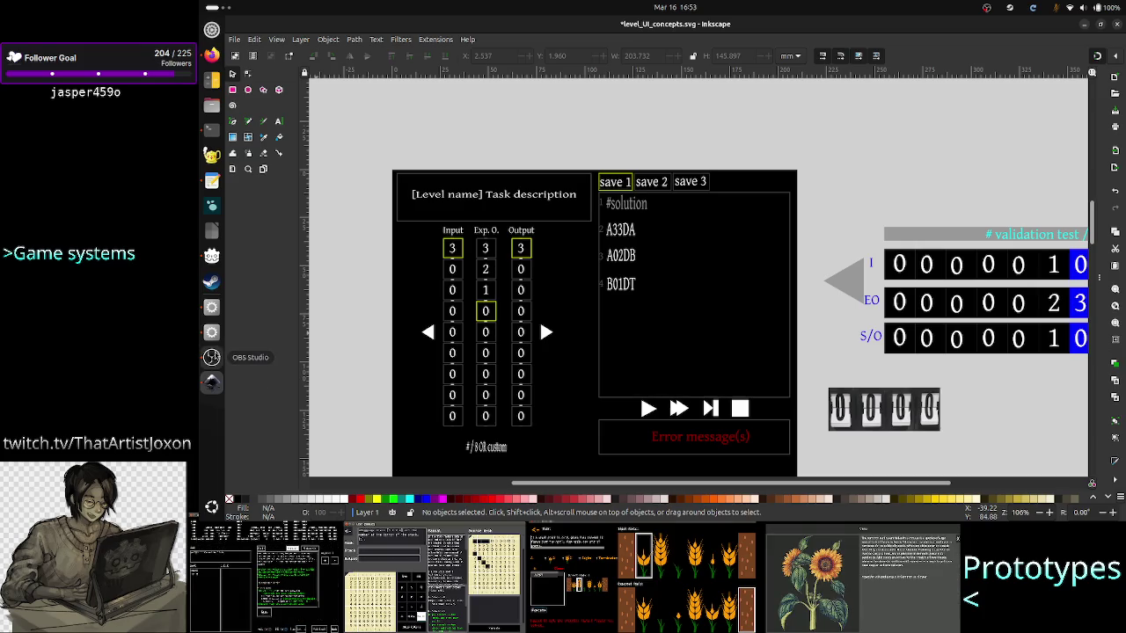
left_click(211, 307)
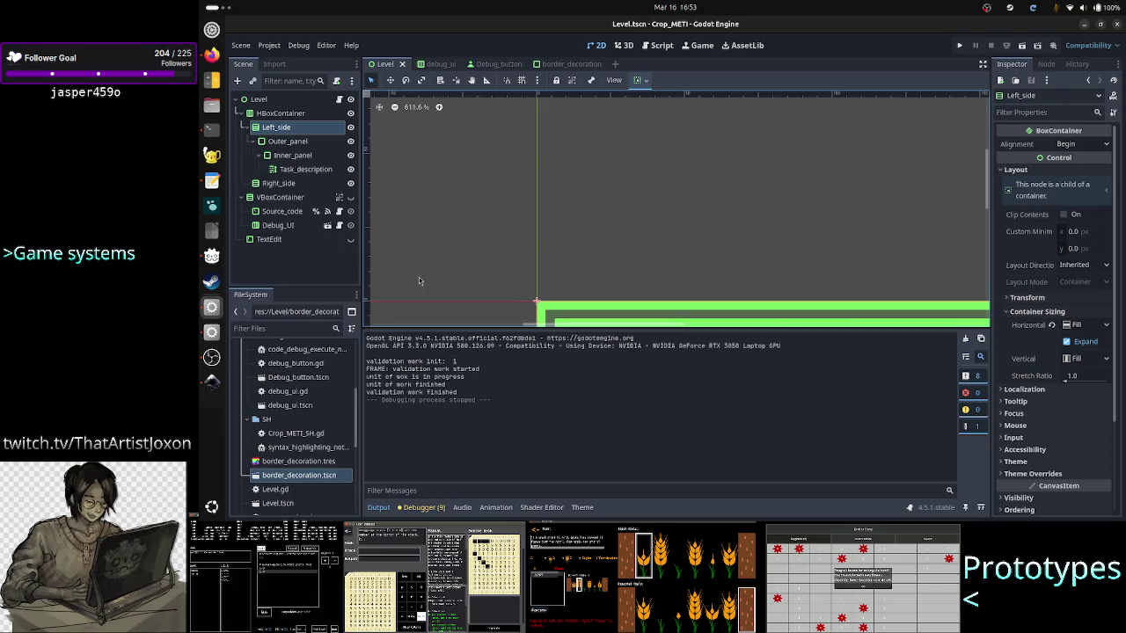
Collapse the Output panel and review Outer_panel, Inner_panel, then Task_description.
left_click(300, 168)
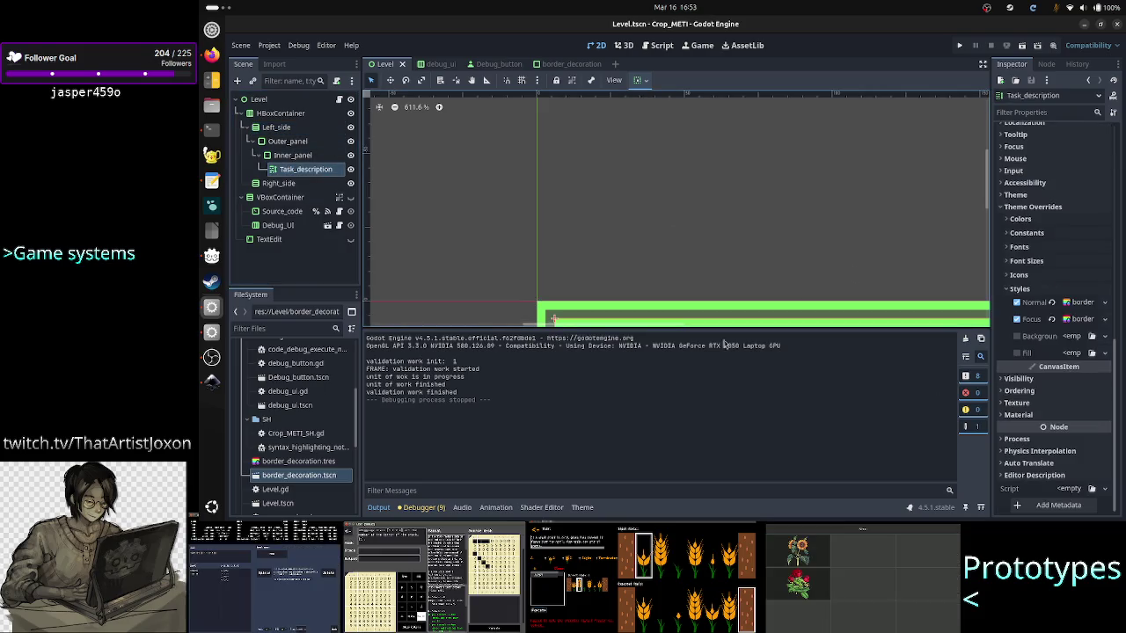
left_click(380, 508)
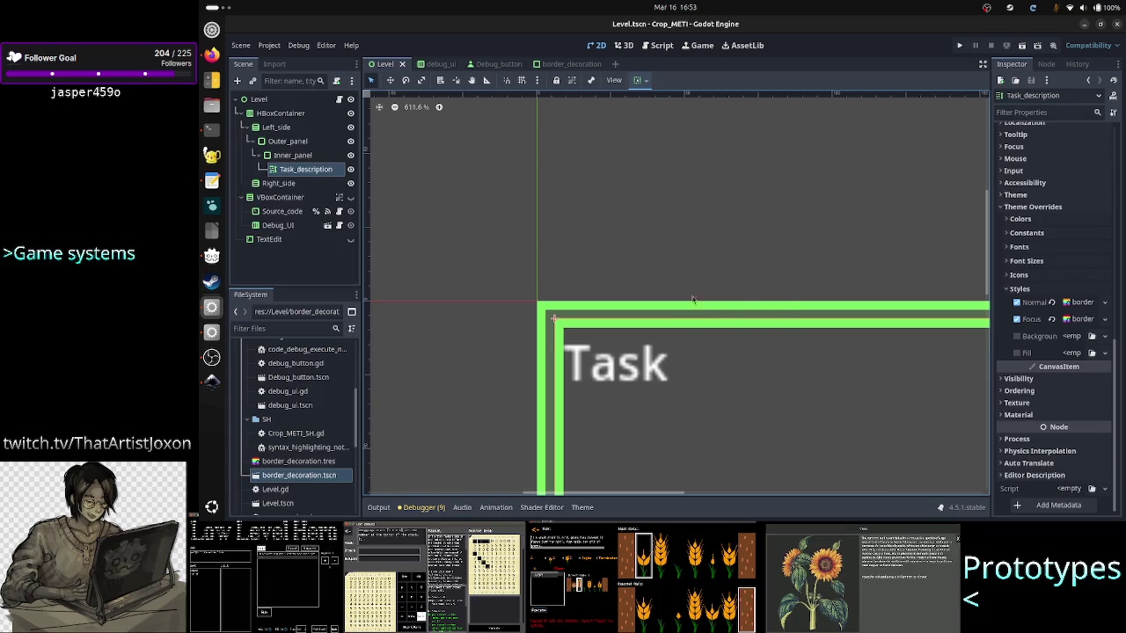
left_click(304, 142)
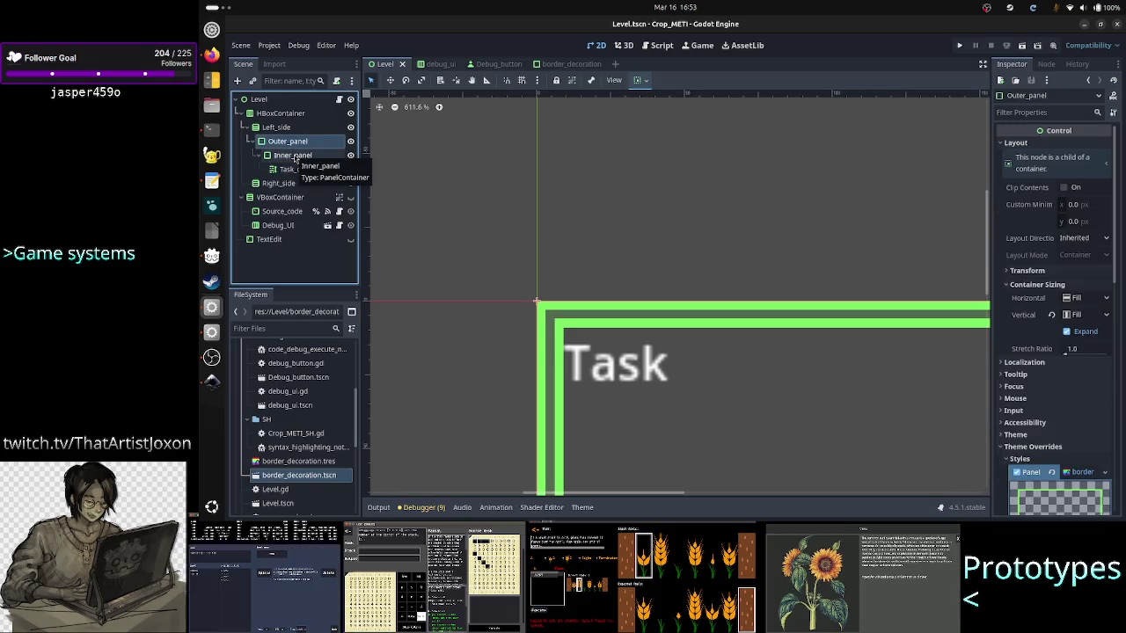
left_click(295, 157, "ctrl")
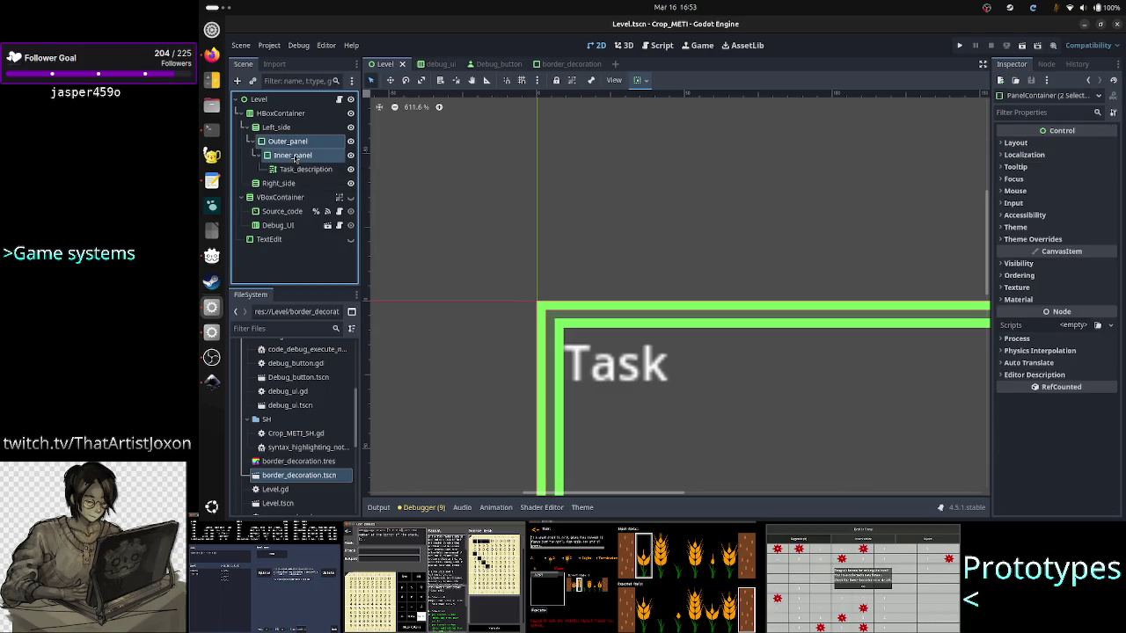
left_click(304, 169)
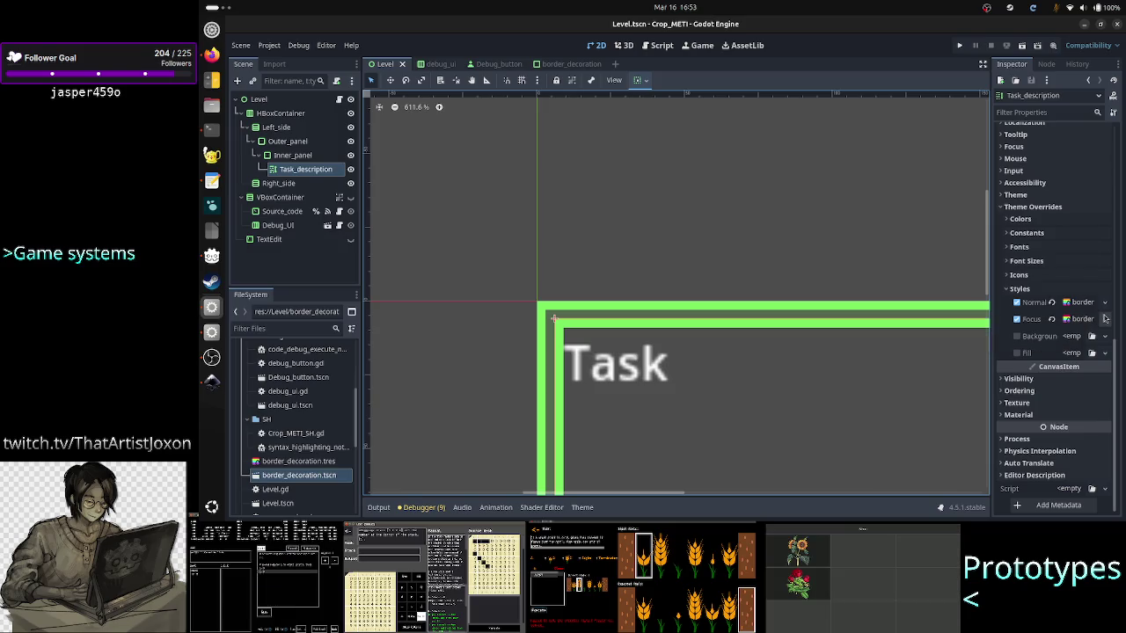
Expand Task_description's Focus stylebox to show its green 3 px border widths.
left_click(1105, 319)
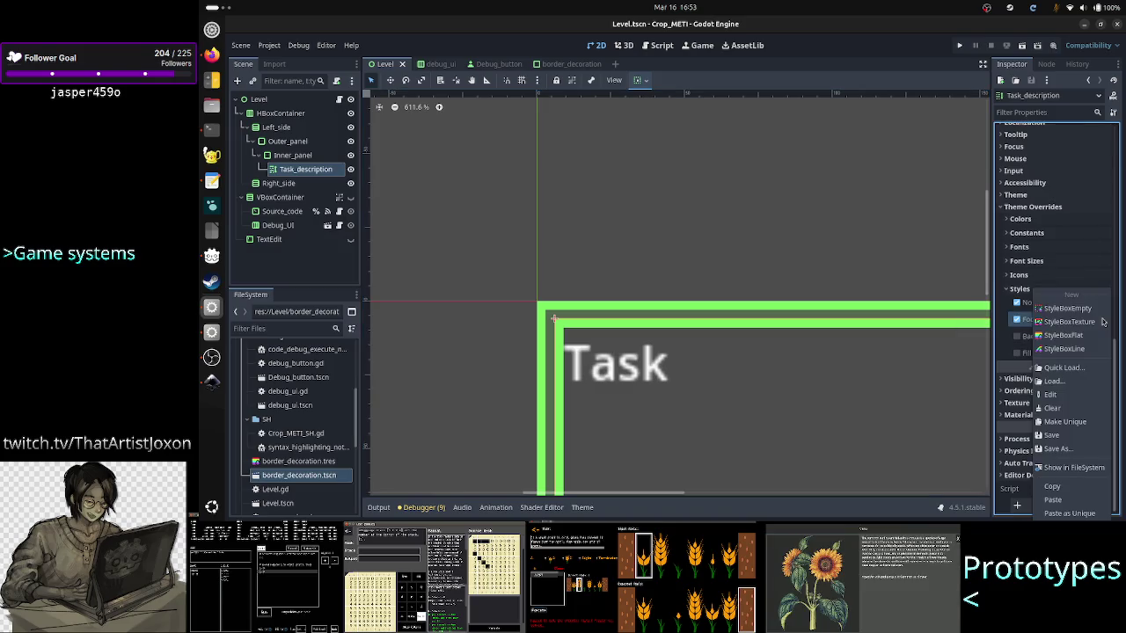
left_click(899, 249)
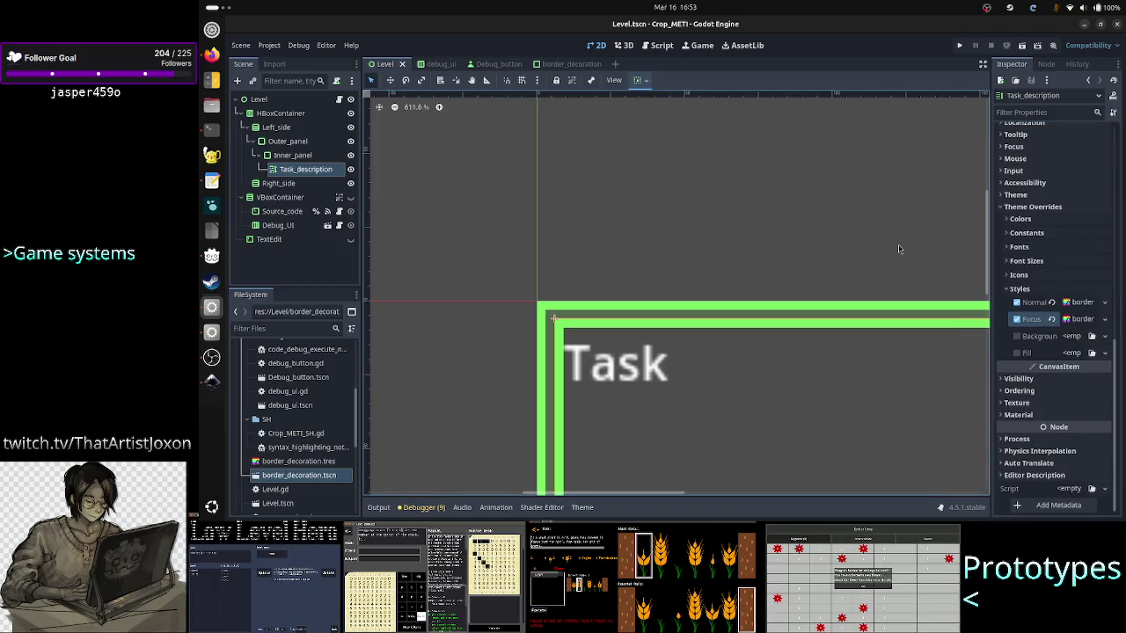
left_click(1078, 320)
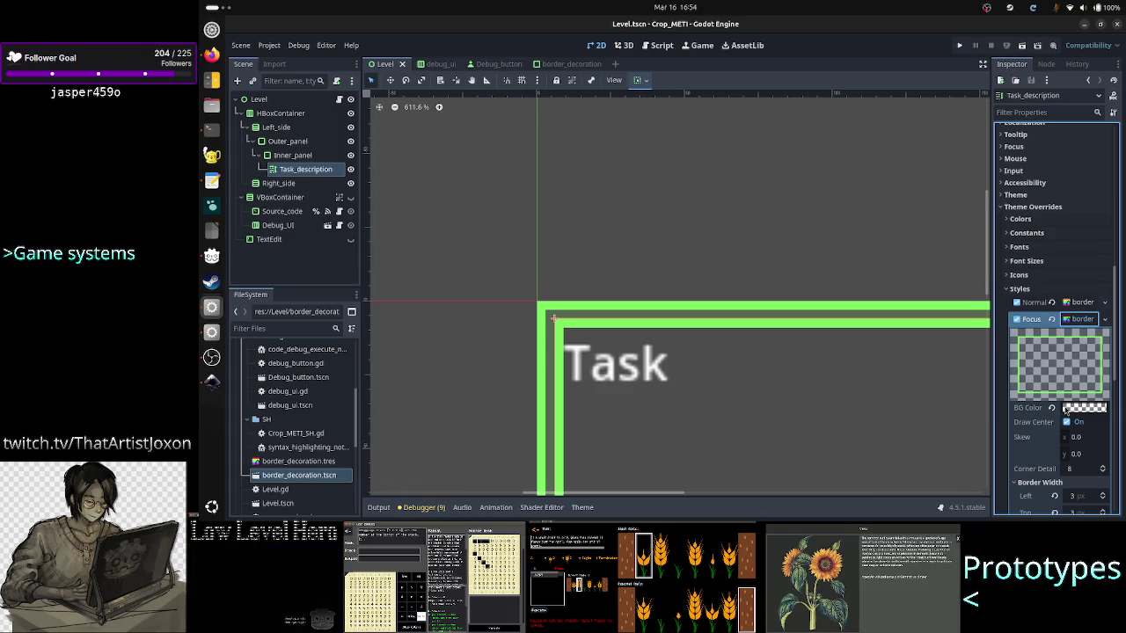
scroll(1066, 407, "down", 4)
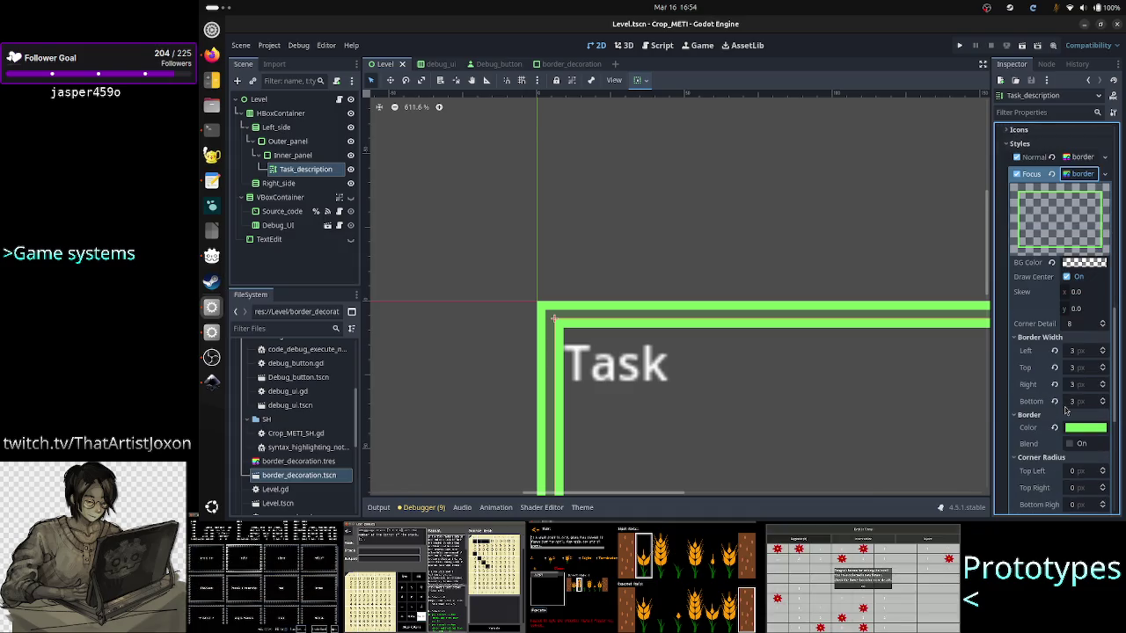
mouse_move(1078, 265)
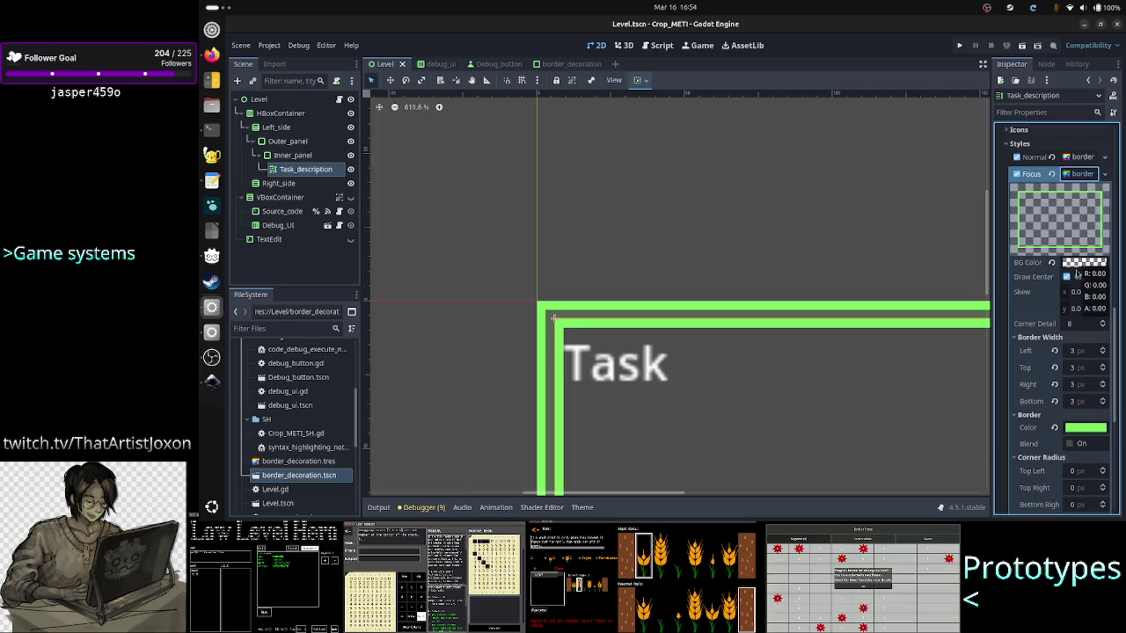
key("alt+Tab")
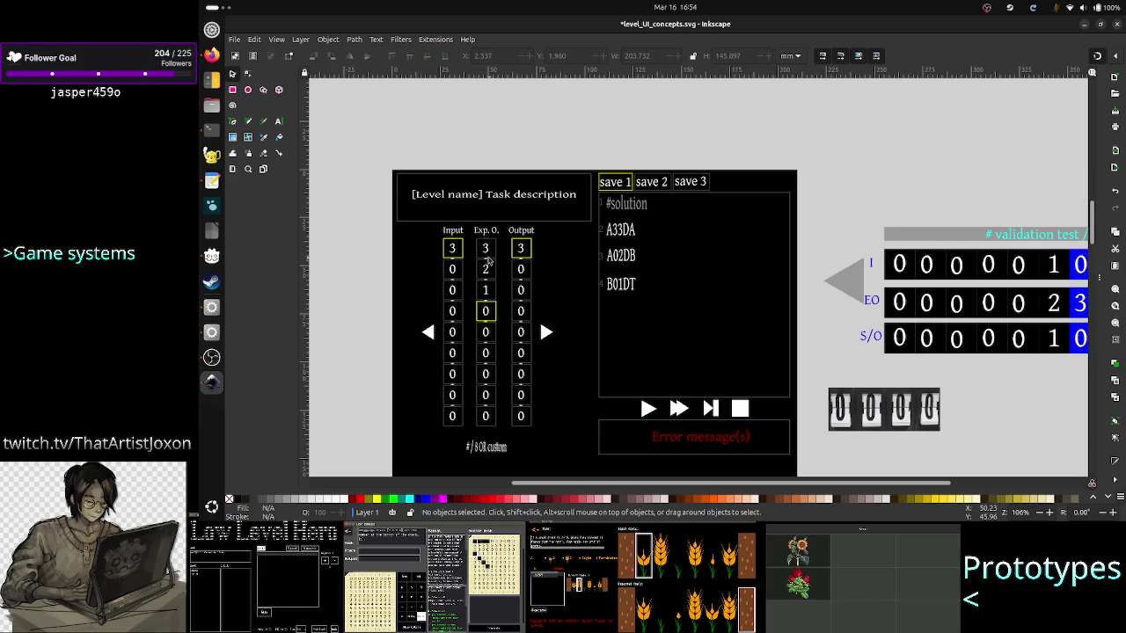
Scroll through the mockup's two columns of bordered 0 boxes, then return to Godot.
scroll(488, 261, "up", 9)
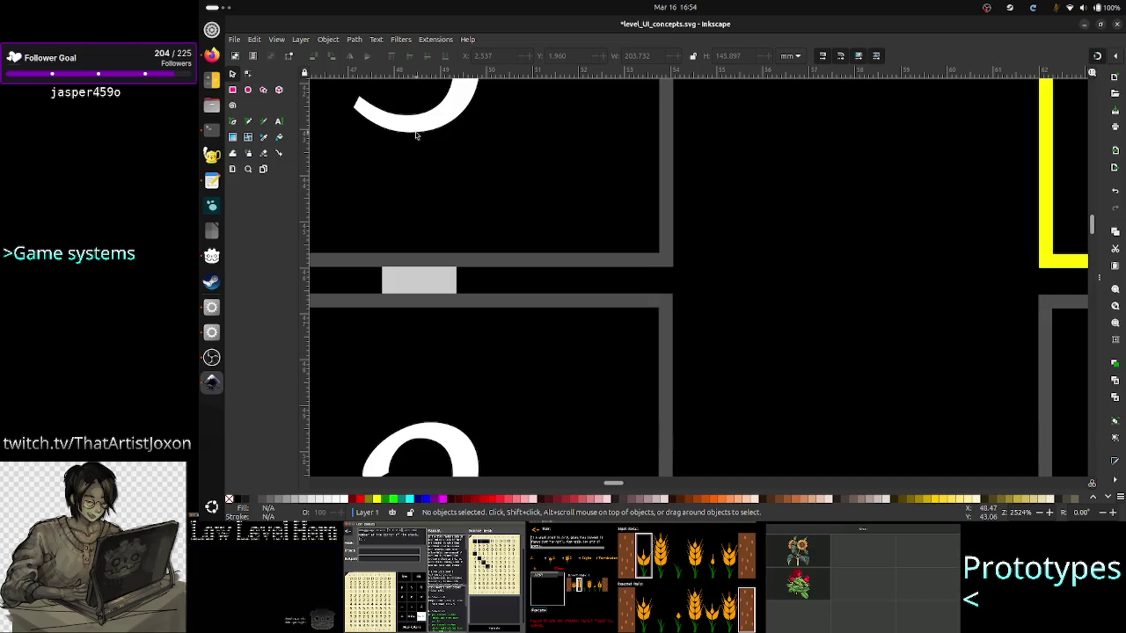
scroll(421, 304, "down", 5)
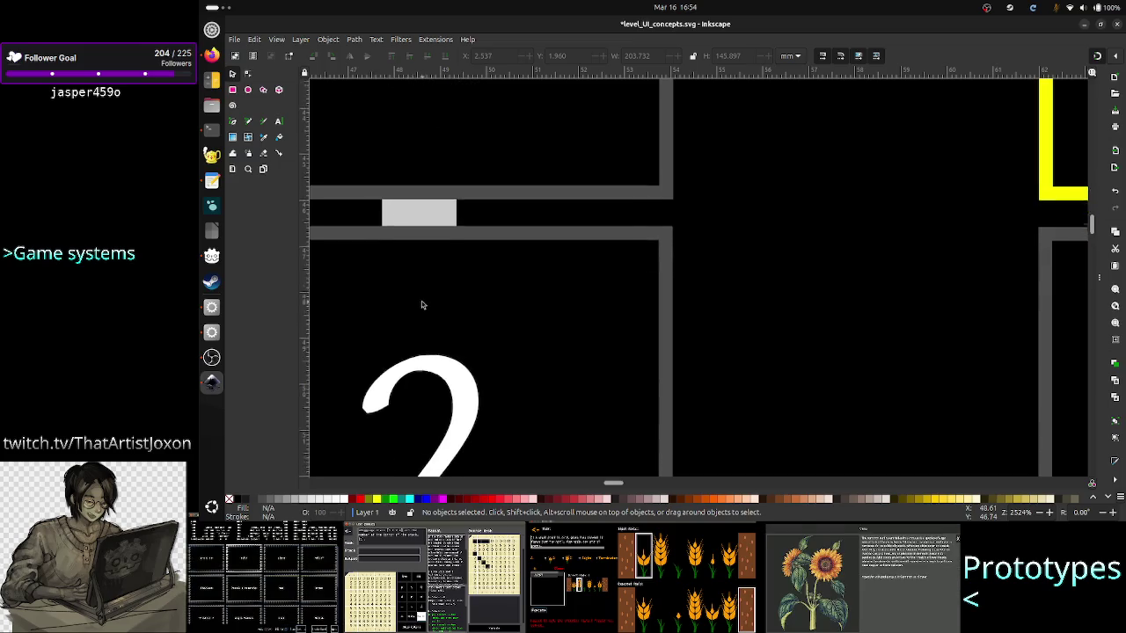
scroll(421, 304, "down", 8)
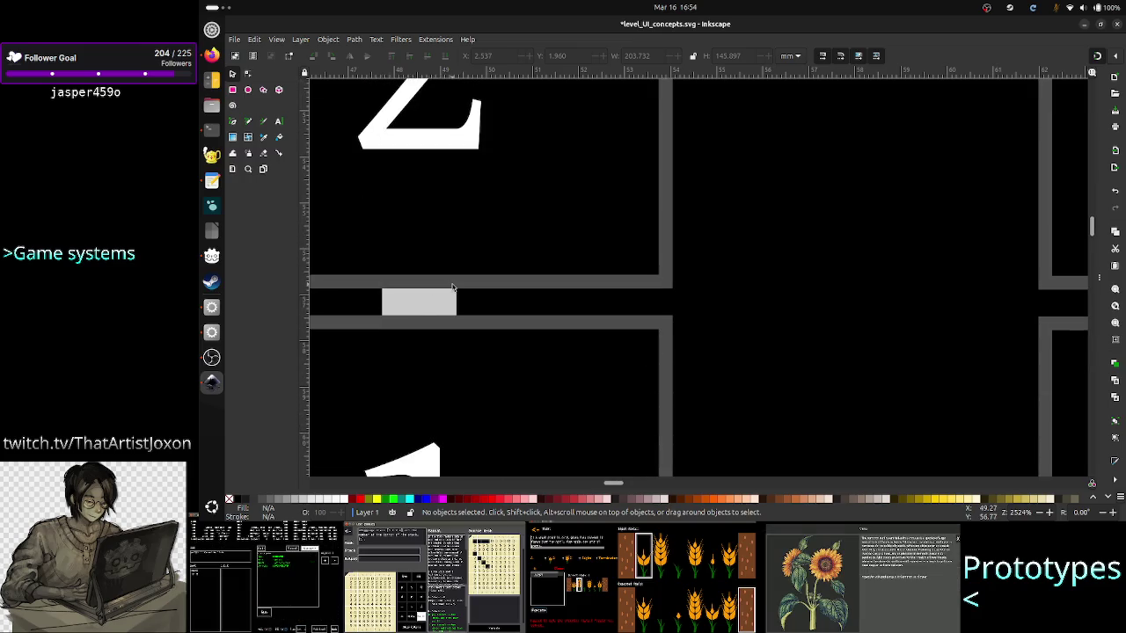
scroll(452, 286, "down", 6)
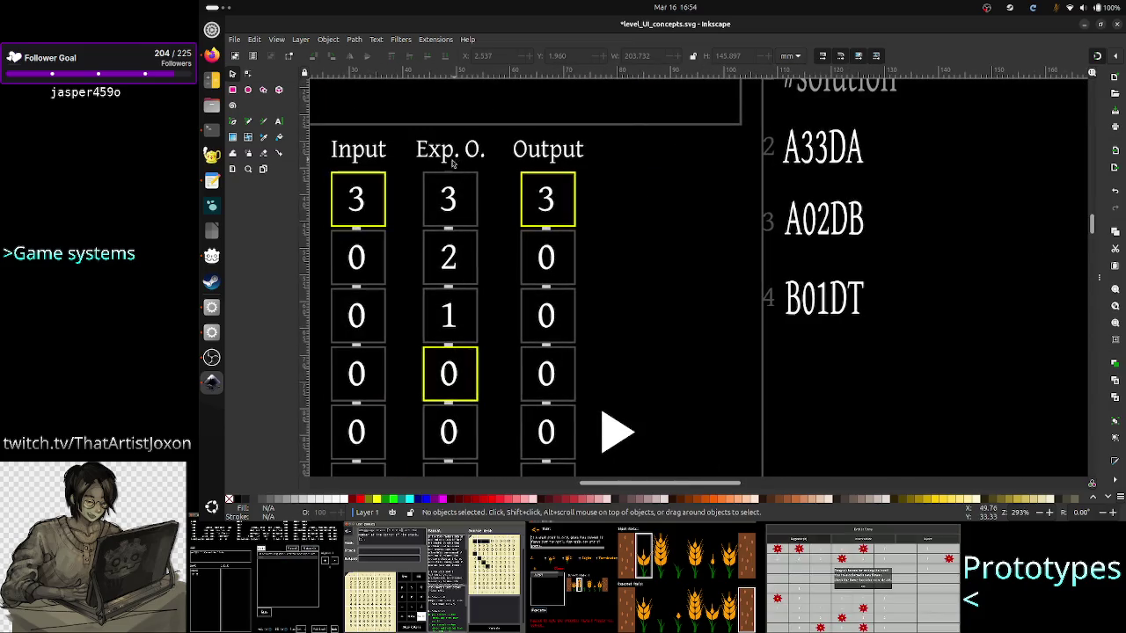
scroll(447, 174, "down", 8)
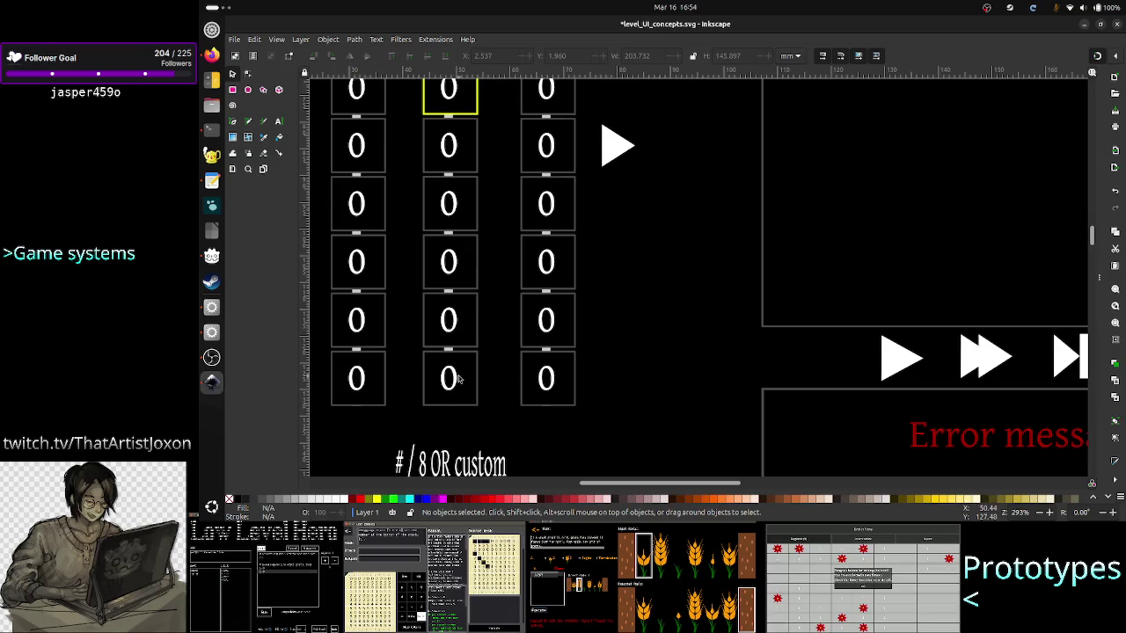
scroll(457, 363, "up", 5)
scroll(456, 363, "down", 2)
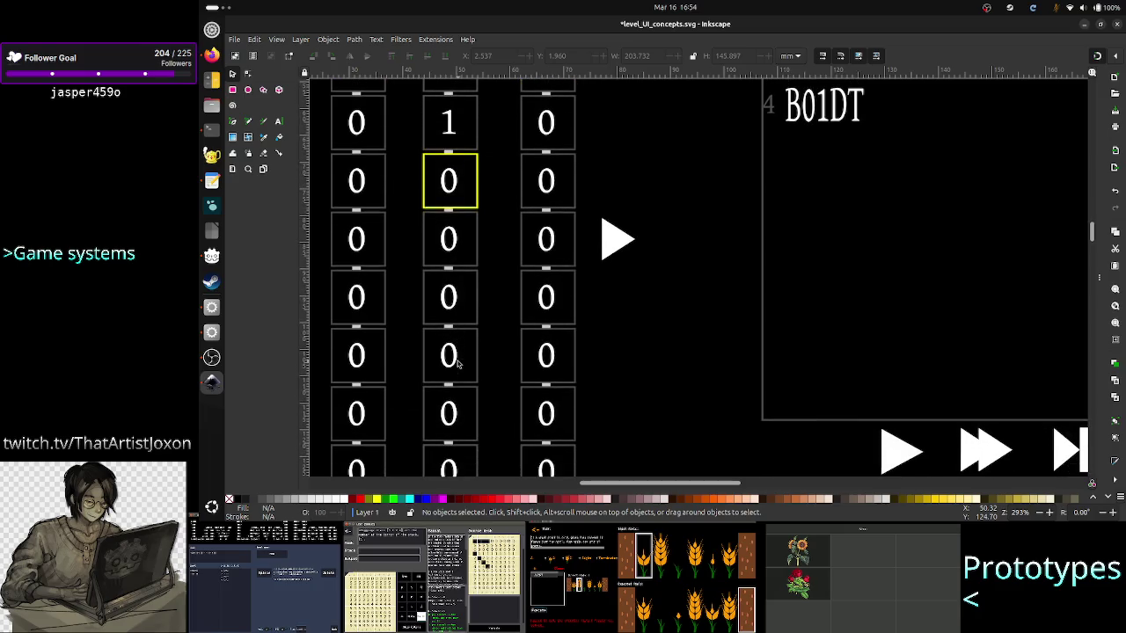
scroll(456, 364, "up", 4)
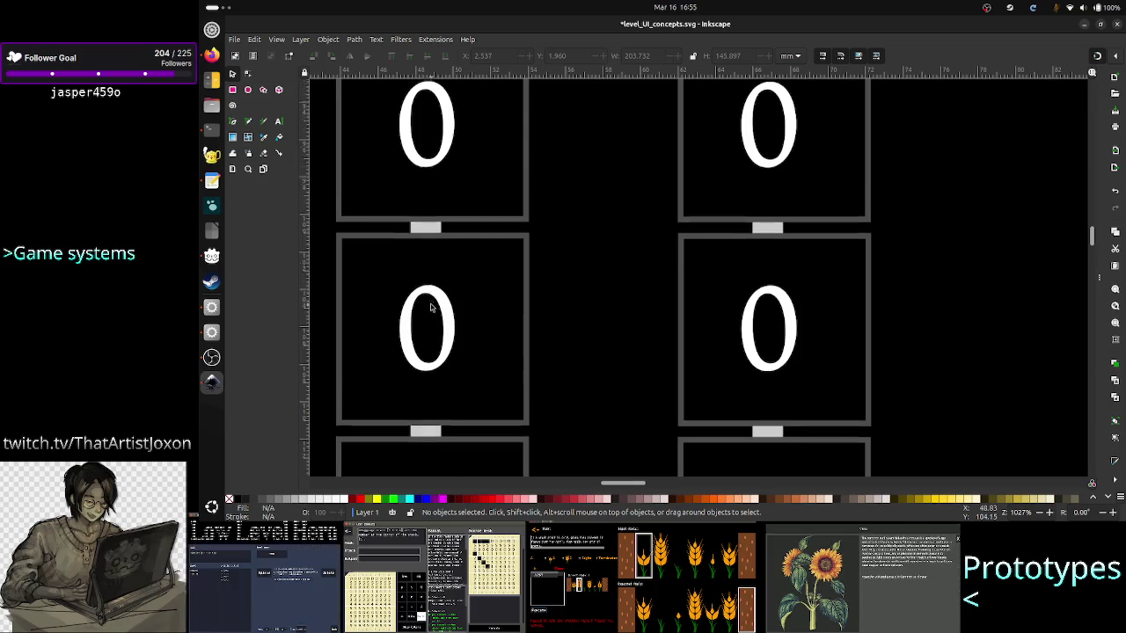
scroll(430, 308, "down", 2)
scroll(430, 307, "down", 10)
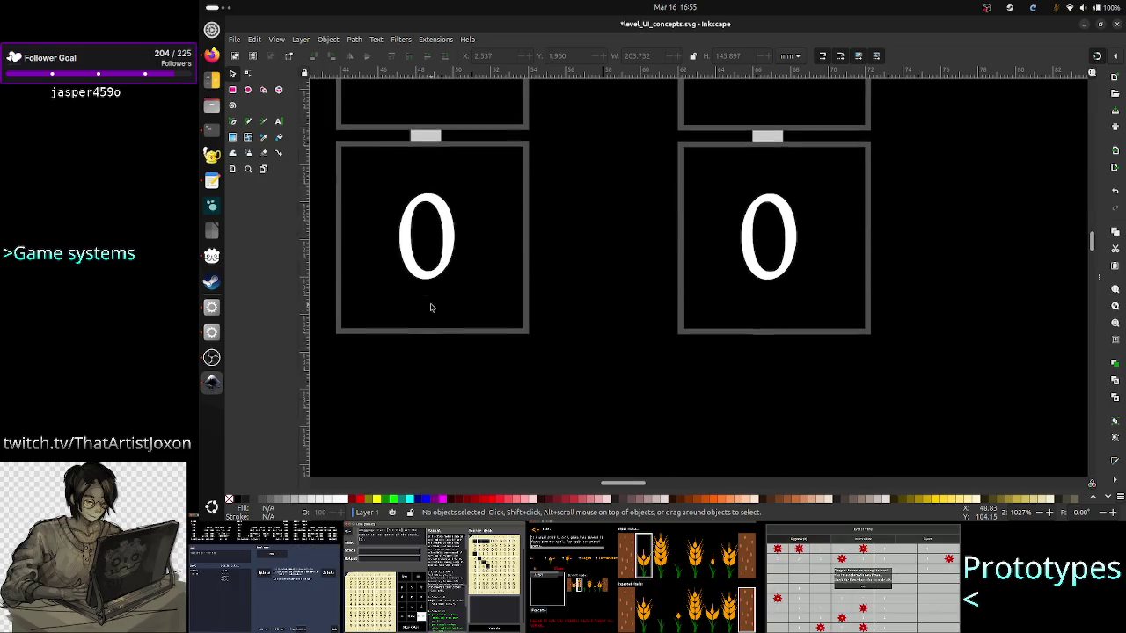
scroll(430, 307, "up", 3)
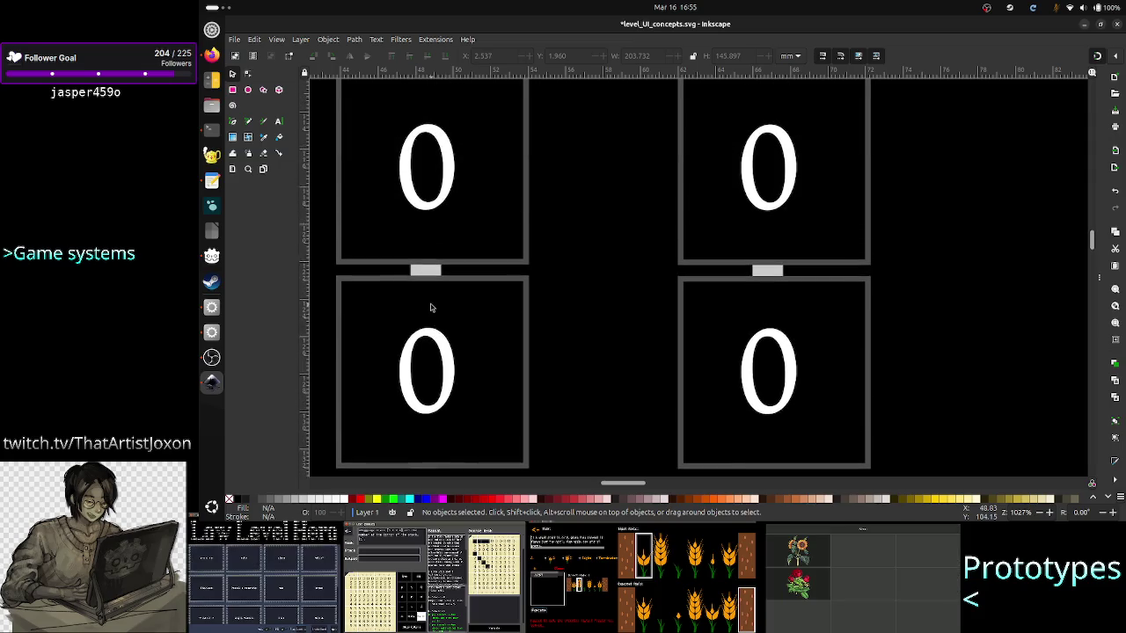
scroll(430, 307, "down", 1)
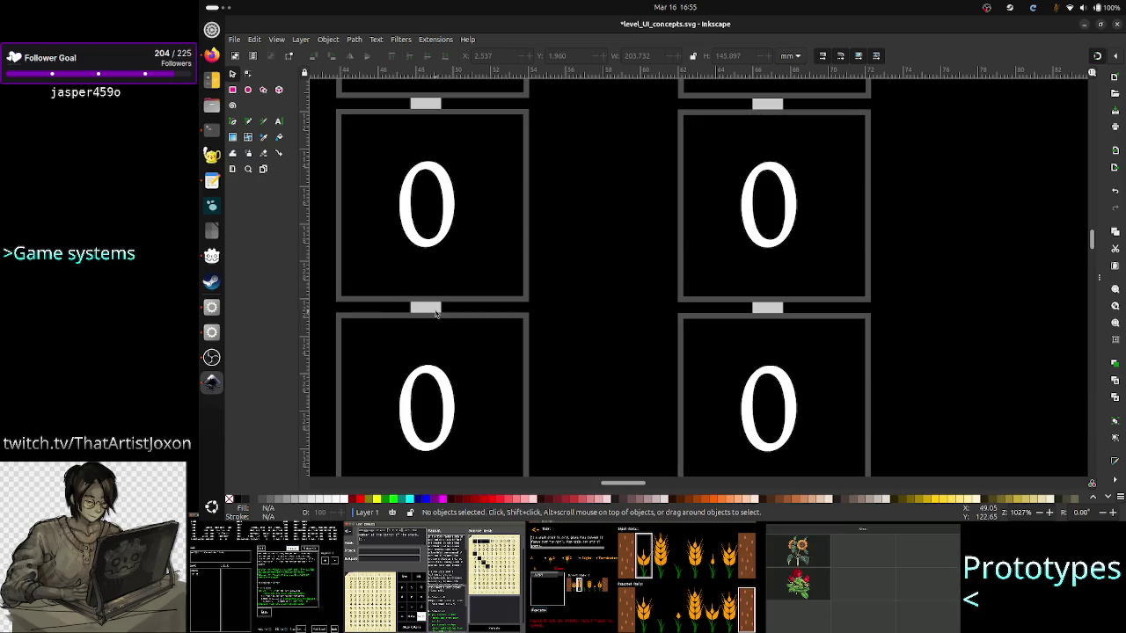
scroll(434, 313, "up", 5)
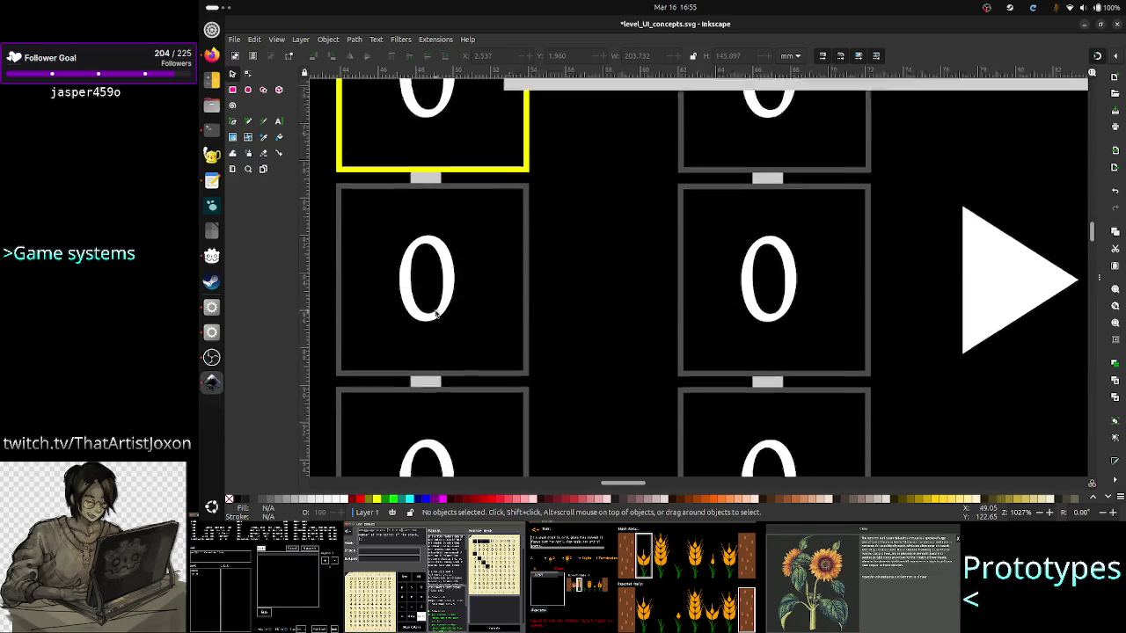
scroll(435, 313, "up", 10)
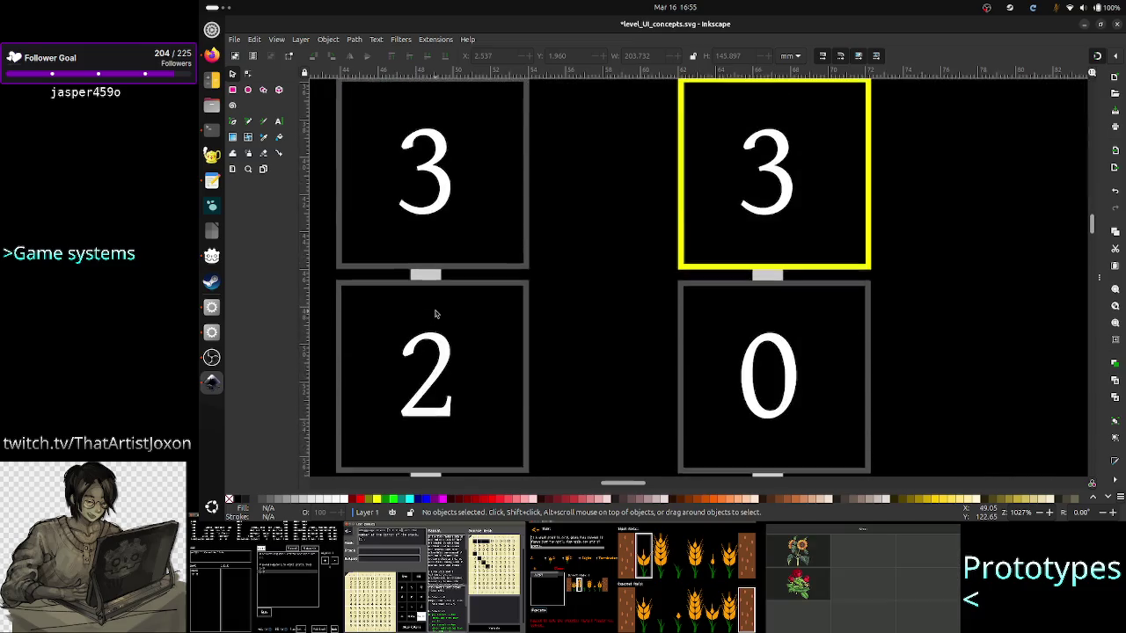
scroll(435, 313, "up", 5)
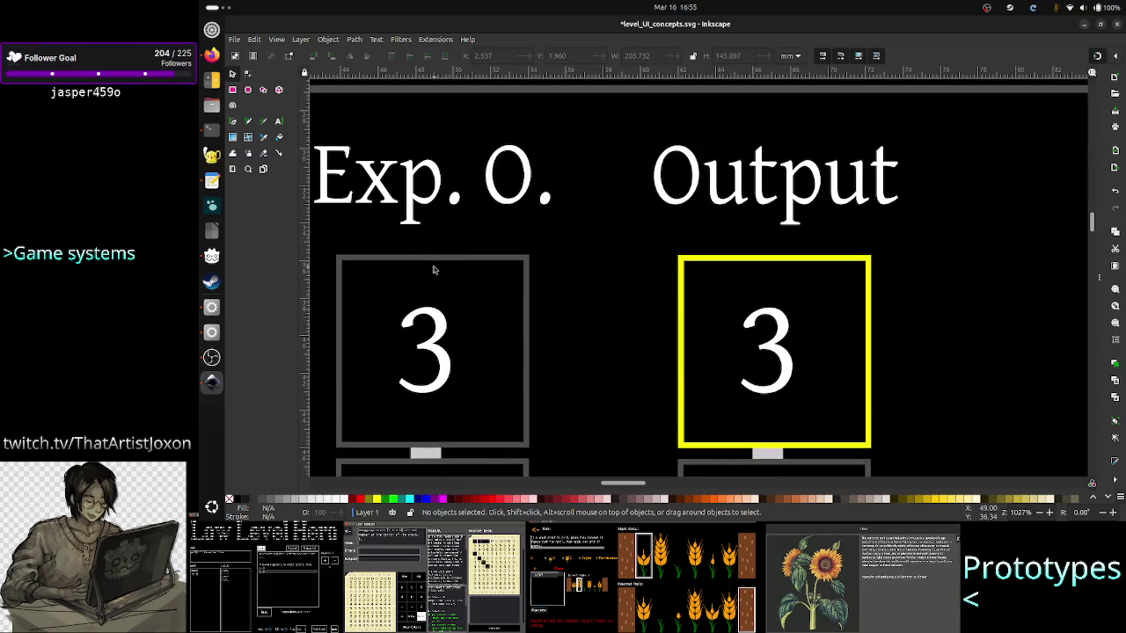
scroll(434, 299, "down", 10)
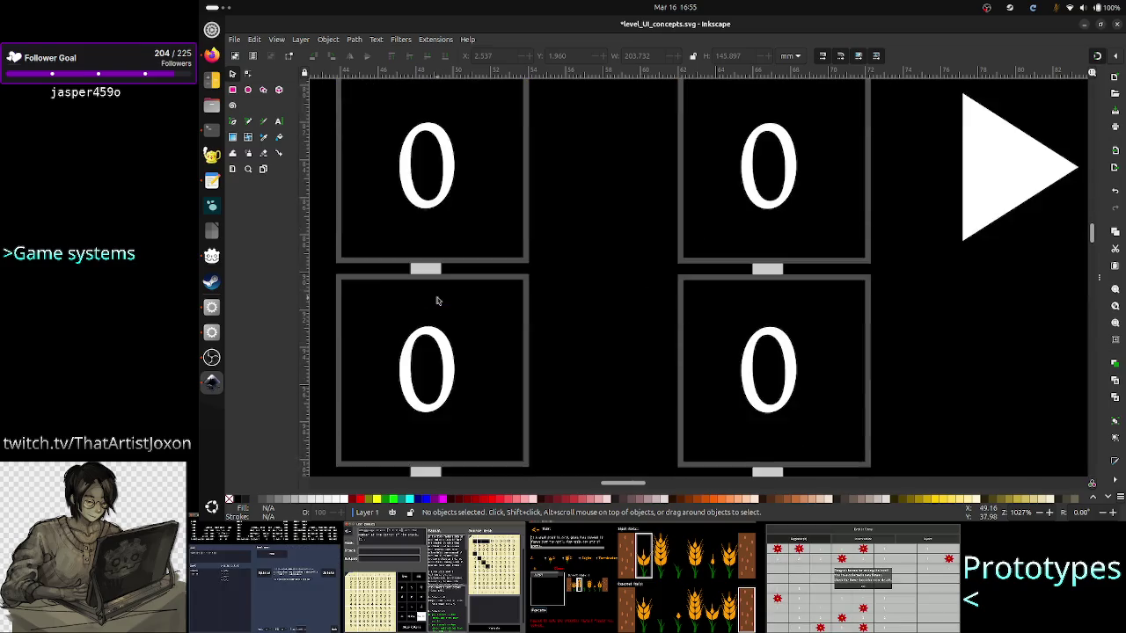
scroll(437, 300, "down", 5)
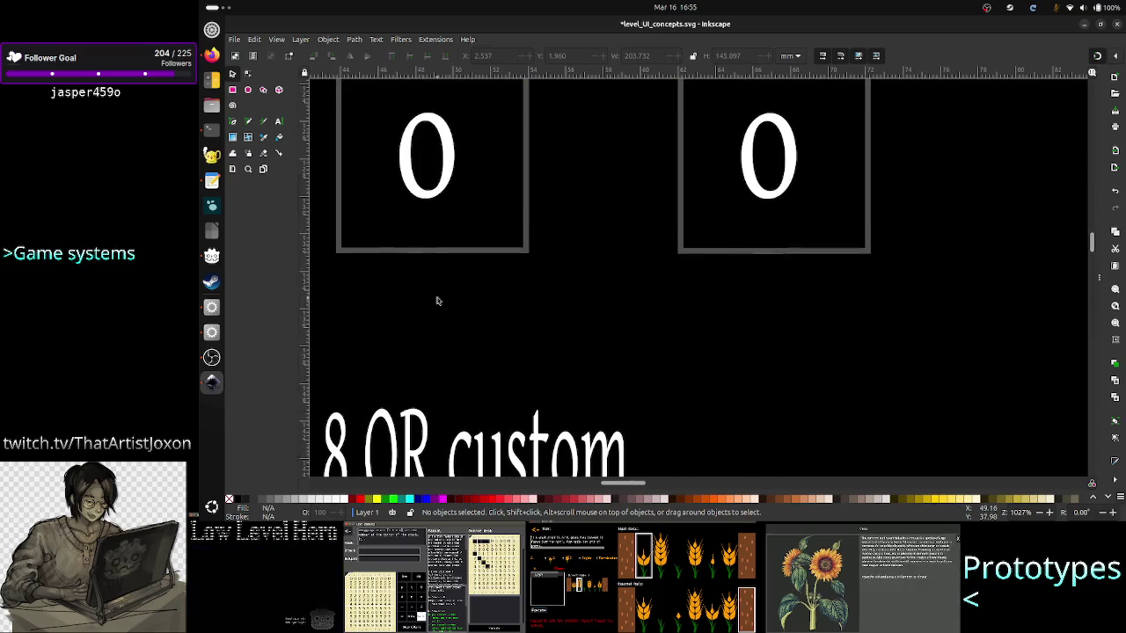
scroll(436, 300, "up", 8)
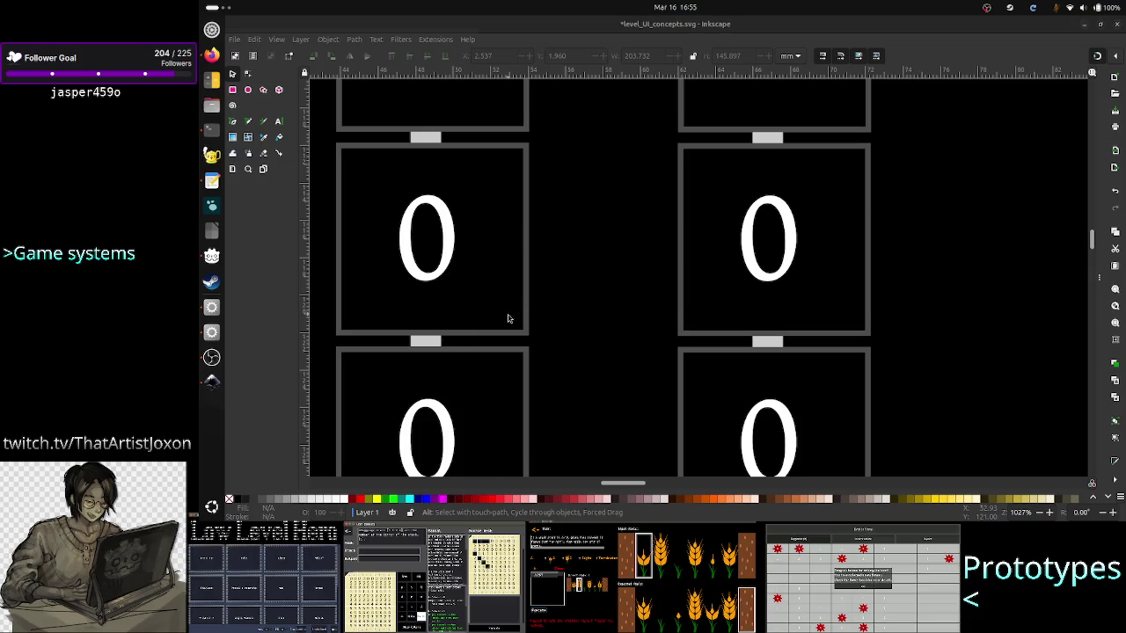
key("alt+Tab")
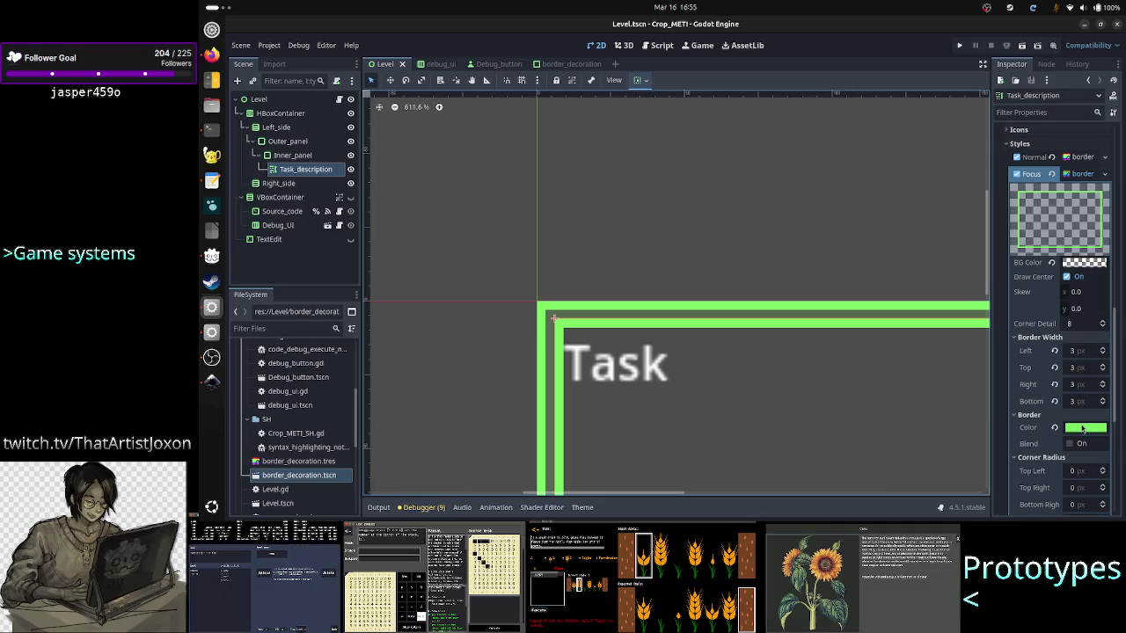
scroll(1081, 428, "down", 2)
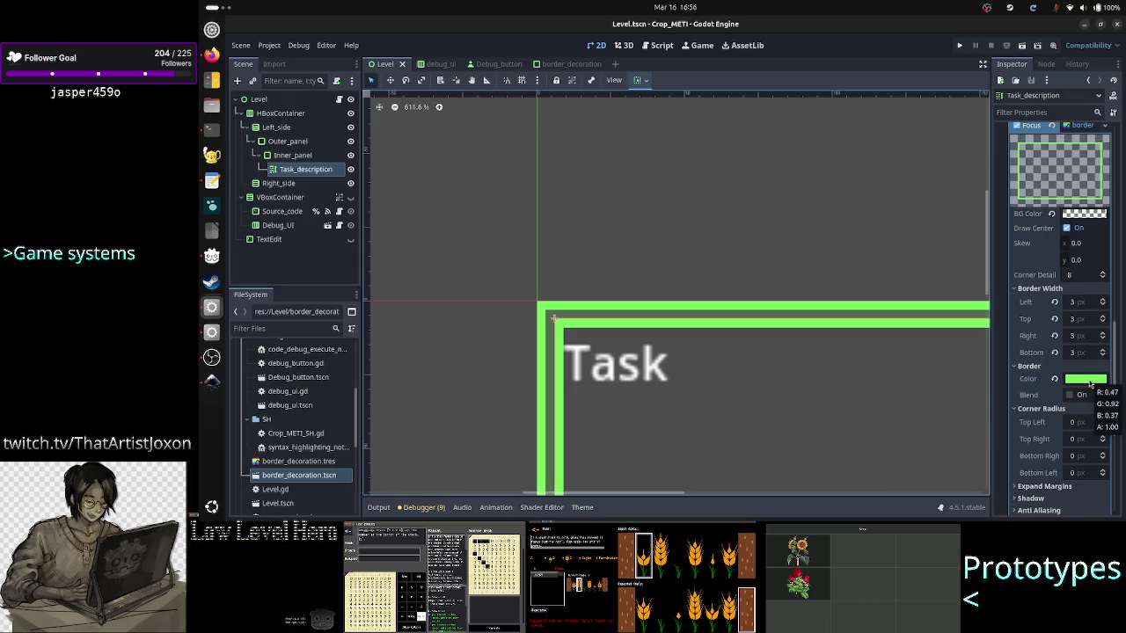
key("alt+Tab")
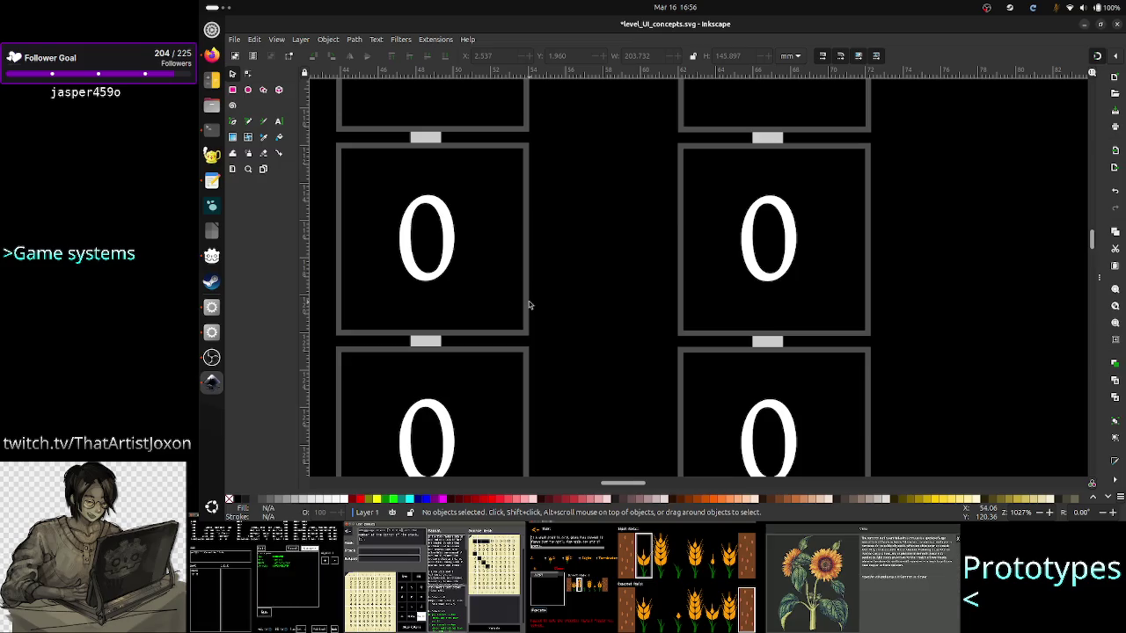
key("alt+Tab")
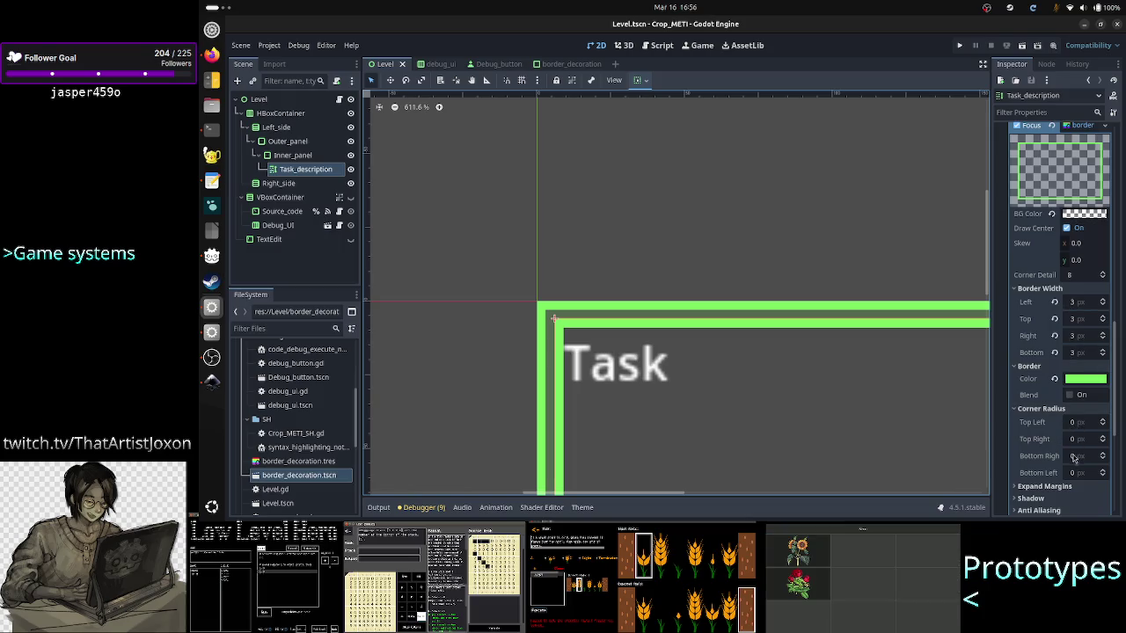
Collapse Task_description's Focus stylebox details and switch to the Inkscape window.
scroll(1068, 453, "down", 4)
scroll(1073, 460, "up", 7)
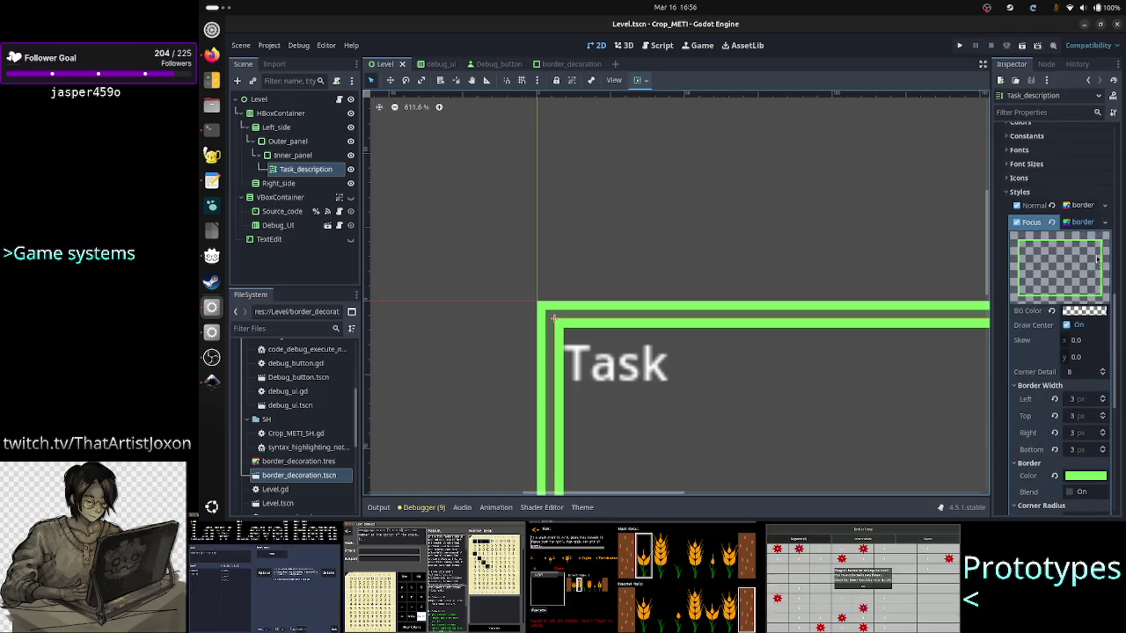
left_click(1086, 224)
left_click(1085, 223)
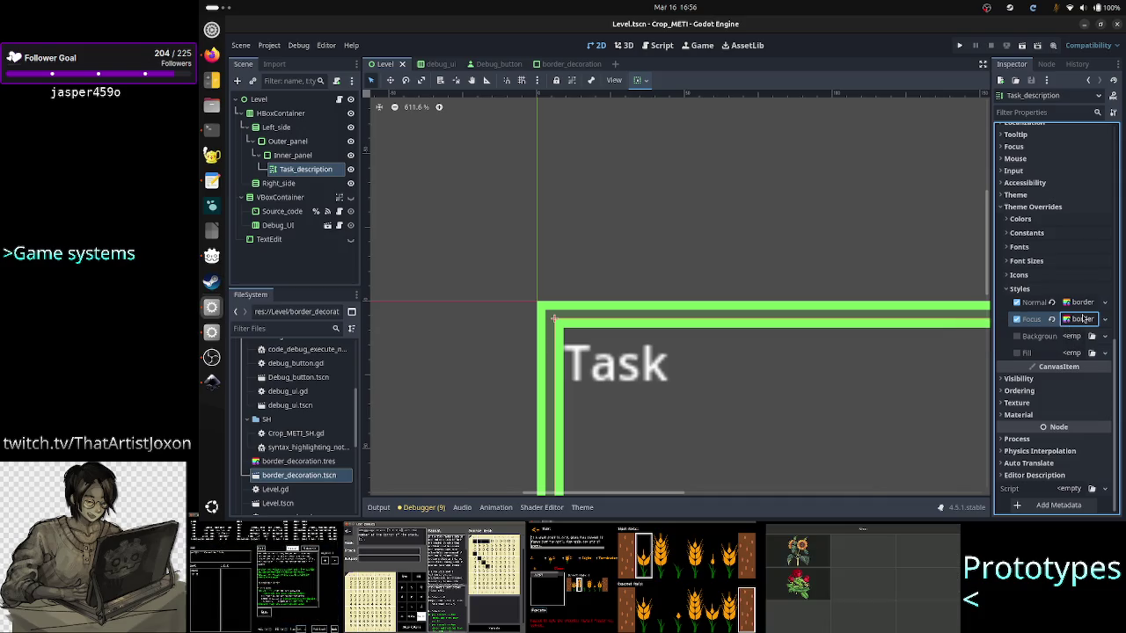
key("alt+Tab")
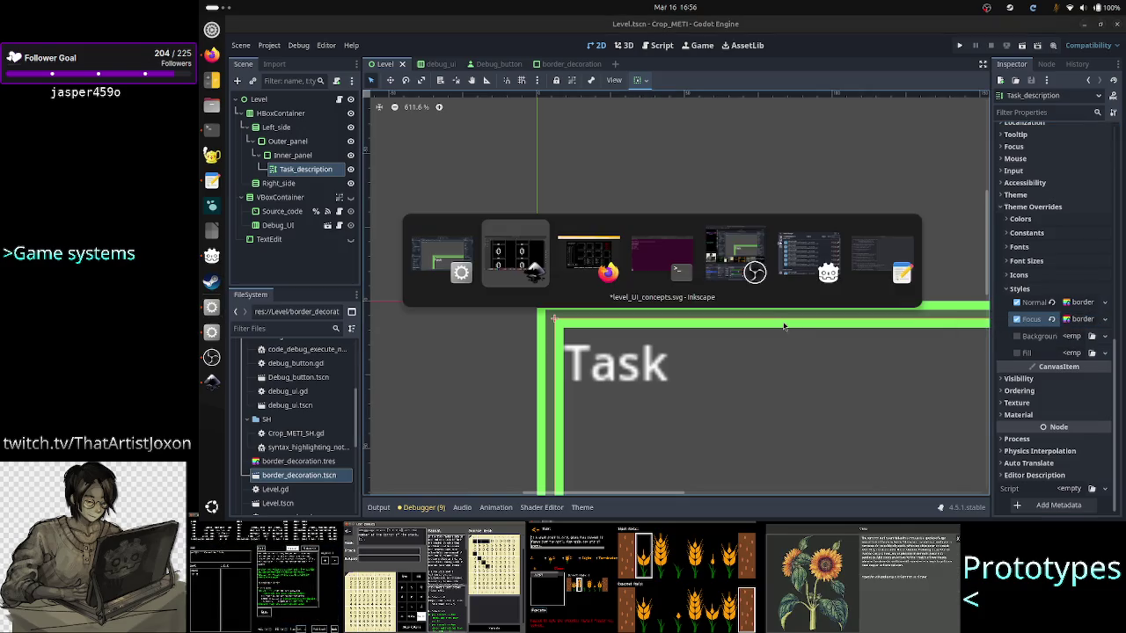
Zoom out on level_UI_concepts.svg, scan its columns, zoom back in, and return to Godot.
scroll(779, 317, "down", 10)
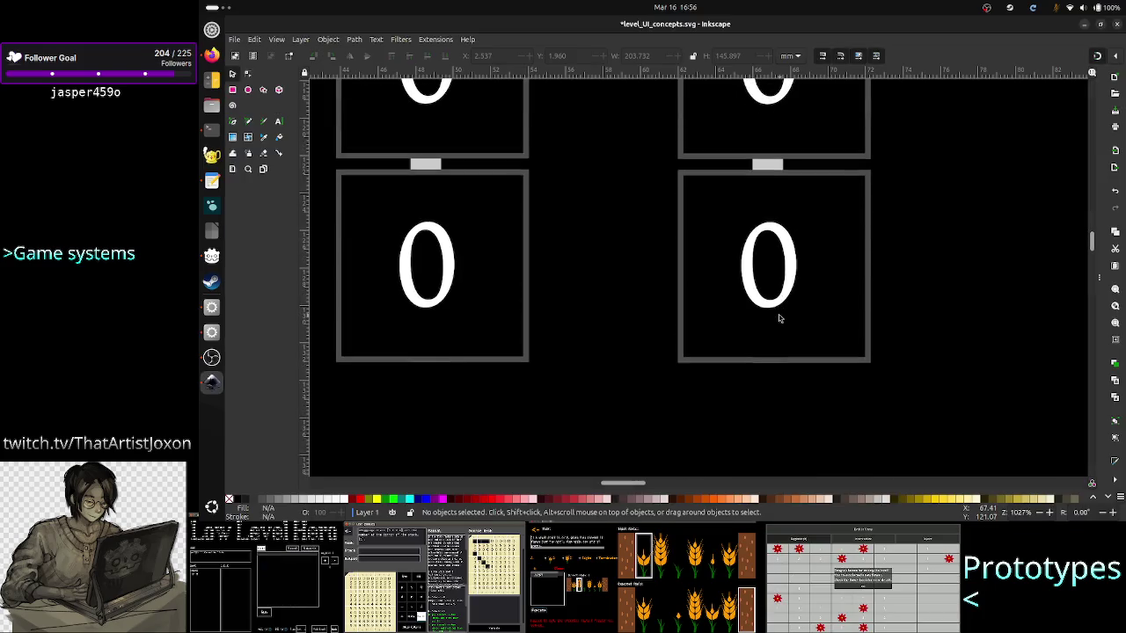
scroll(778, 314, "down", 4, "ctrl")
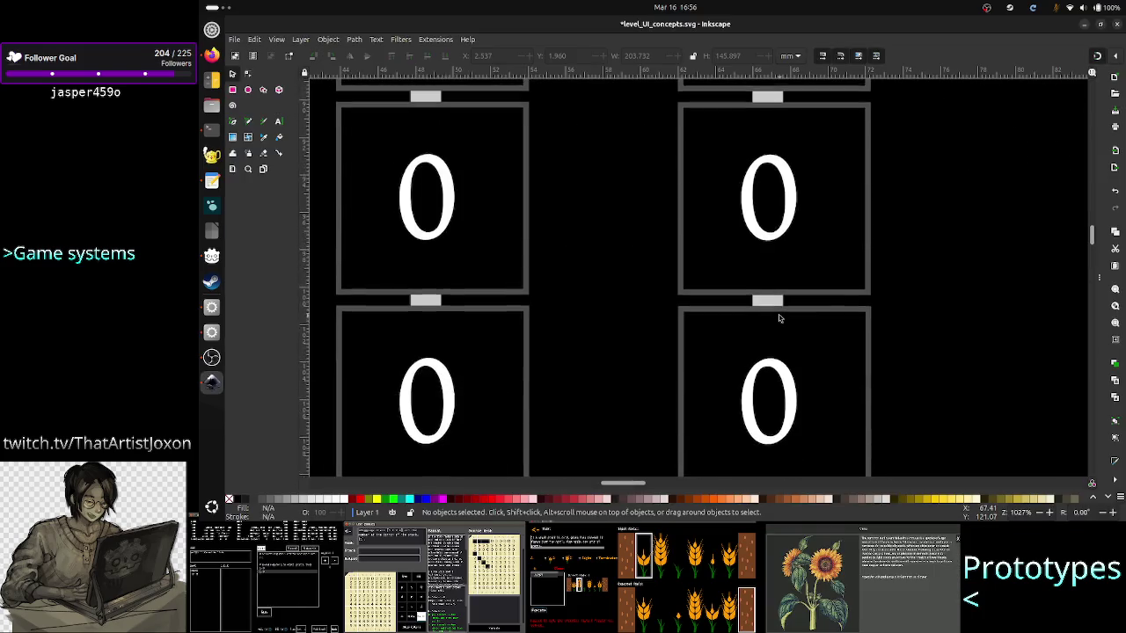
scroll(778, 317, "down", 1, "ctrl")
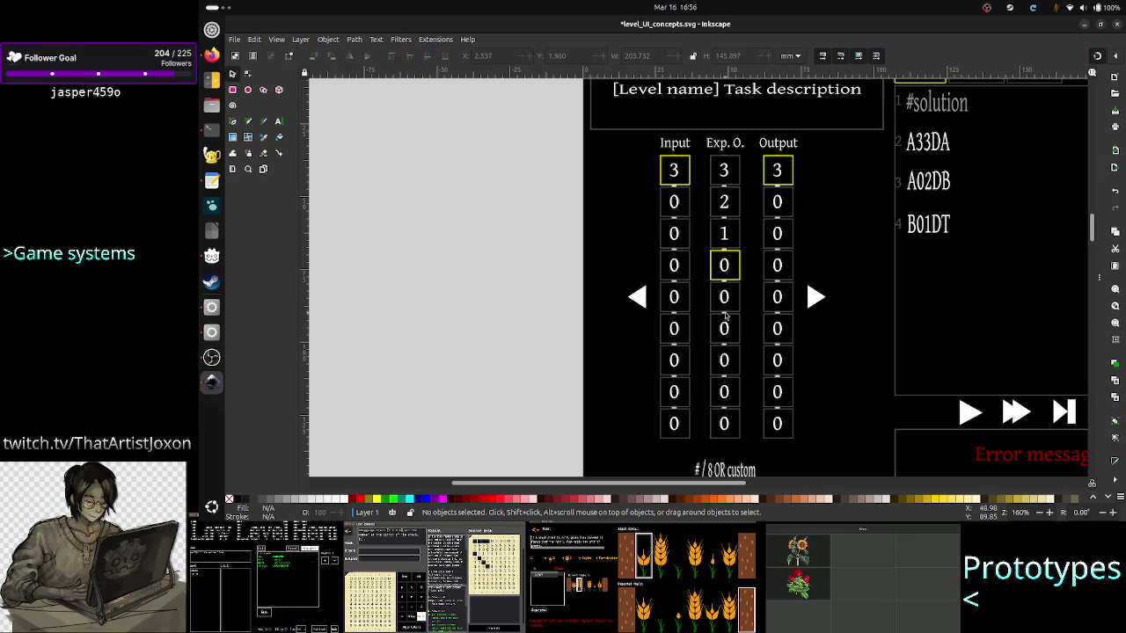
scroll(726, 318, "up", 2)
scroll(726, 264, "down", 2)
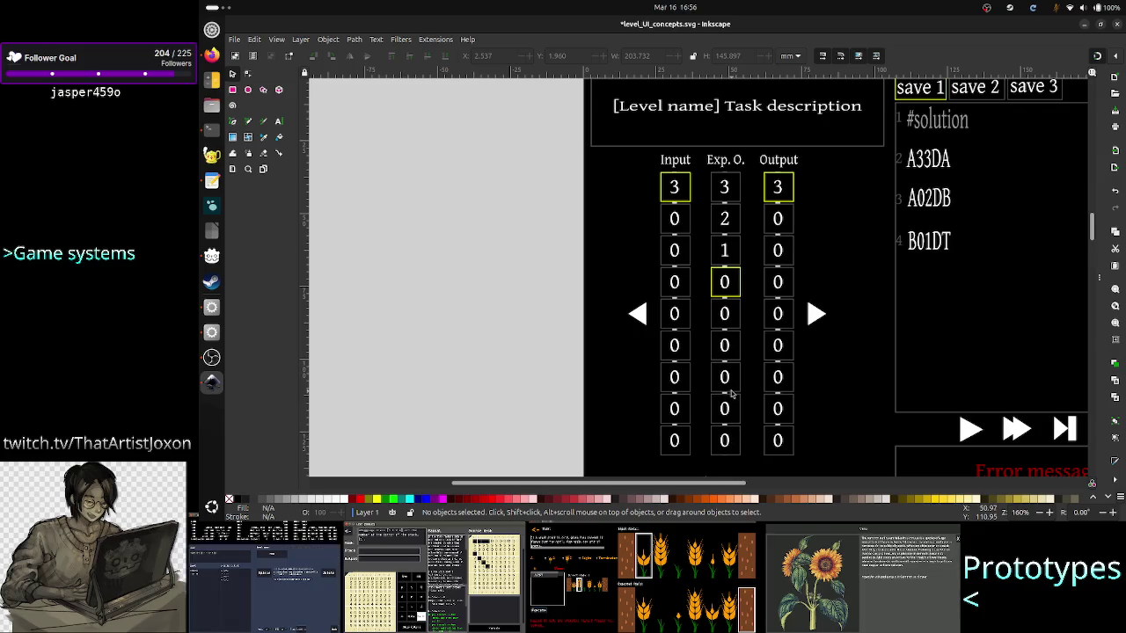
scroll(729, 393, "up", 5)
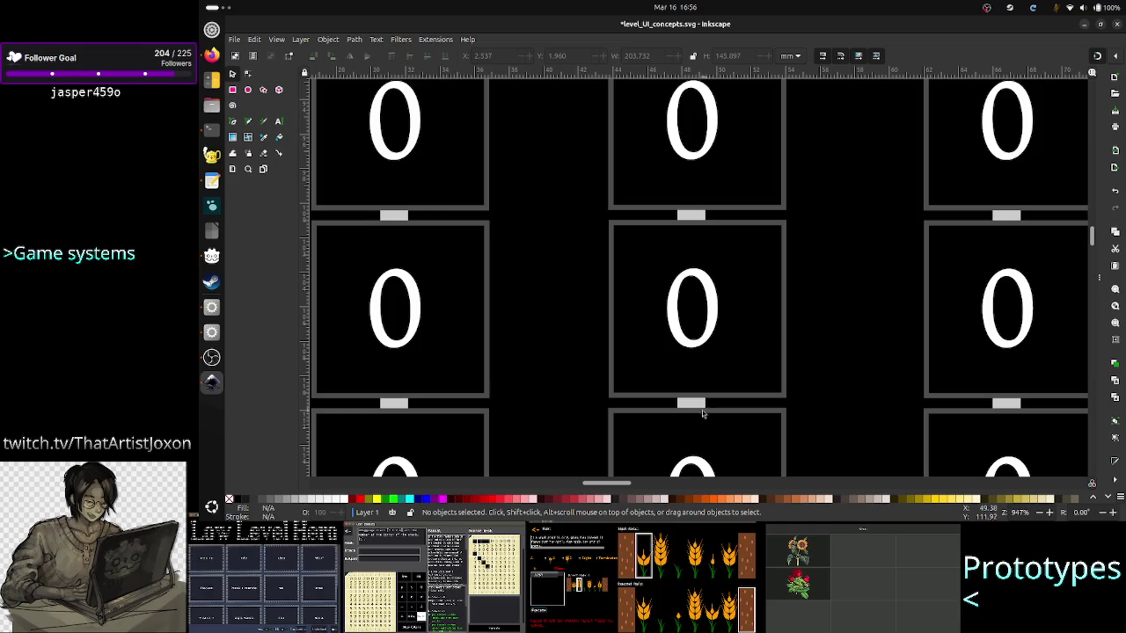
key("alt+Tab")
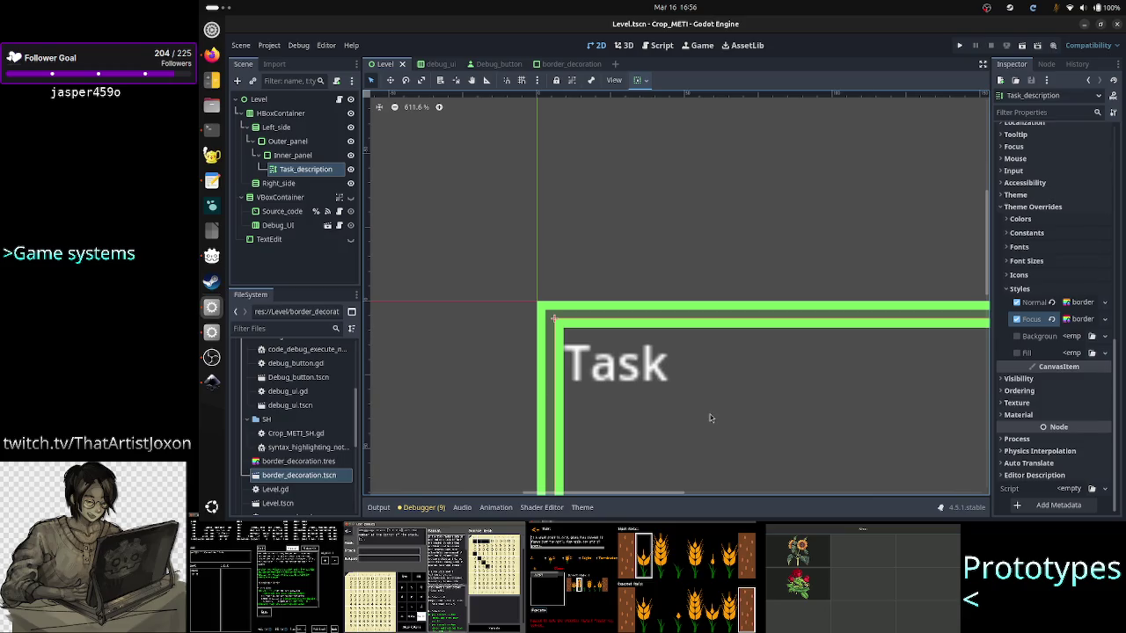
Deselect Task_description and create a new empty scene from the Scene menu.
left_click(499, 360)
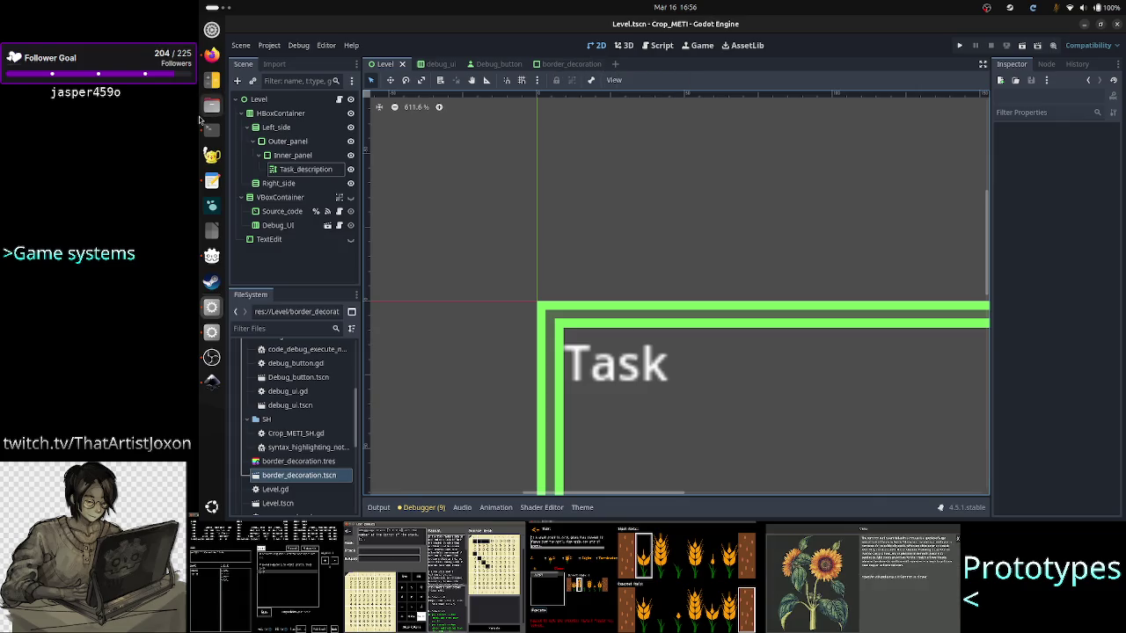
left_click(240, 45)
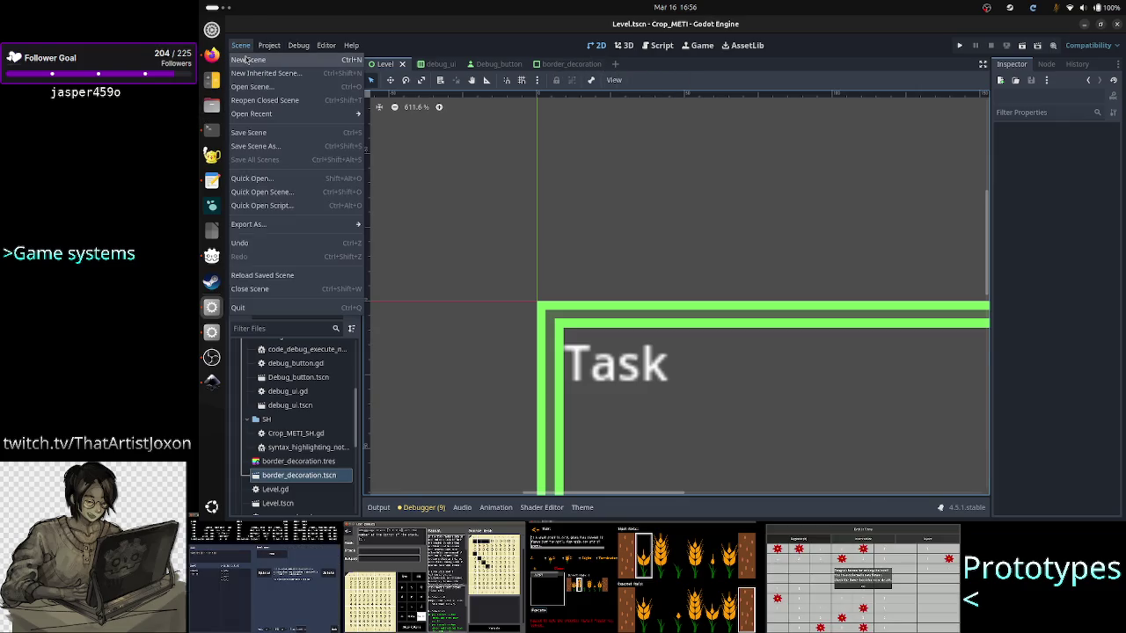
left_click(248, 59)
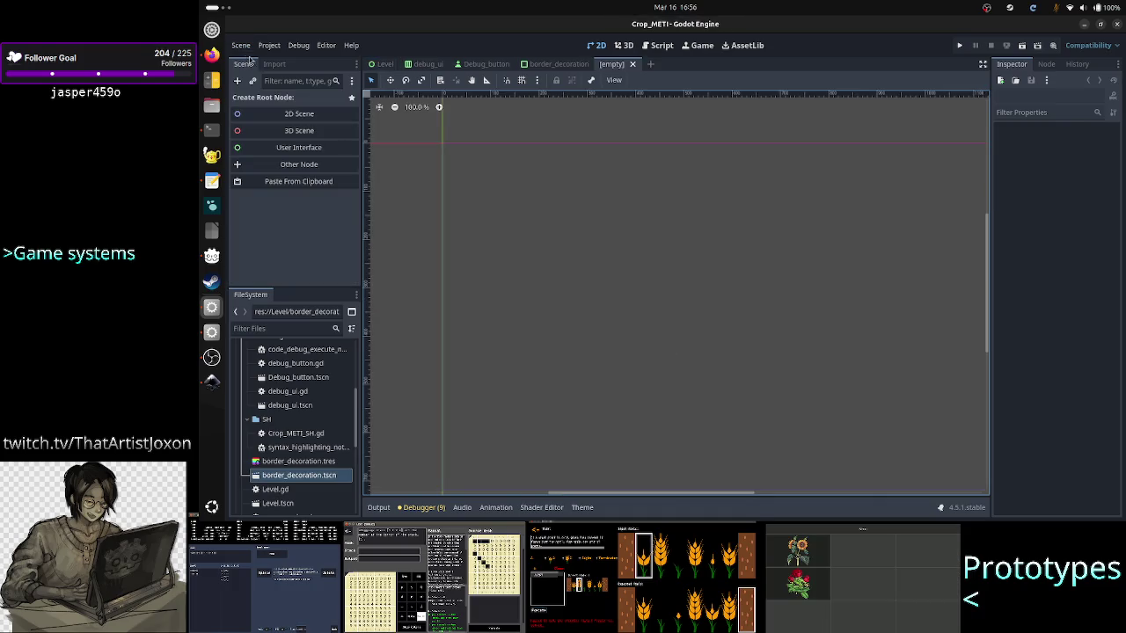
Make a Control node the scene root via User Interface, then glance at the Inkscape mockup.
left_click(302, 148)
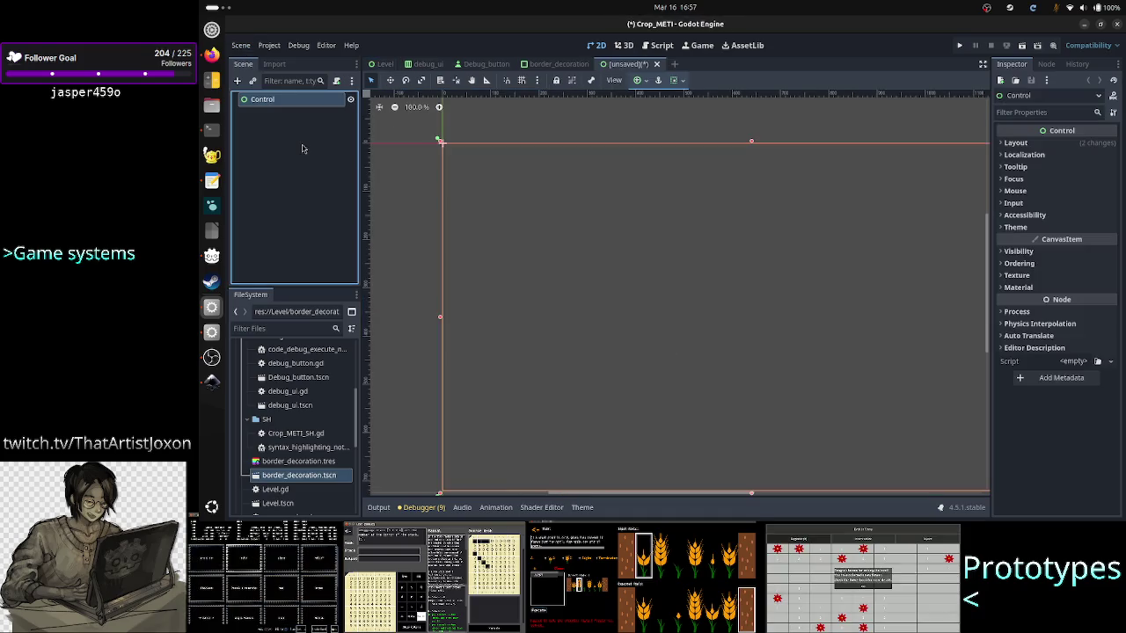
key("alt+Tab")
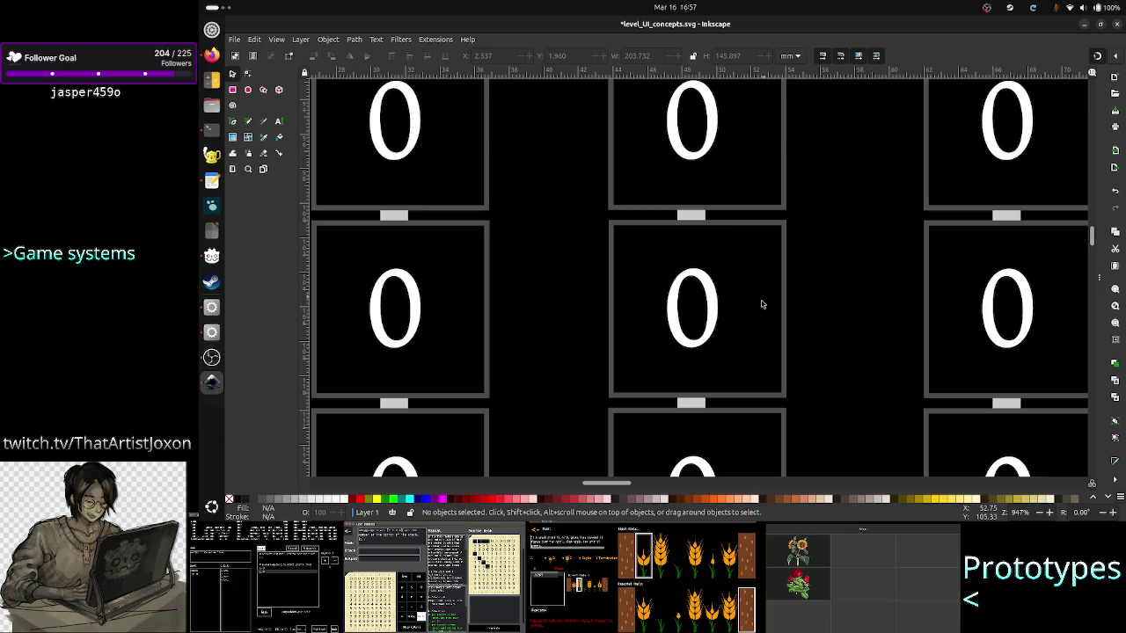
key("alt")
key("alt+Tab")
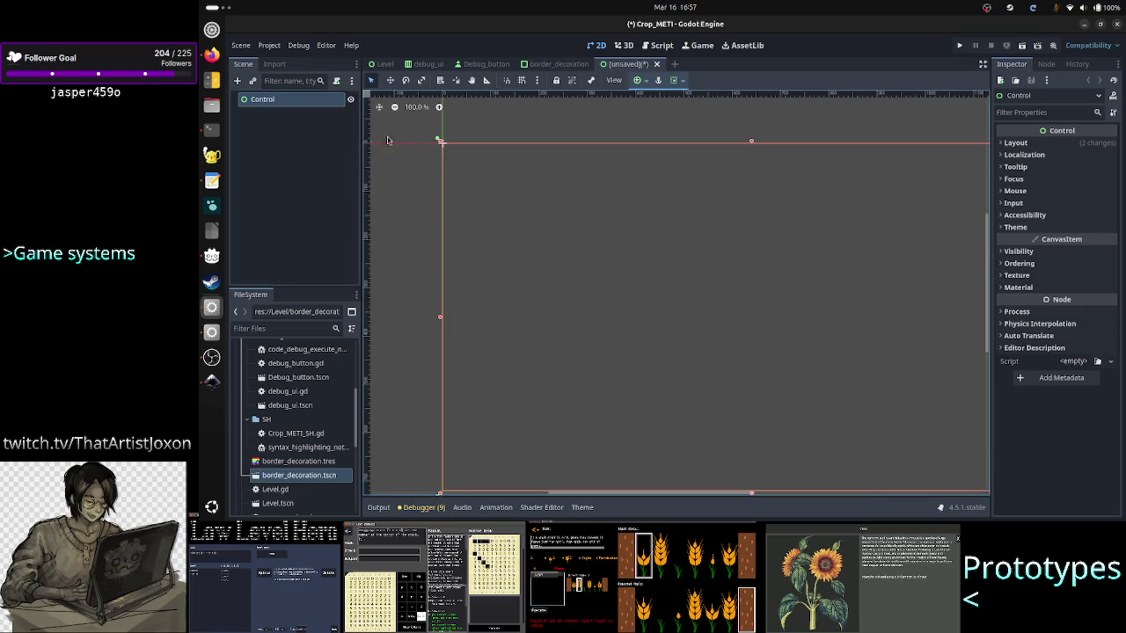
Search the Create New Node list for 'gridconta' to find GridContainer under Control.
left_click(237, 81)
type("gri")
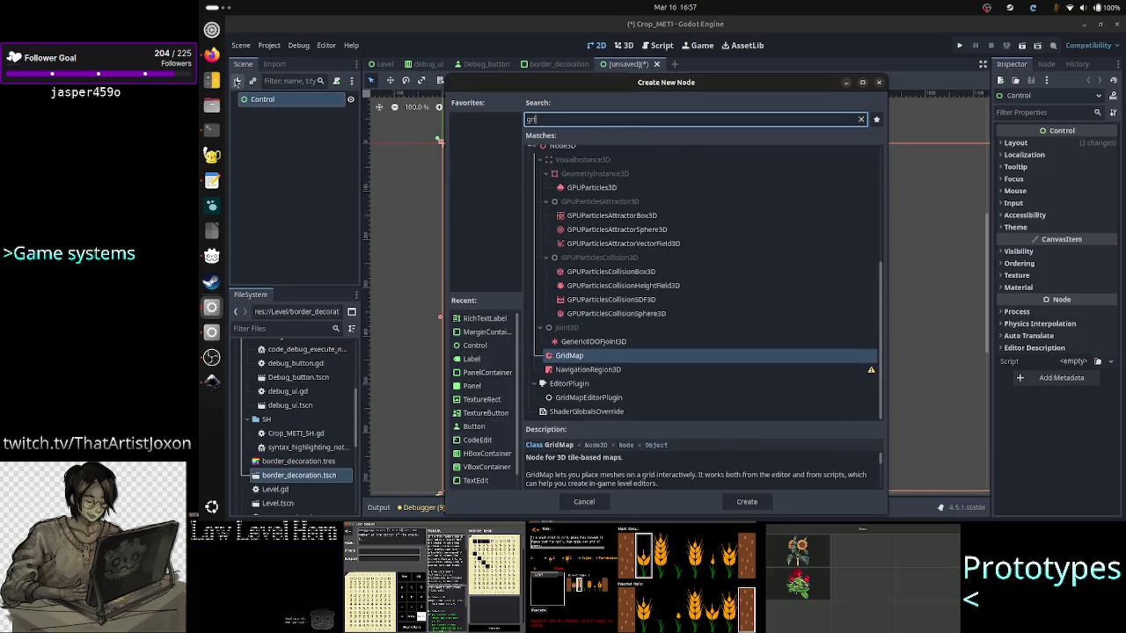
type("dconta")
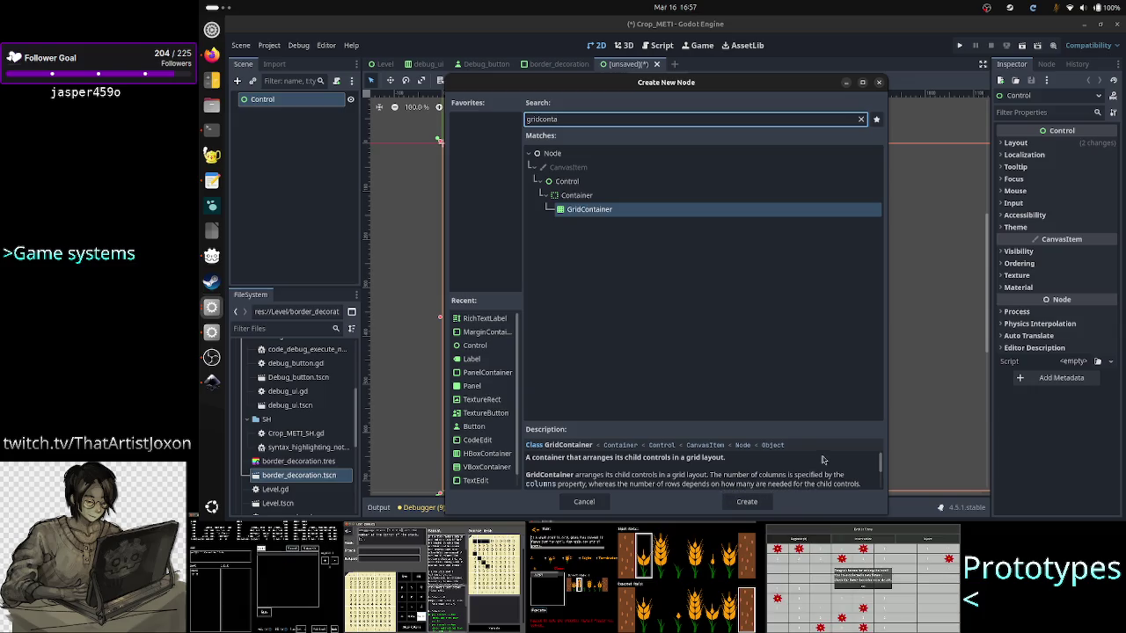
scroll(822, 459, "down", 1)
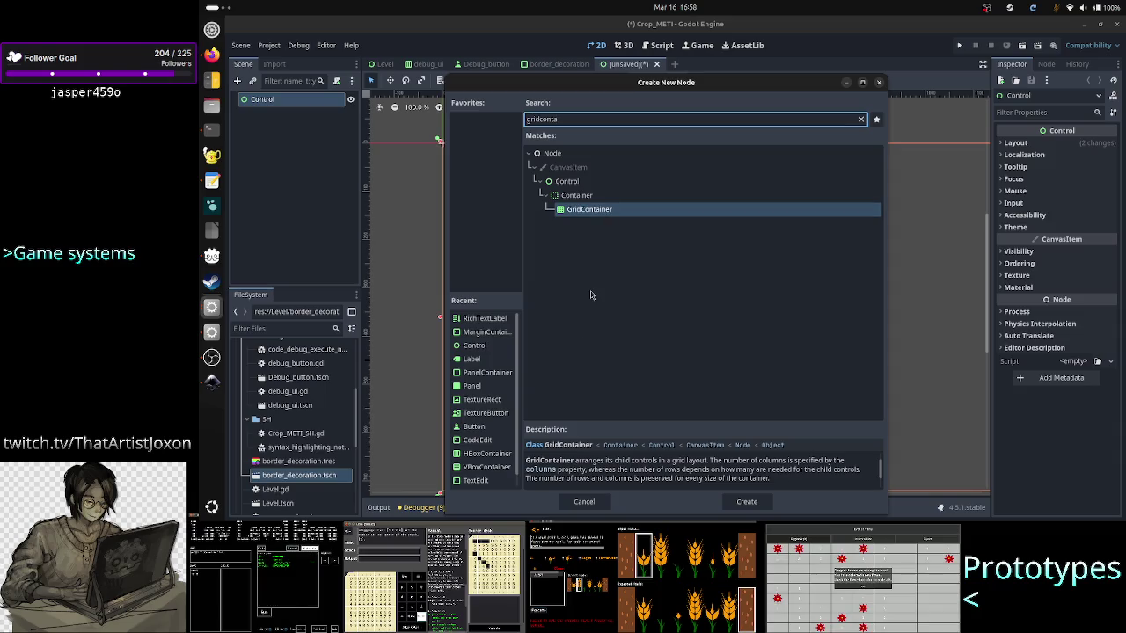
key("alt+Tab")
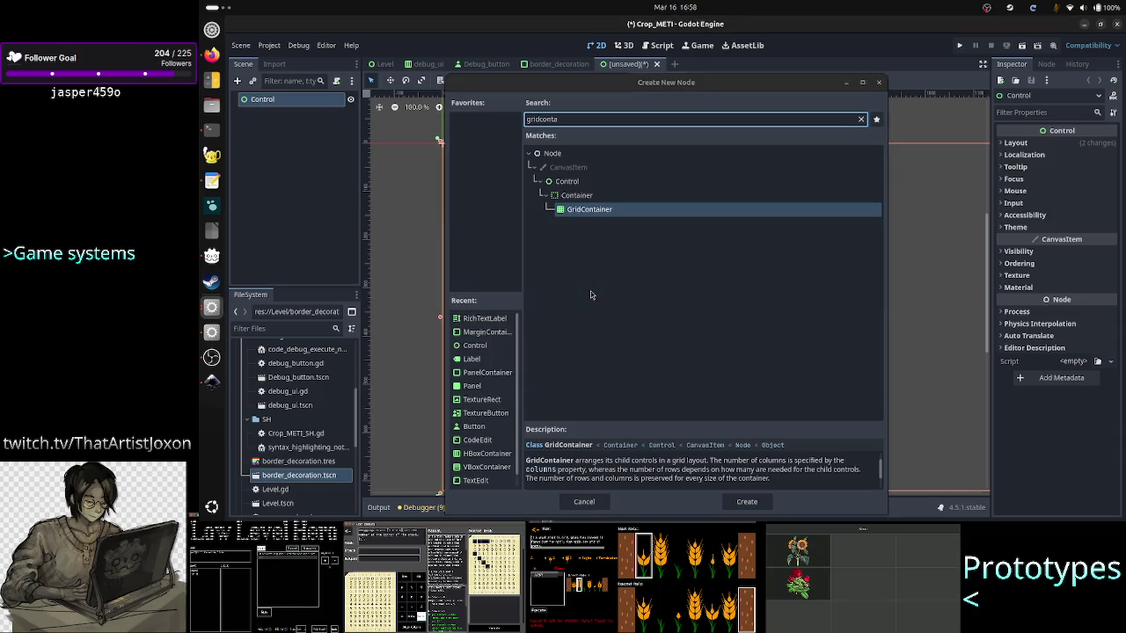
Switch from Godot to the Inkscape mockup window.
key("alt+Tab")
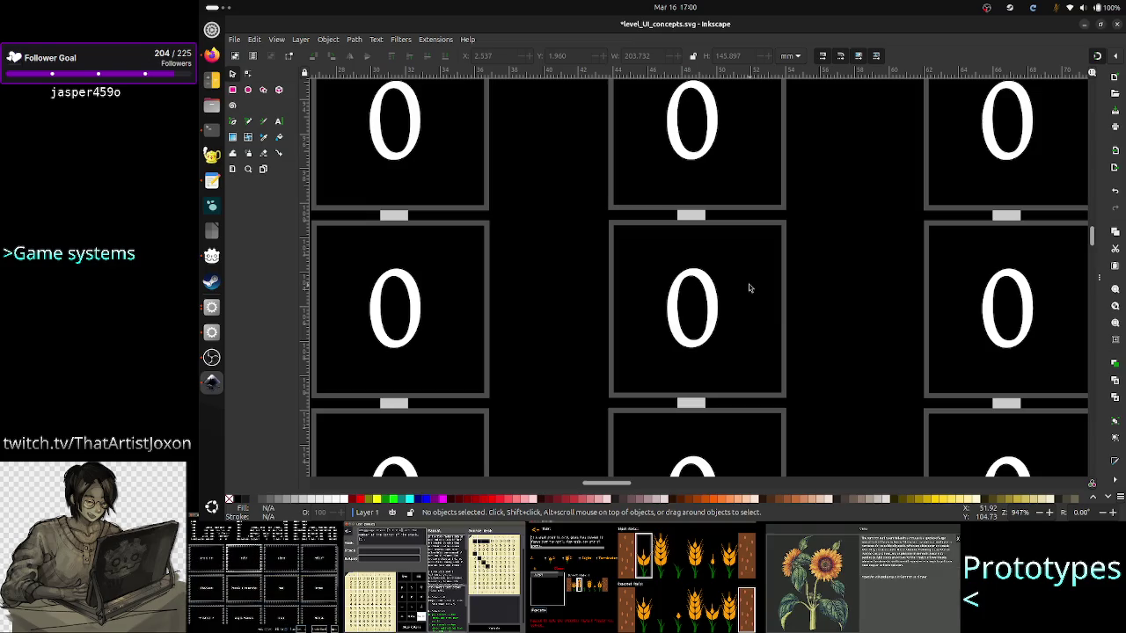
Shift the middle column's grey connector bars slightly right, then nudge them one step left.
scroll(721, 242, "up", 4)
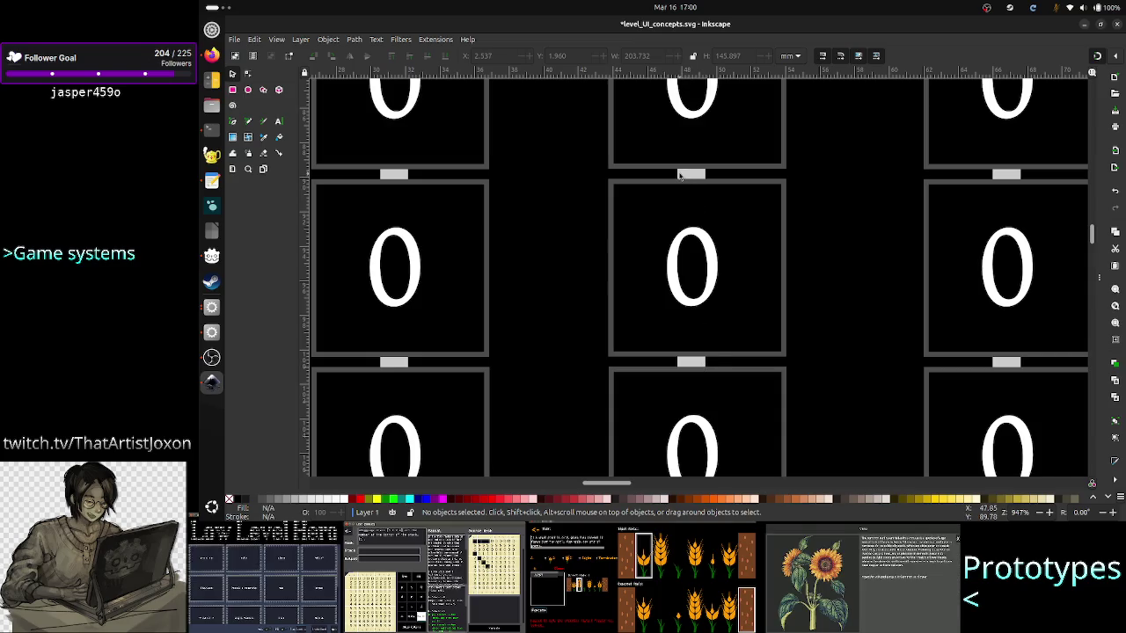
left_click_drag(683, 176, 691, 177)
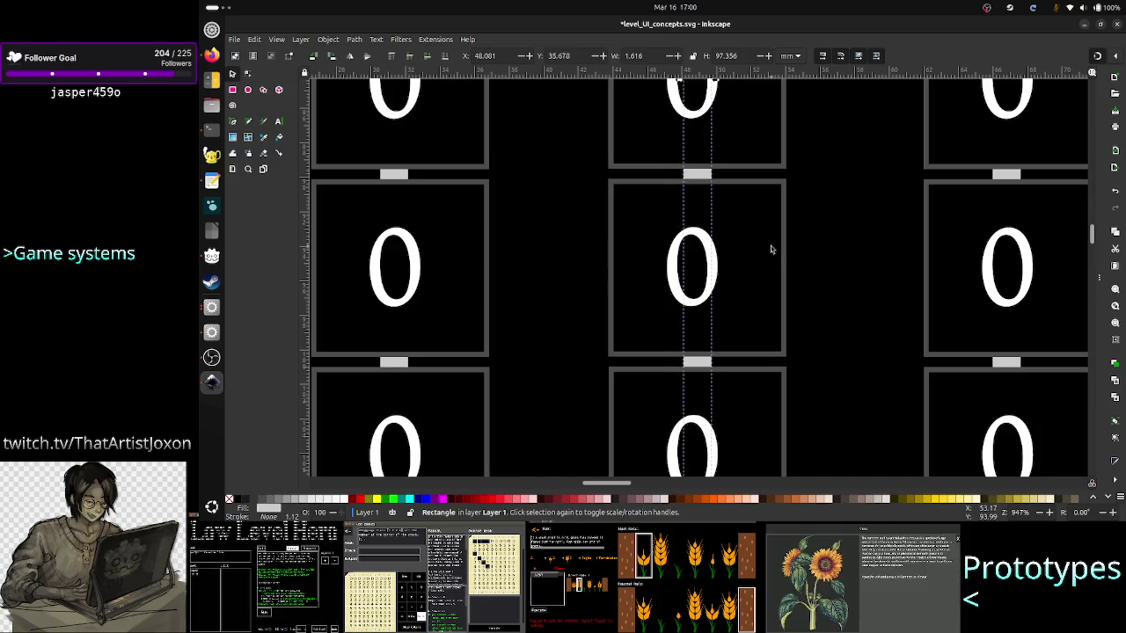
key("Left")
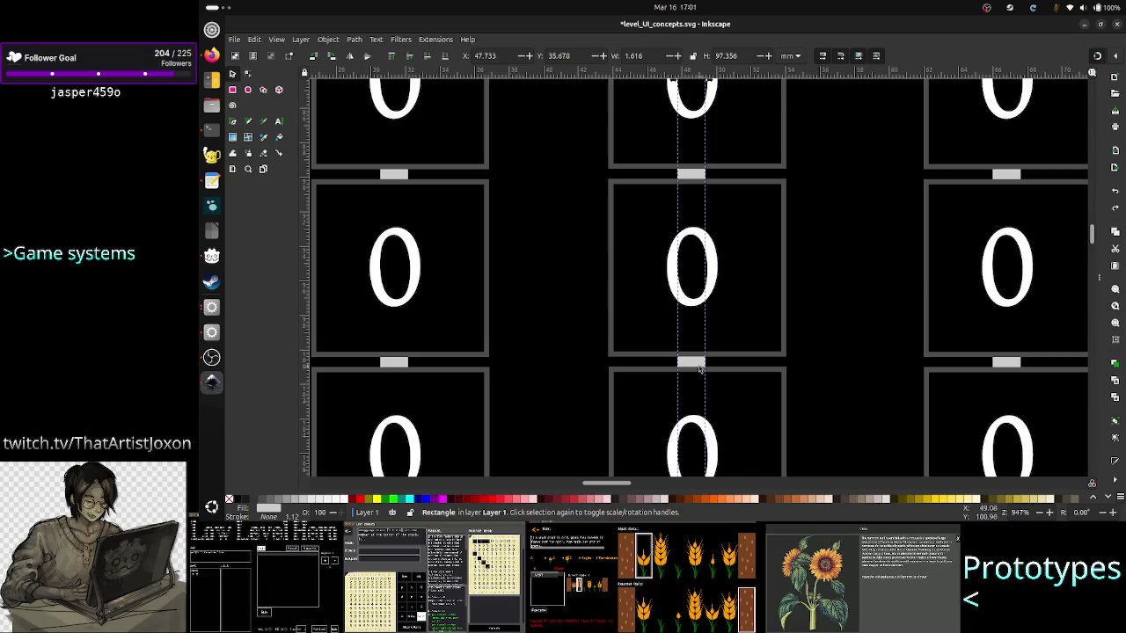
scroll(768, 269, "up", 15)
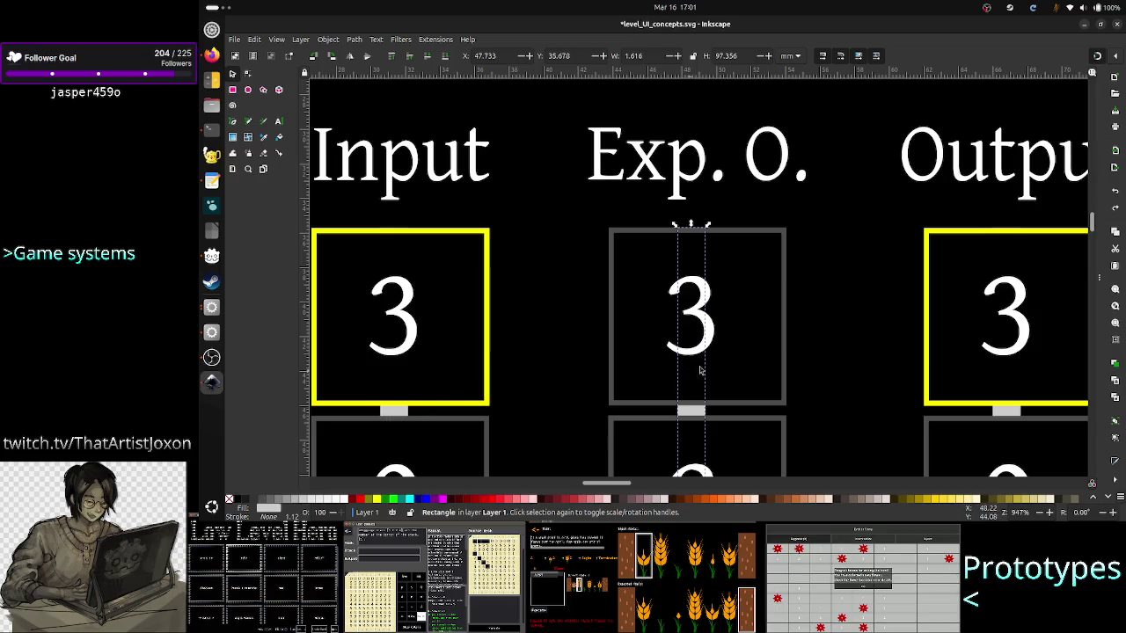
scroll(906, 404, "down", 10)
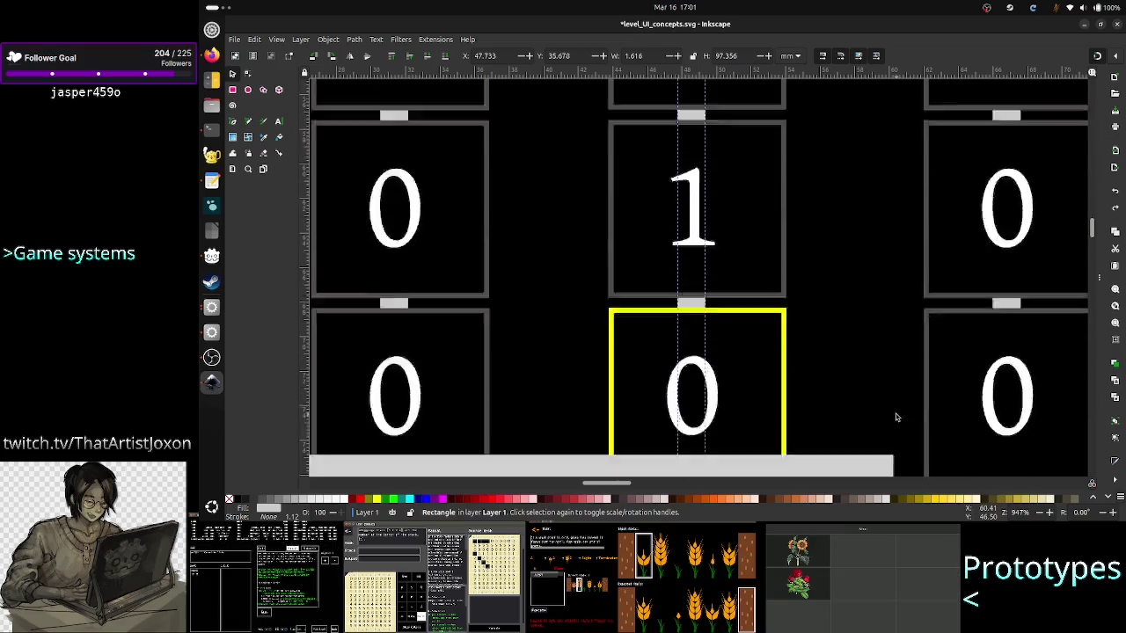
scroll(895, 417, "up", 3)
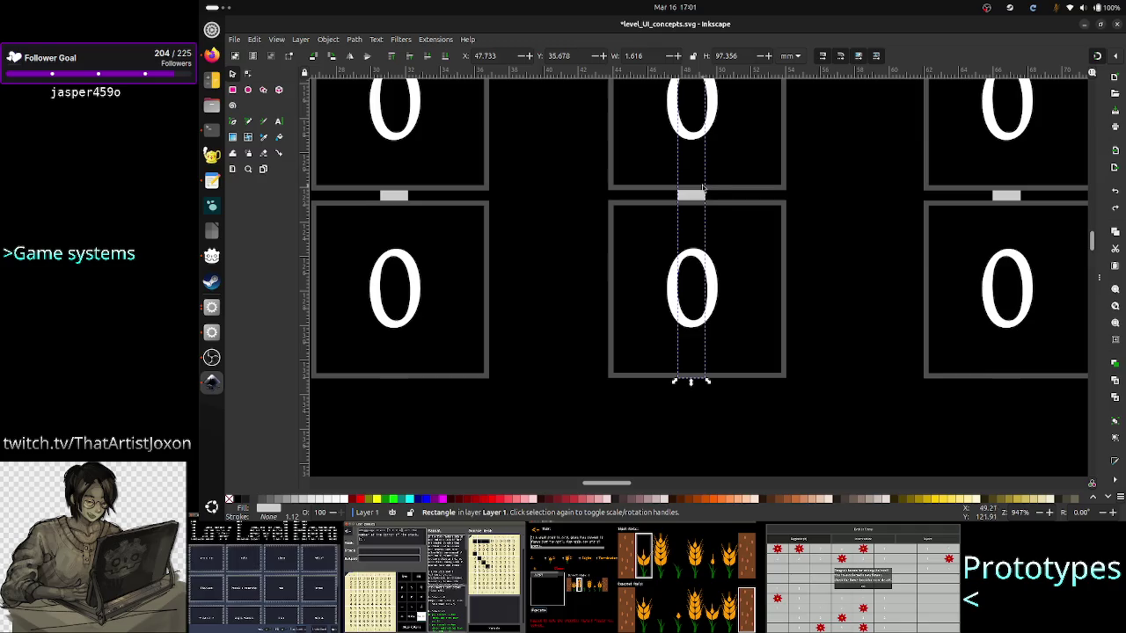
left_click(706, 401)
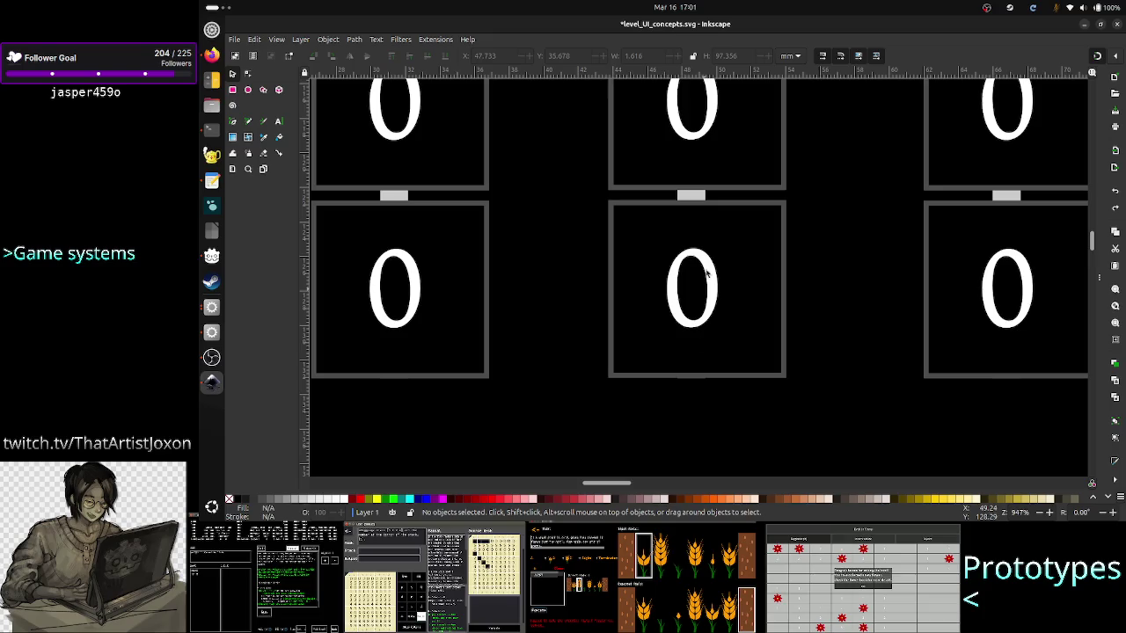
left_click(692, 202)
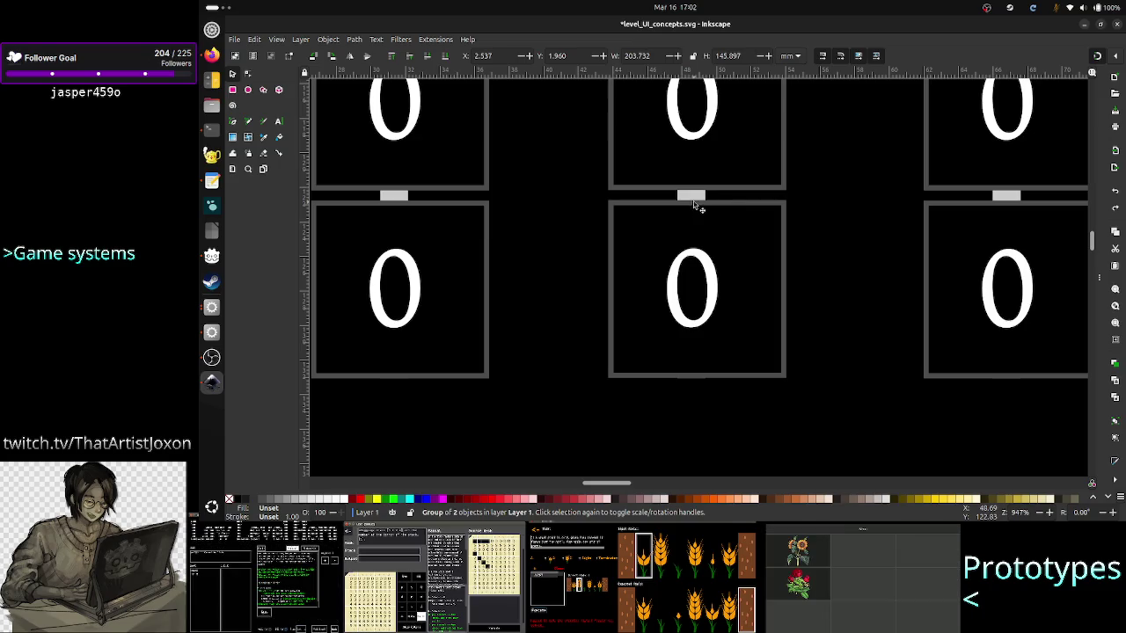
scroll(690, 211, "down", 1)
scroll(691, 211, "down", 5)
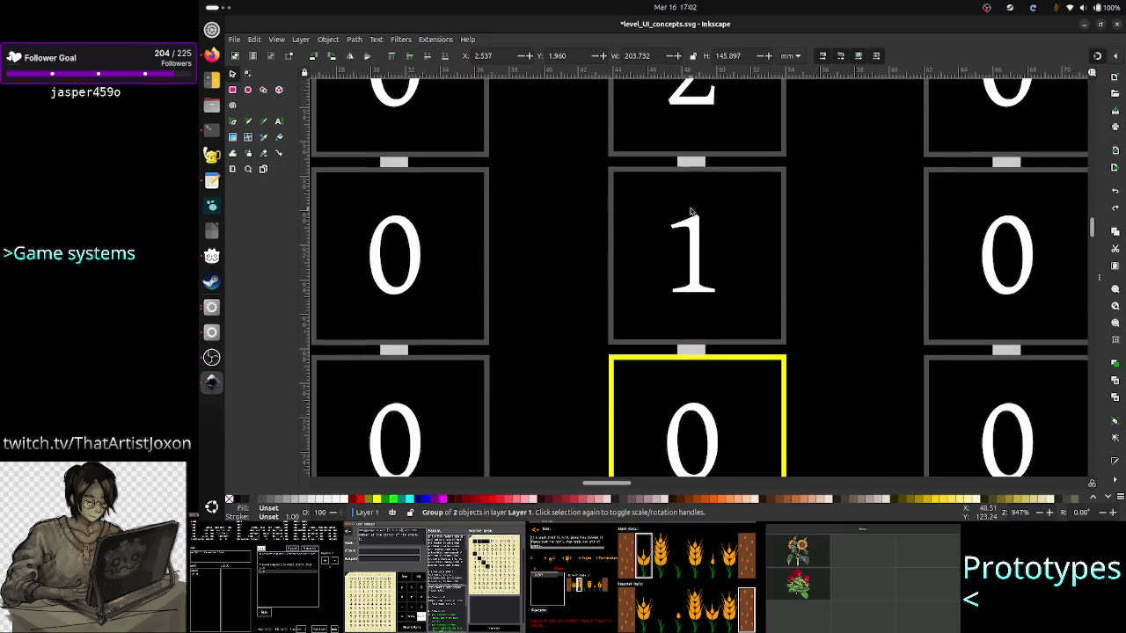
scroll(690, 211, "down", 3, "ctrl")
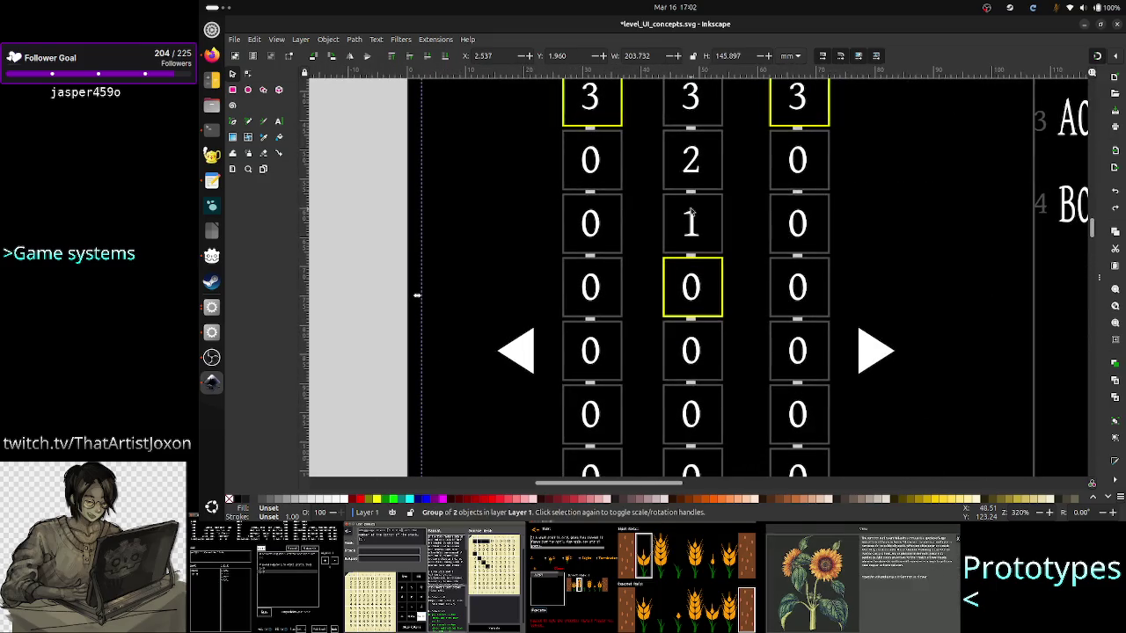
scroll(706, 255, "up", 3)
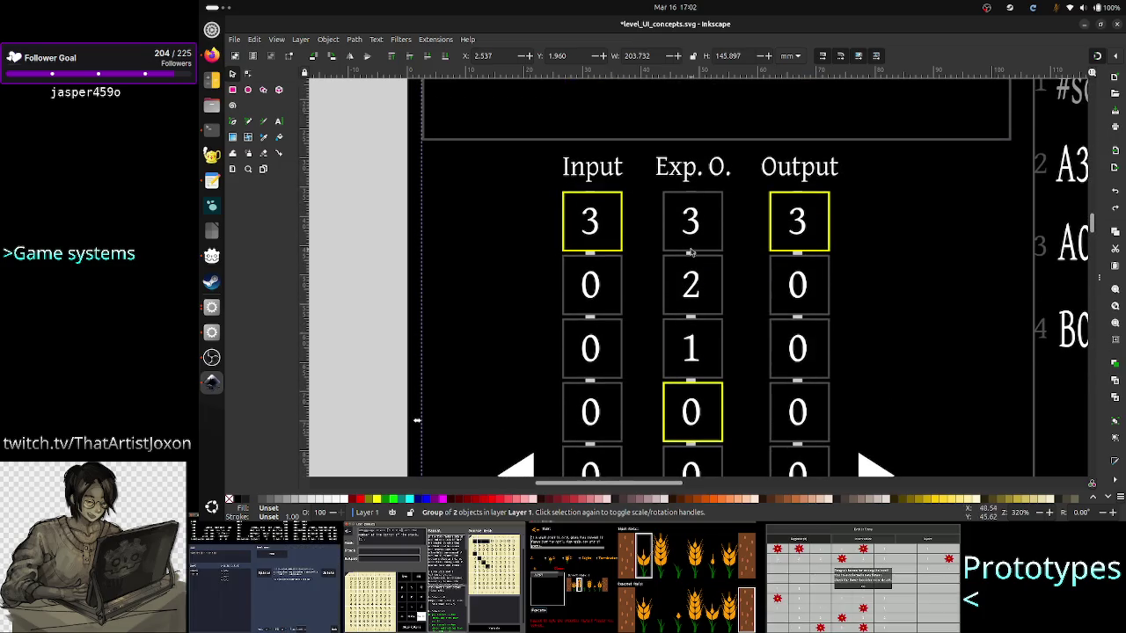
scroll(693, 200, "down", 7)
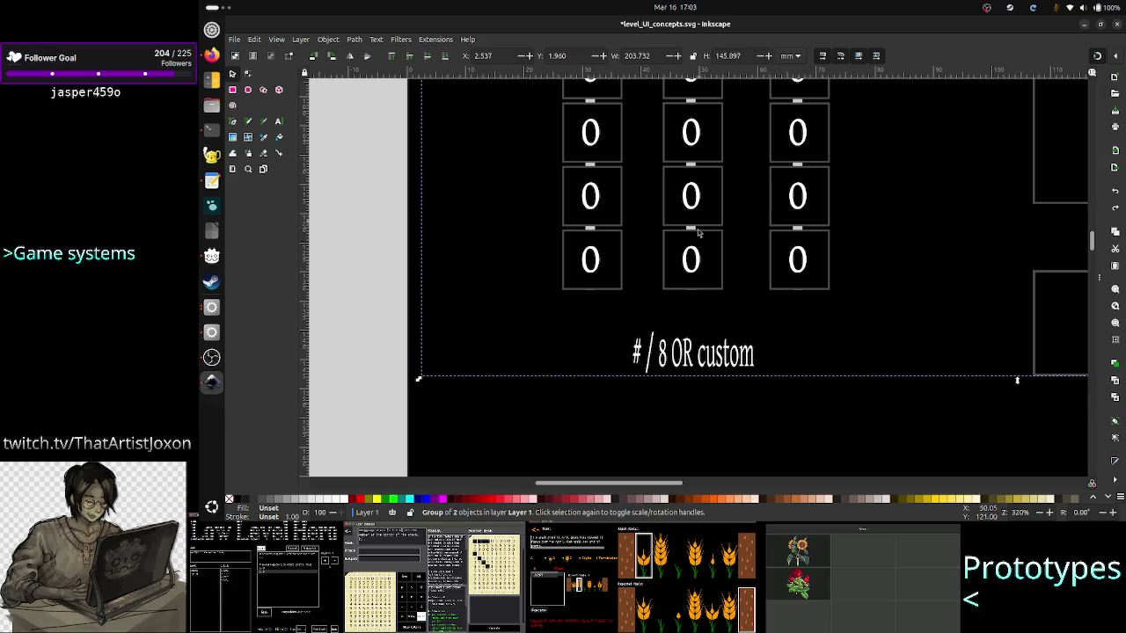
scroll(700, 228, "up", 5)
scroll(700, 229, "up", 5)
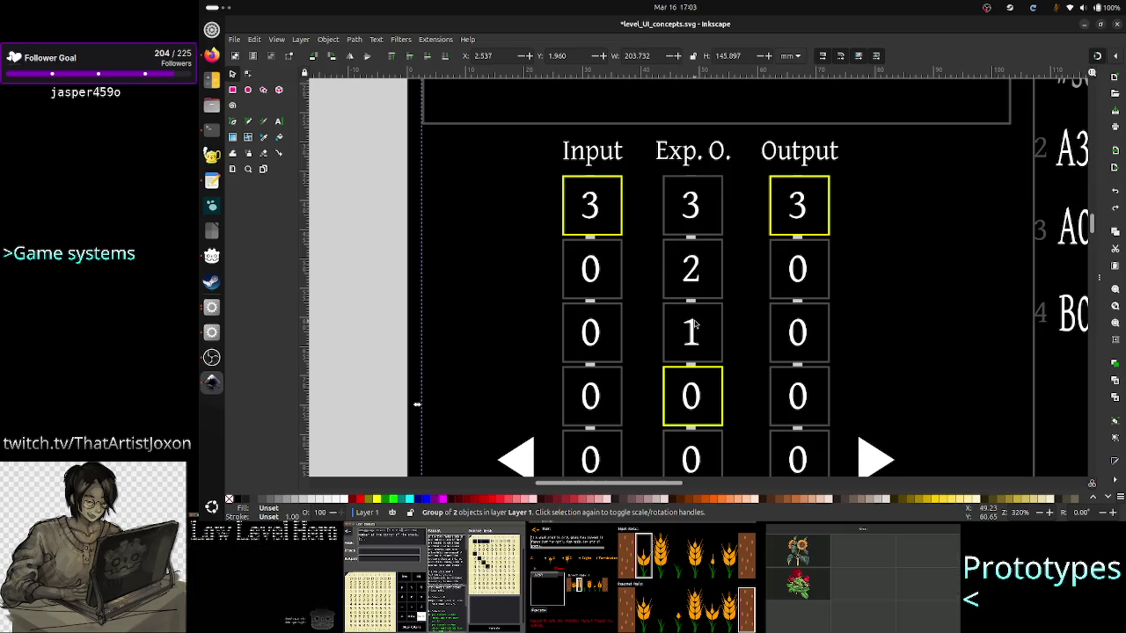
scroll(702, 264, "down", 1)
scroll(702, 266, "down", 7)
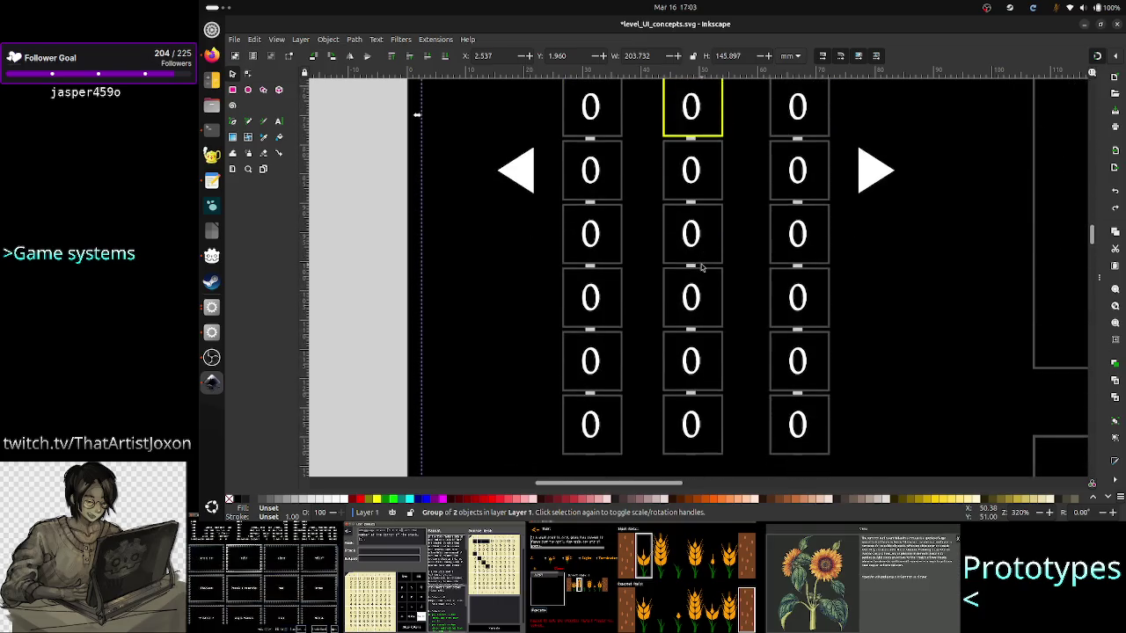
scroll(702, 266, "up", 8)
scroll(702, 267, "down", 5)
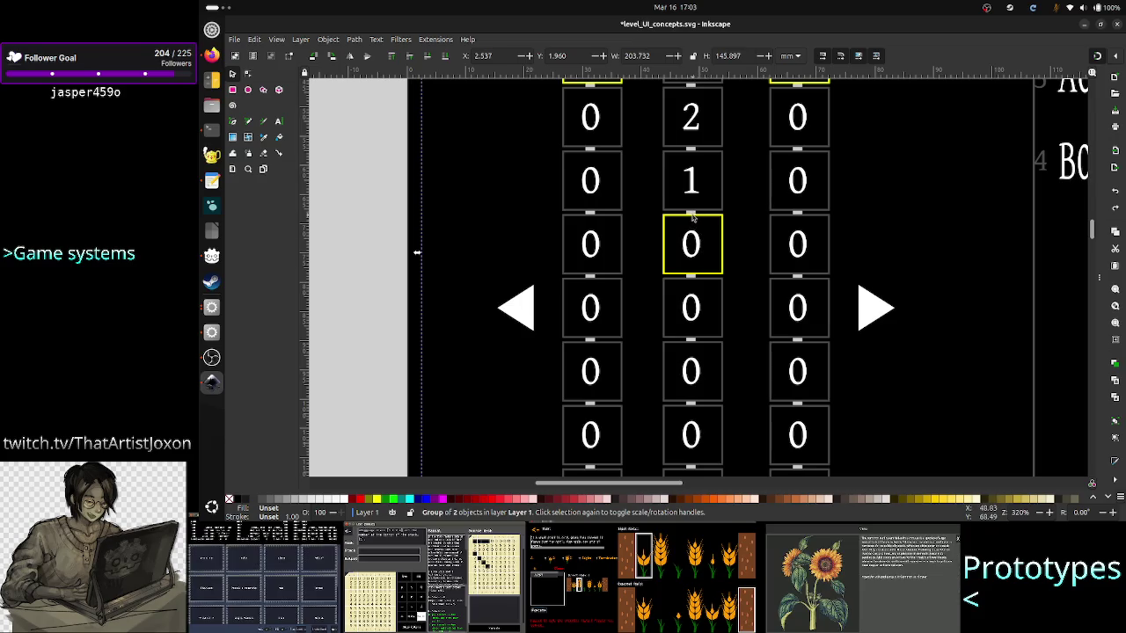
scroll(693, 225, "up", 7)
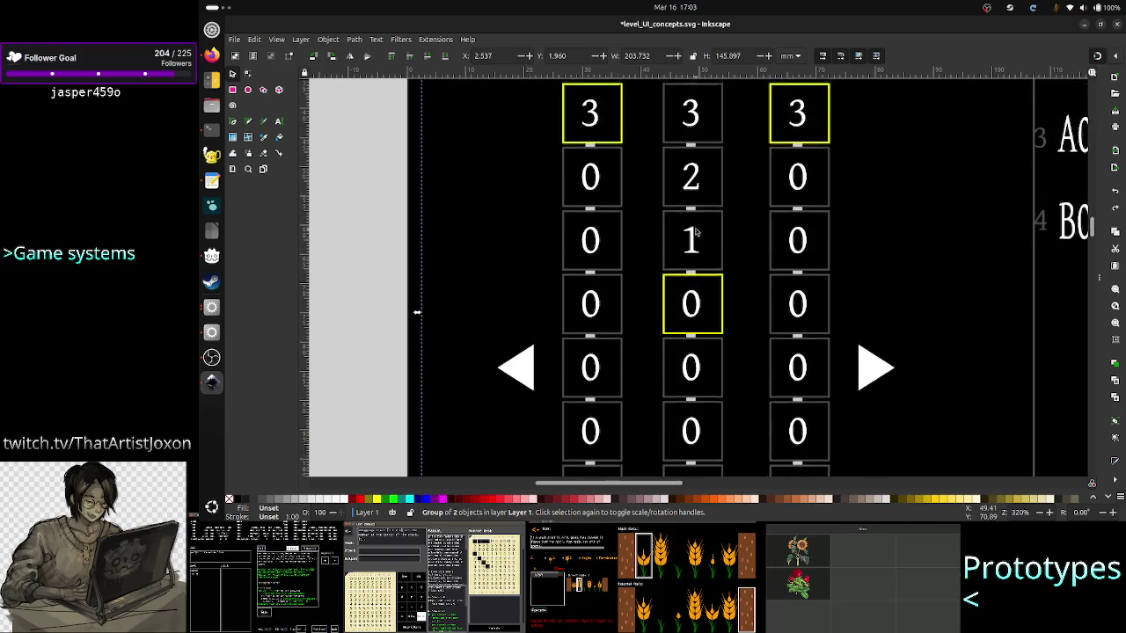
scroll(695, 232, "down", 1)
scroll(694, 231, "down", 2)
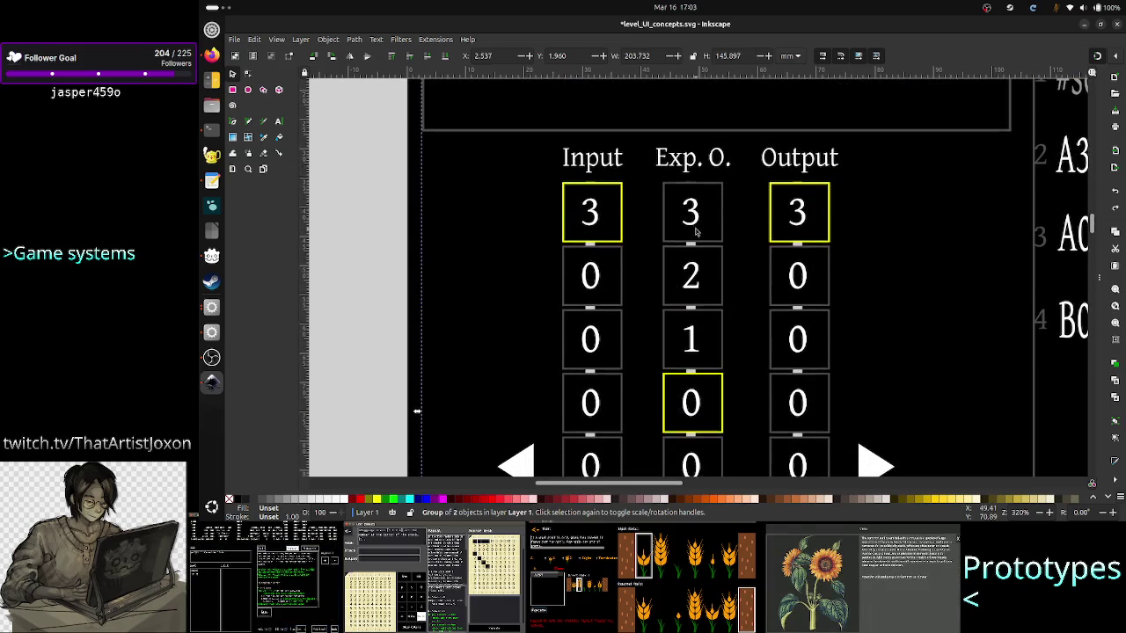
scroll(691, 207, "down", 8)
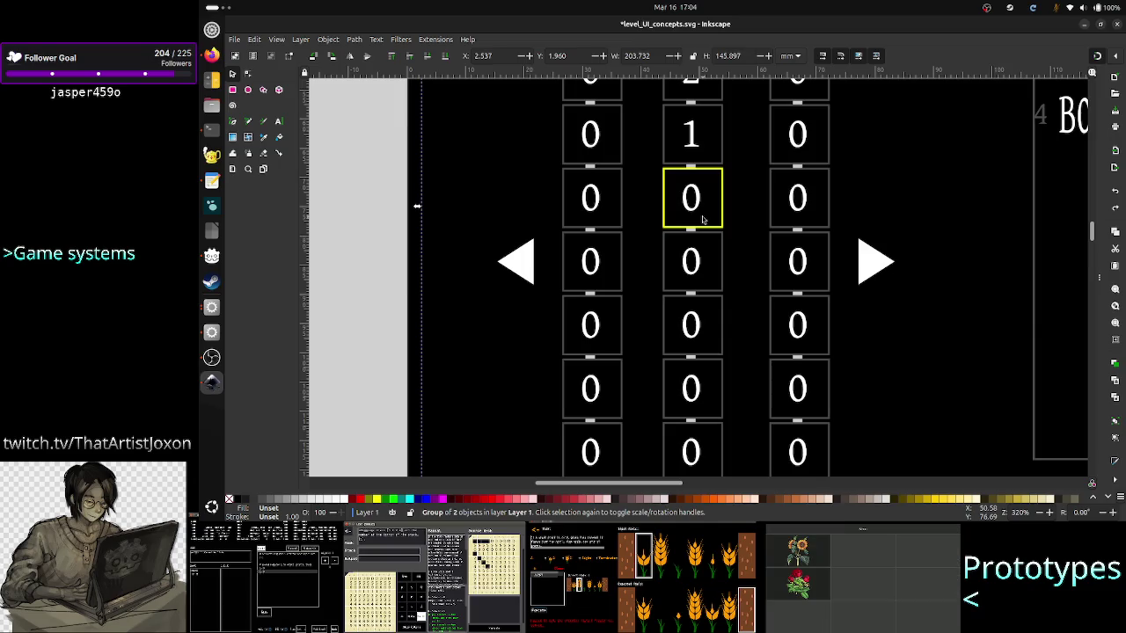
scroll(702, 219, "up", 4)
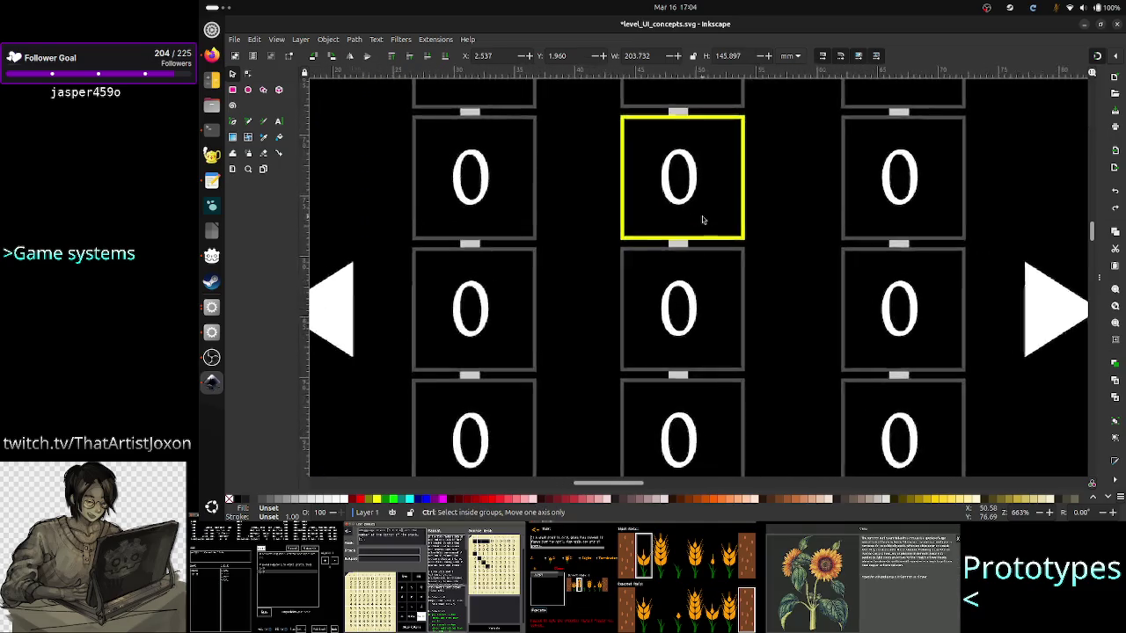
scroll(702, 219, "down", 4)
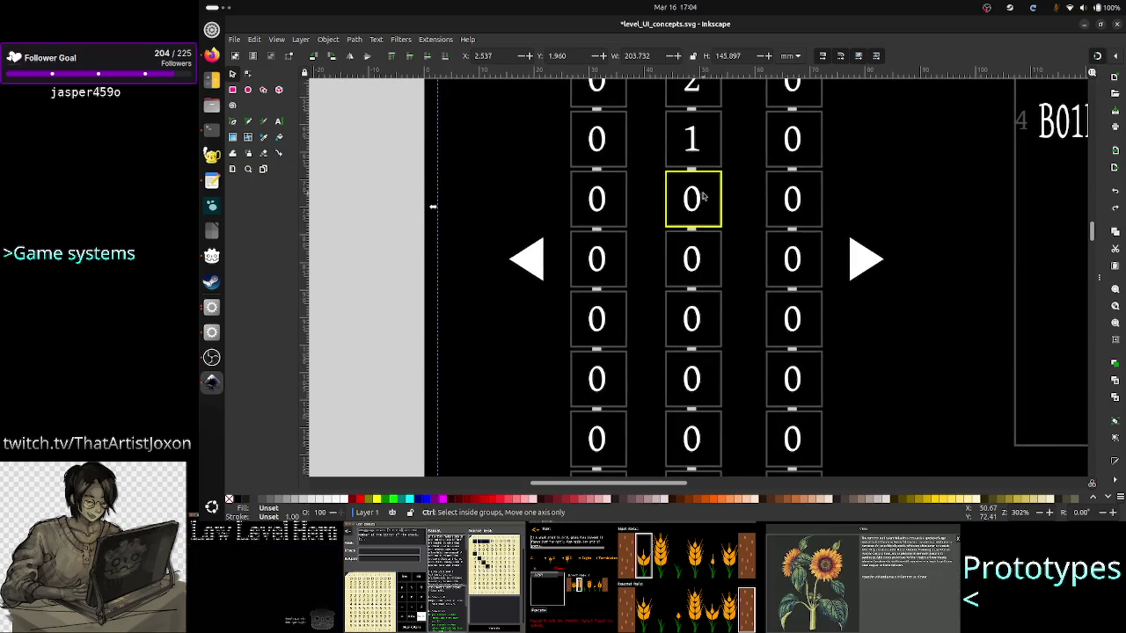
scroll(701, 195, "up", 2)
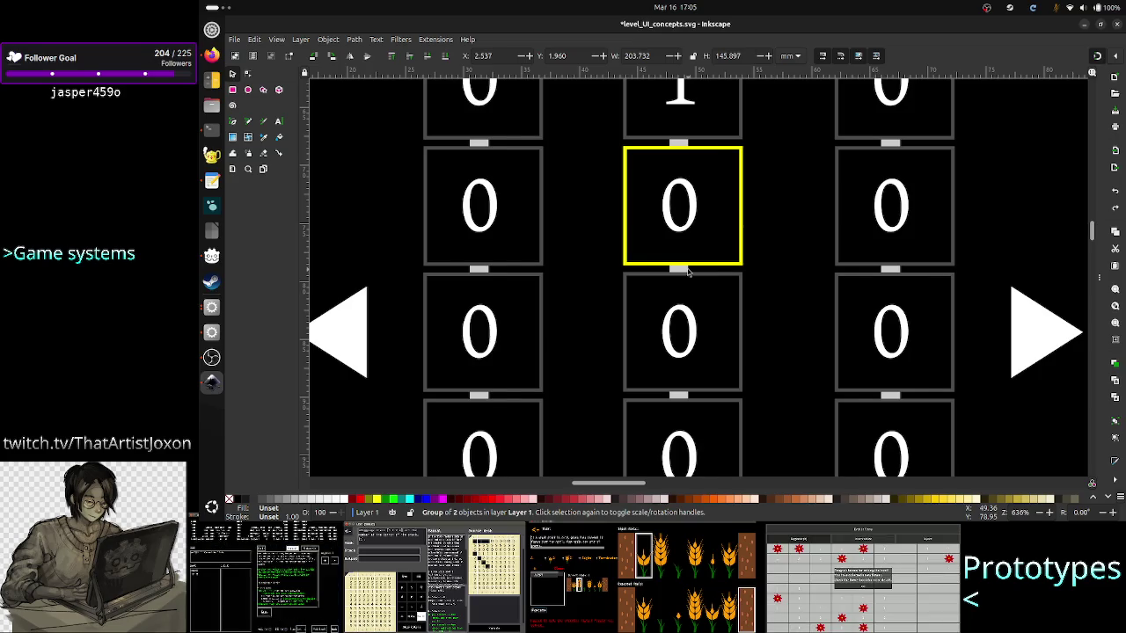
scroll(688, 273, "left", 1)
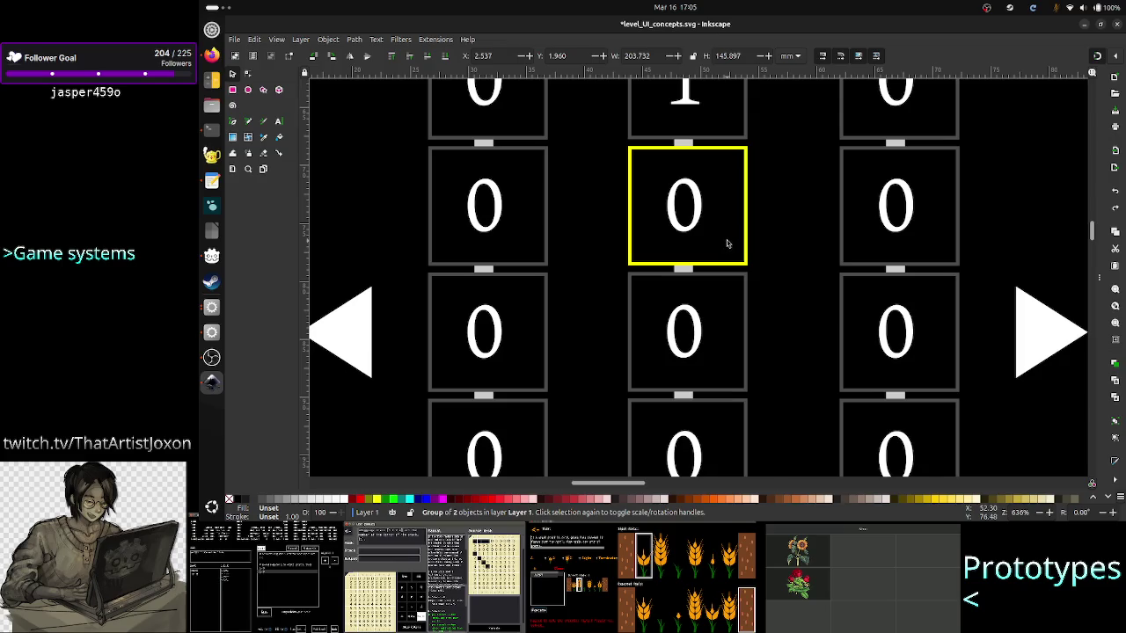
scroll(726, 241, "up", 2)
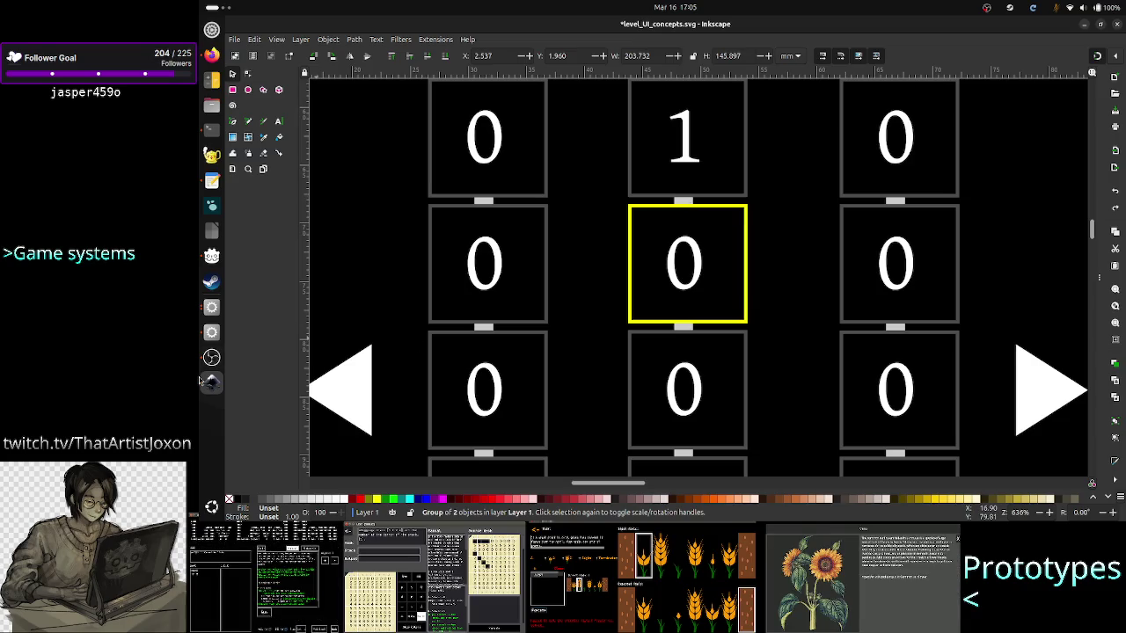
left_click(211, 310)
Create a GridContainer node under the Control root.
left_click(211, 309)
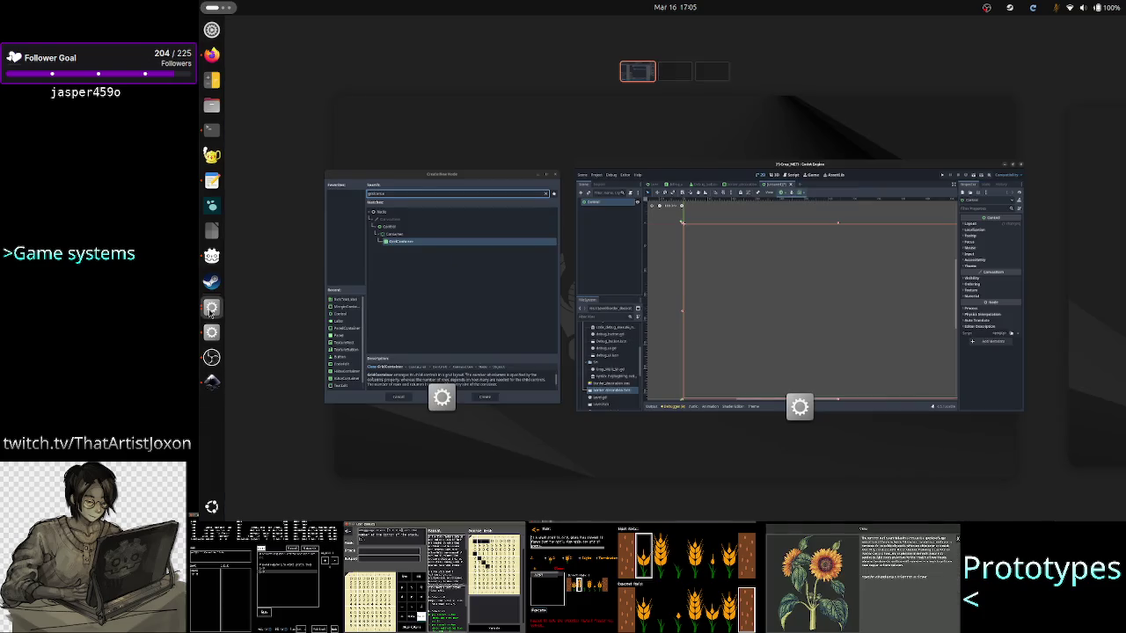
left_click(446, 327)
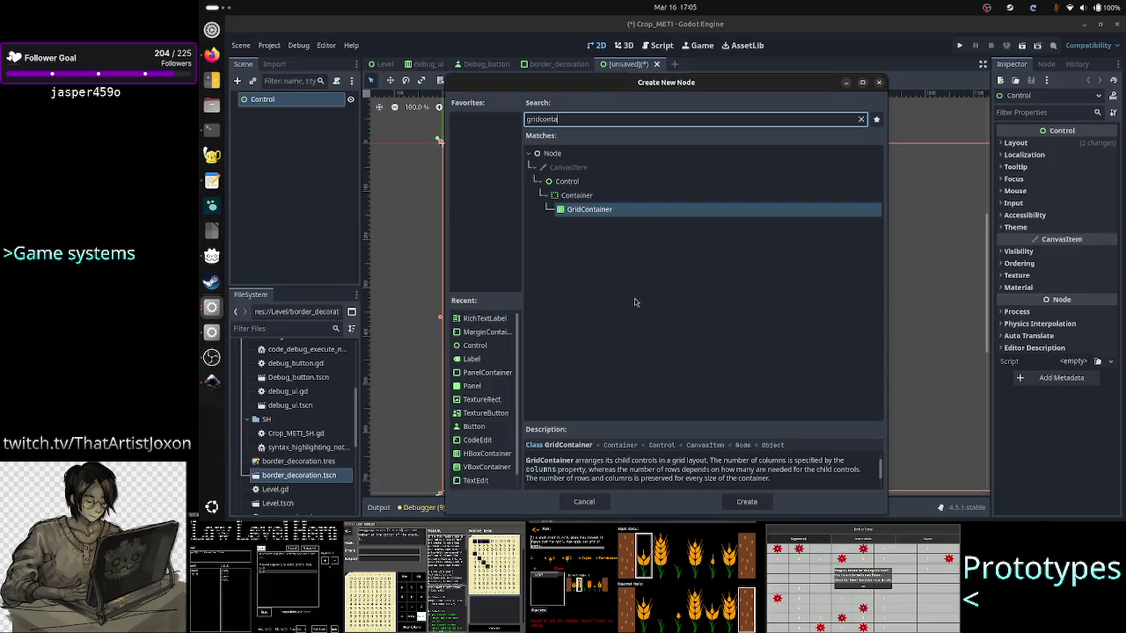
left_click(747, 502)
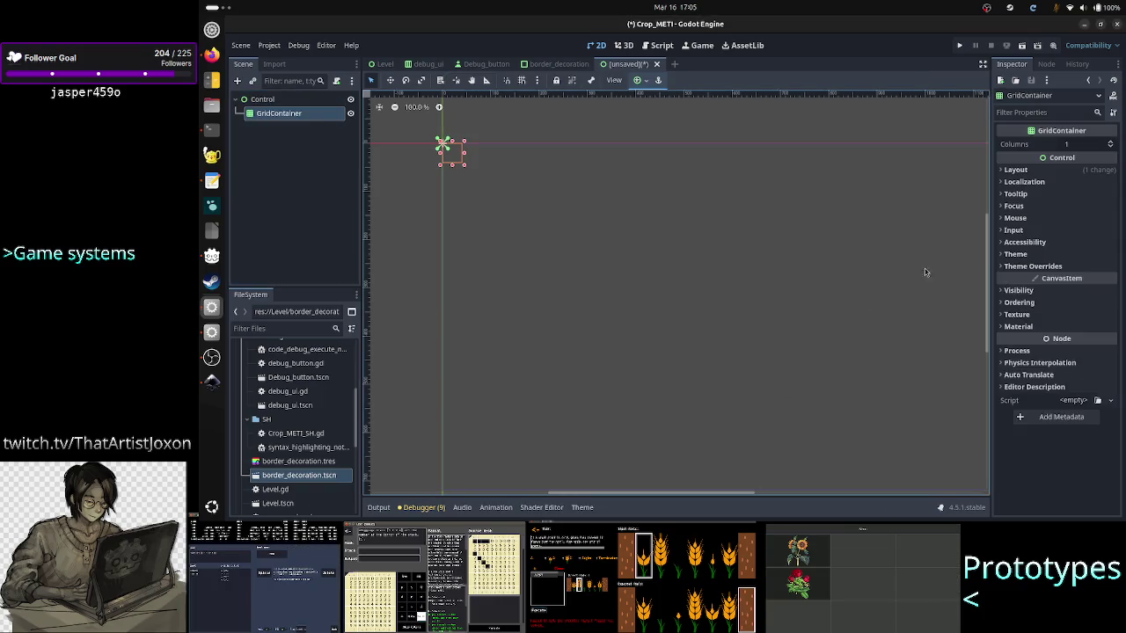
Reveal the GridContainer's H and V separation constants, check the TIS-100 reference, then return to Inkscape.
left_click(1040, 268)
left_click(1043, 278)
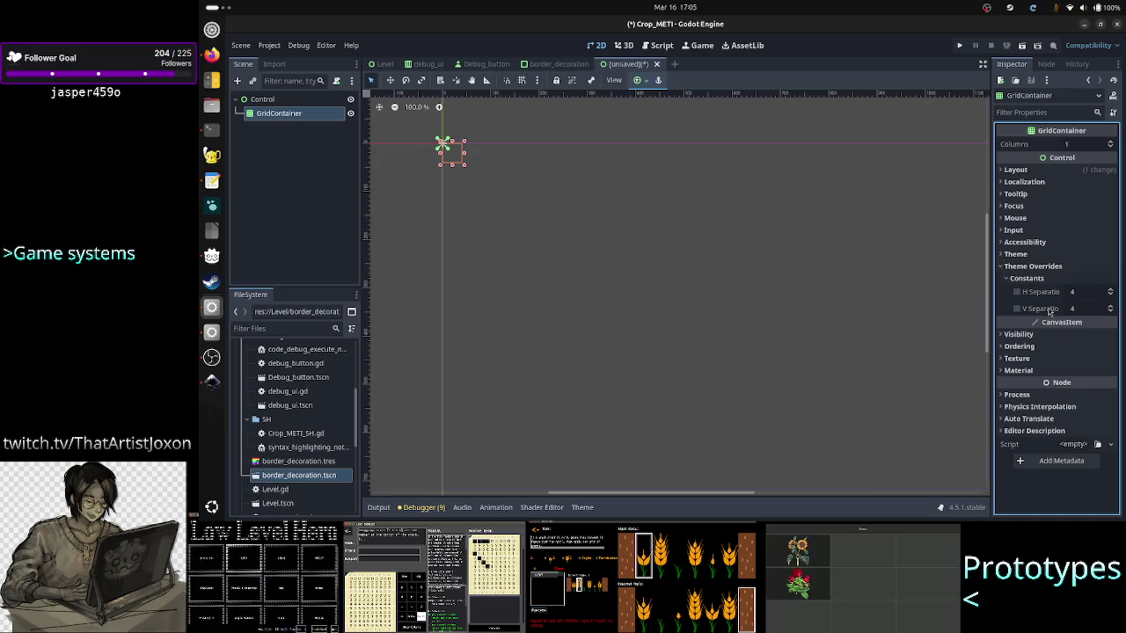
left_click(211, 56)
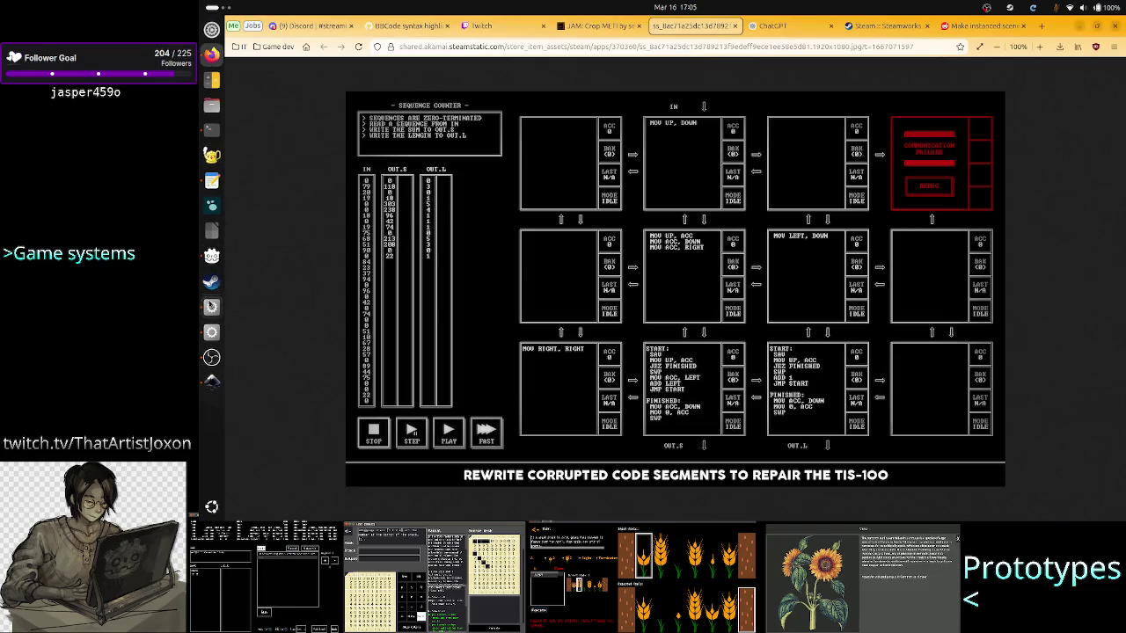
left_click(212, 307)
left_click(212, 383)
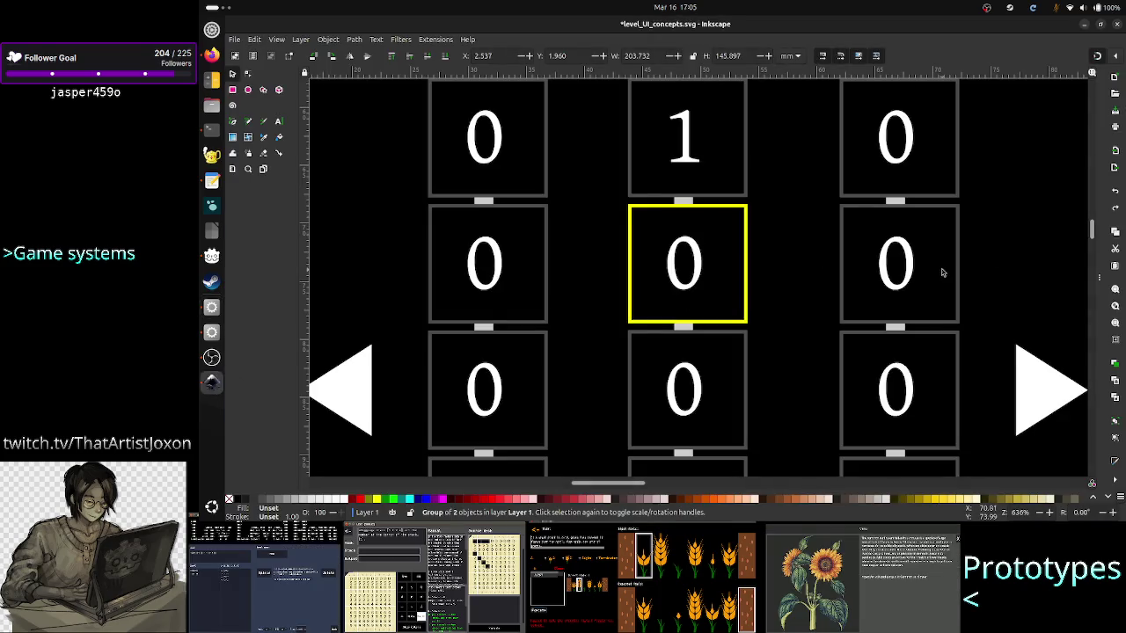
Zoom the mockup to about 534% on the numbered grid with its blue cell.
left_click_drag(1094, 231, 1094, 227)
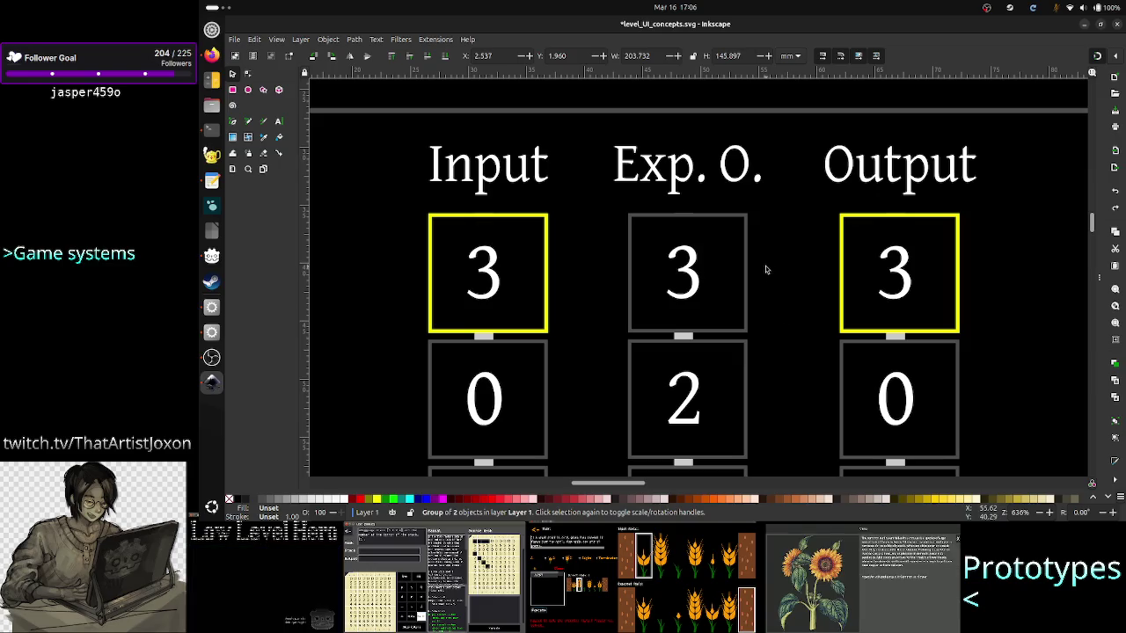
scroll(765, 269, "down", 6)
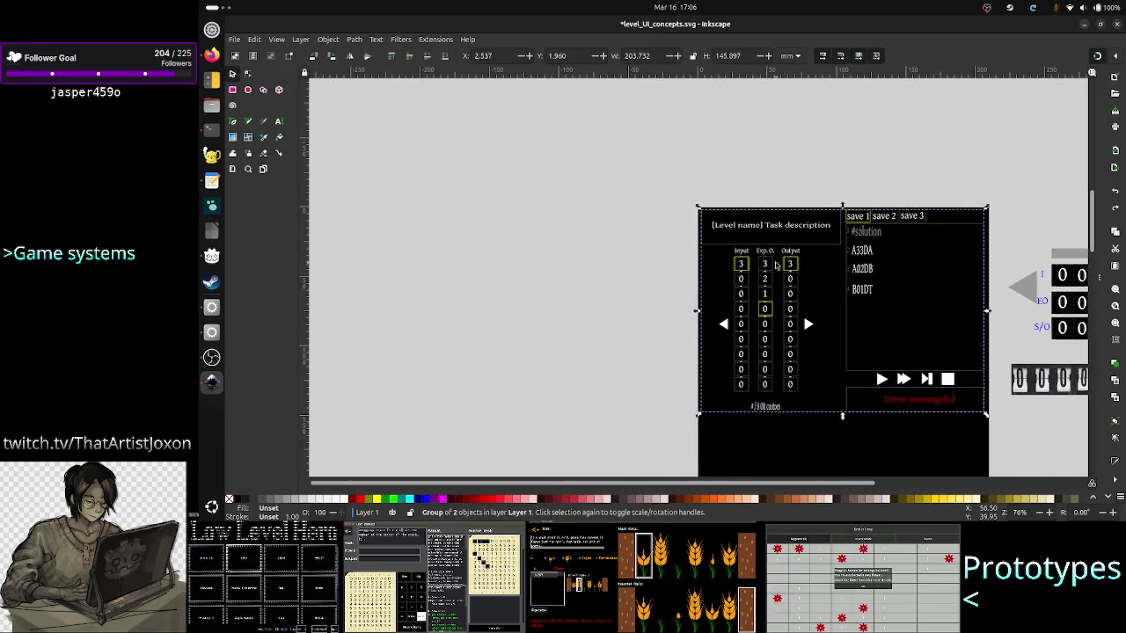
left_click_drag(833, 482, 985, 460)
scroll(972, 374, "down", 8)
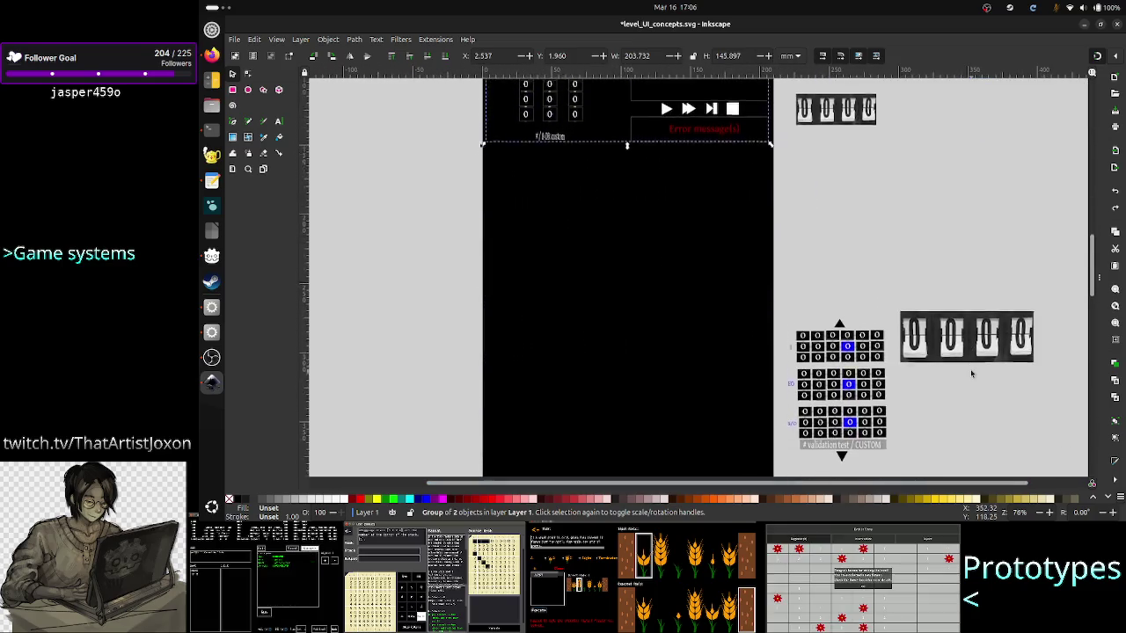
scroll(972, 374, "down", 1)
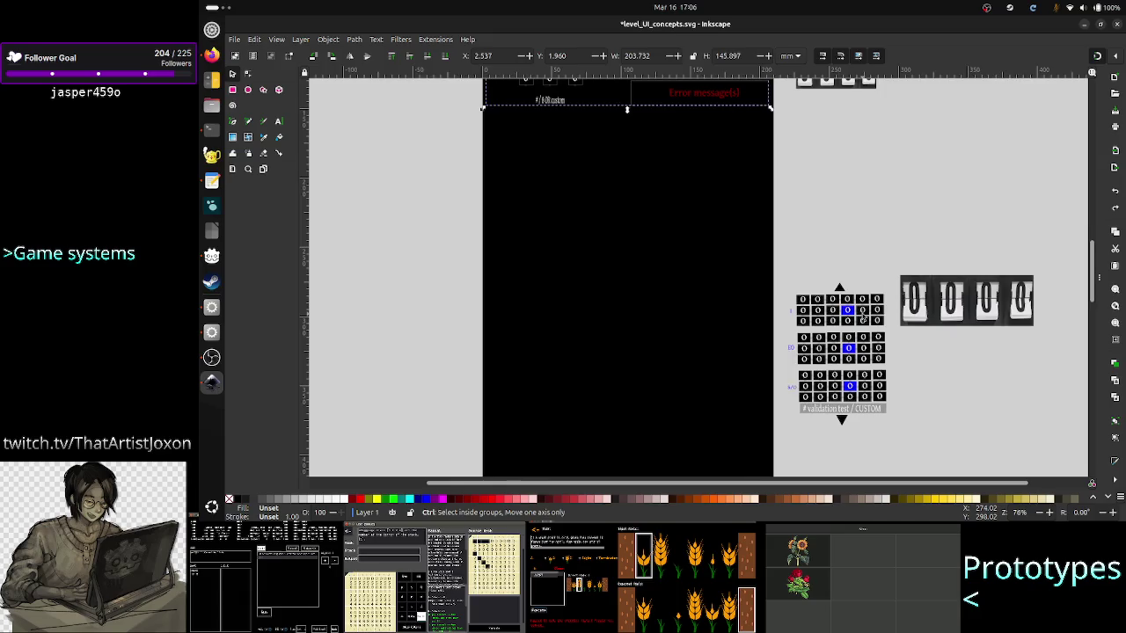
scroll(863, 318, "up", 7, "ctrl")
scroll(862, 318, "down", 3, "ctrl")
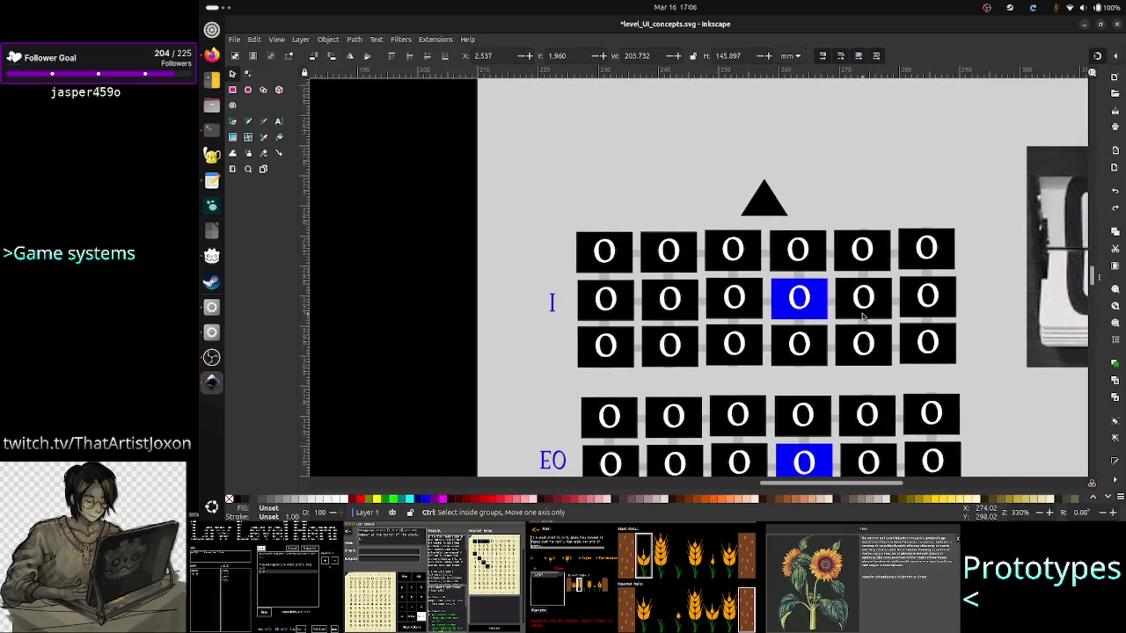
scroll(863, 318, "up", 2, "ctrl")
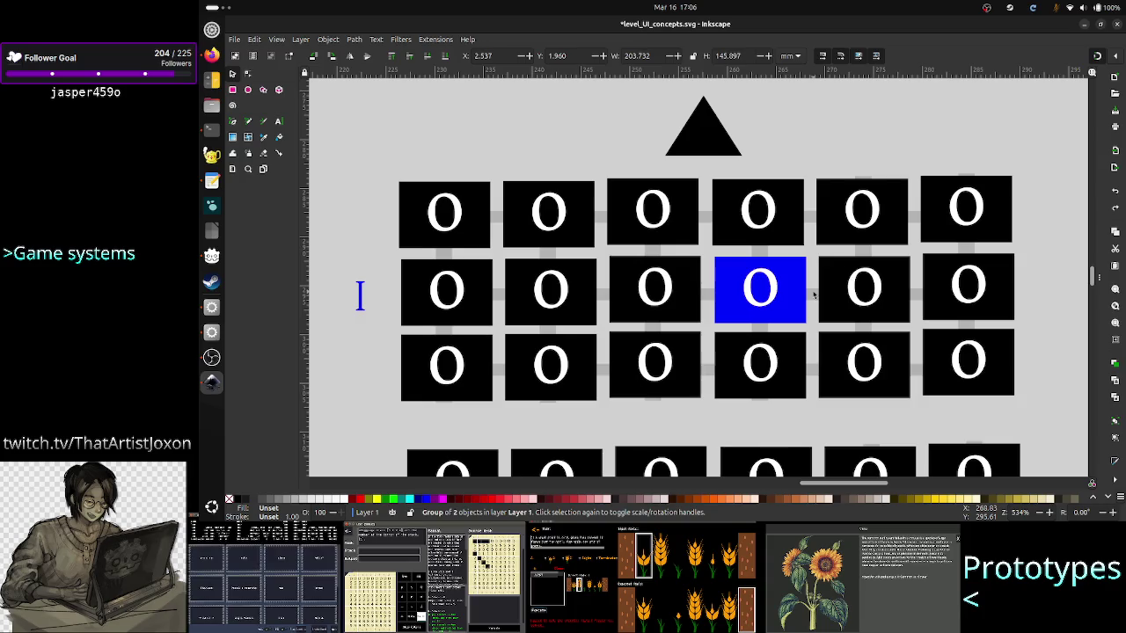
key("alt+Tab")
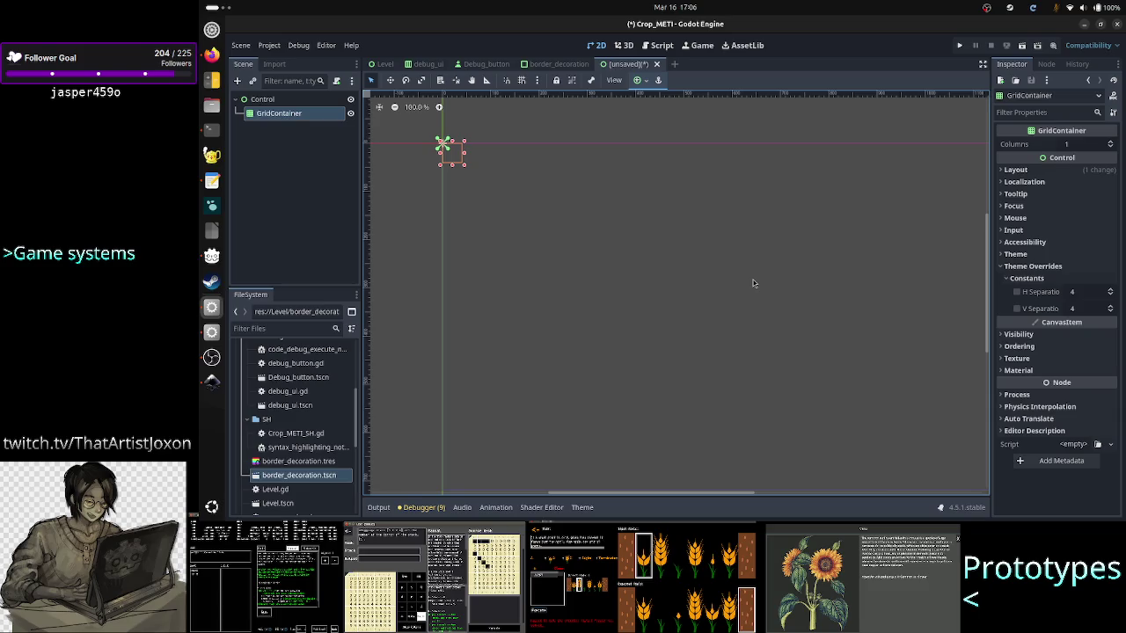
Delete the GridContainer node and confirm, leaving only the Control root.
key("alt+Tab")
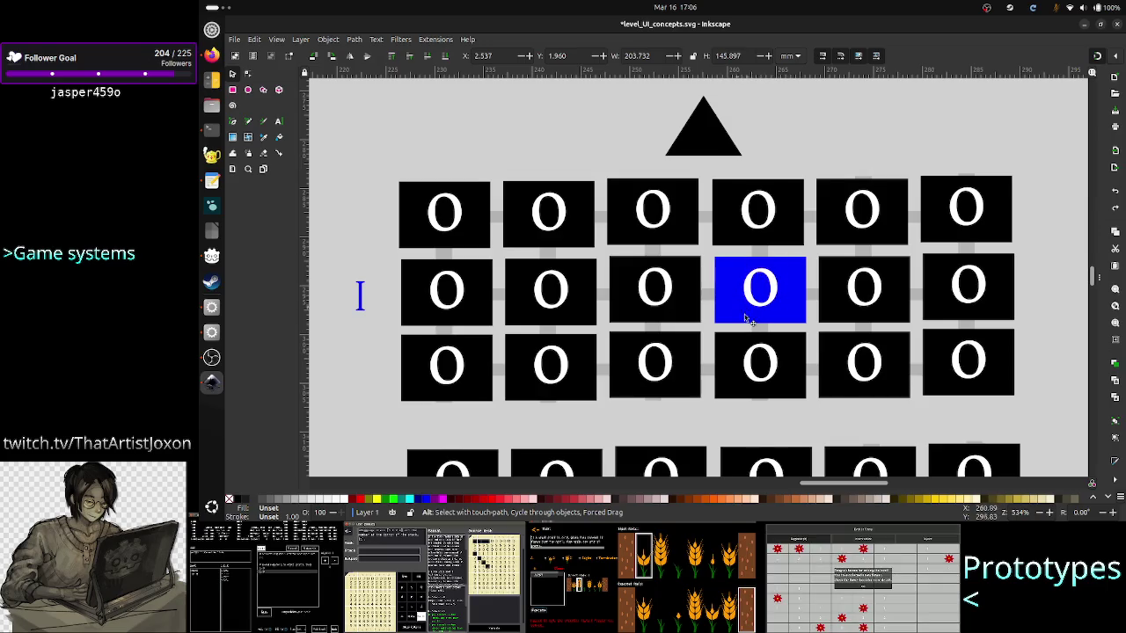
key("alt+Tab")
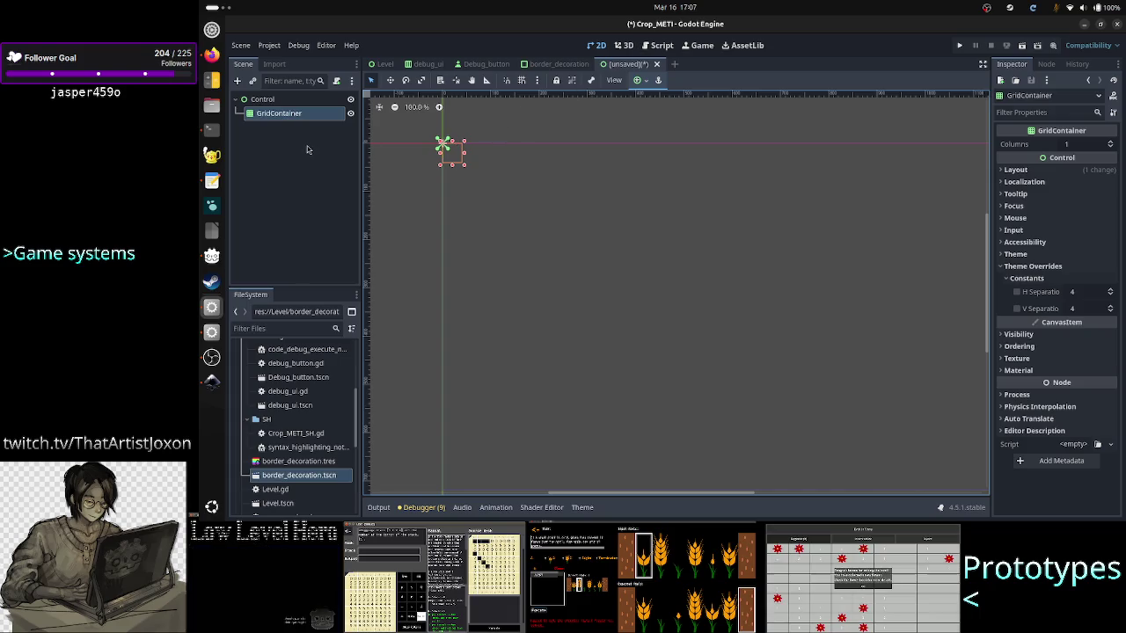
key("Delete")
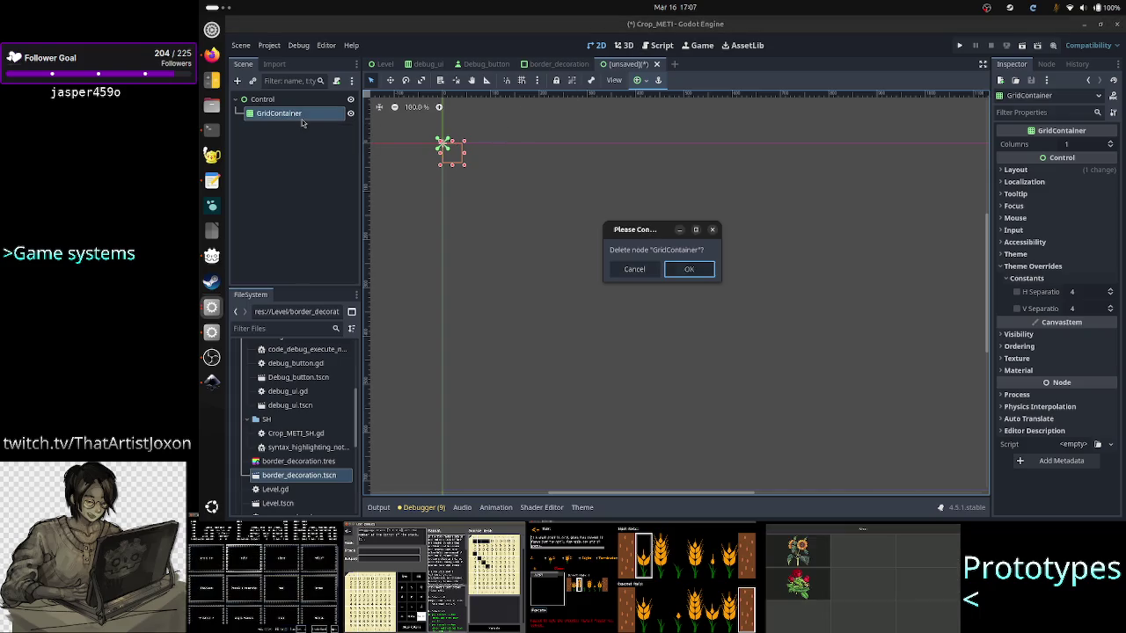
key("Return")
key("alt+Tab")
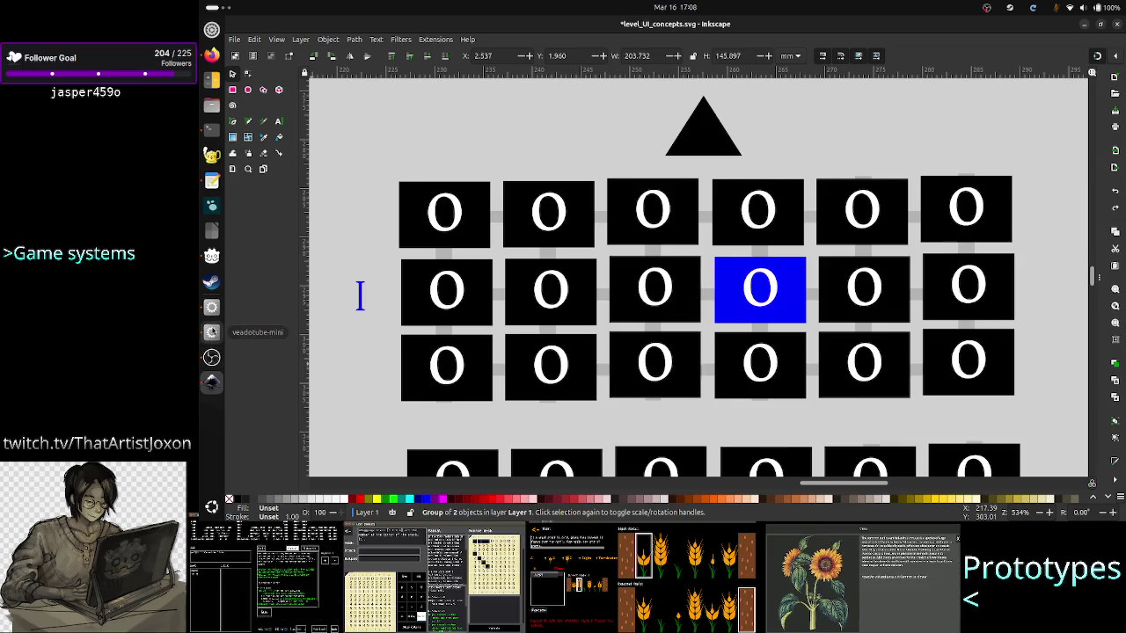
Open the Level scene and expand Task_description's Focus StyleBox under Theme Overrides > Styles.
left_click(211, 310)
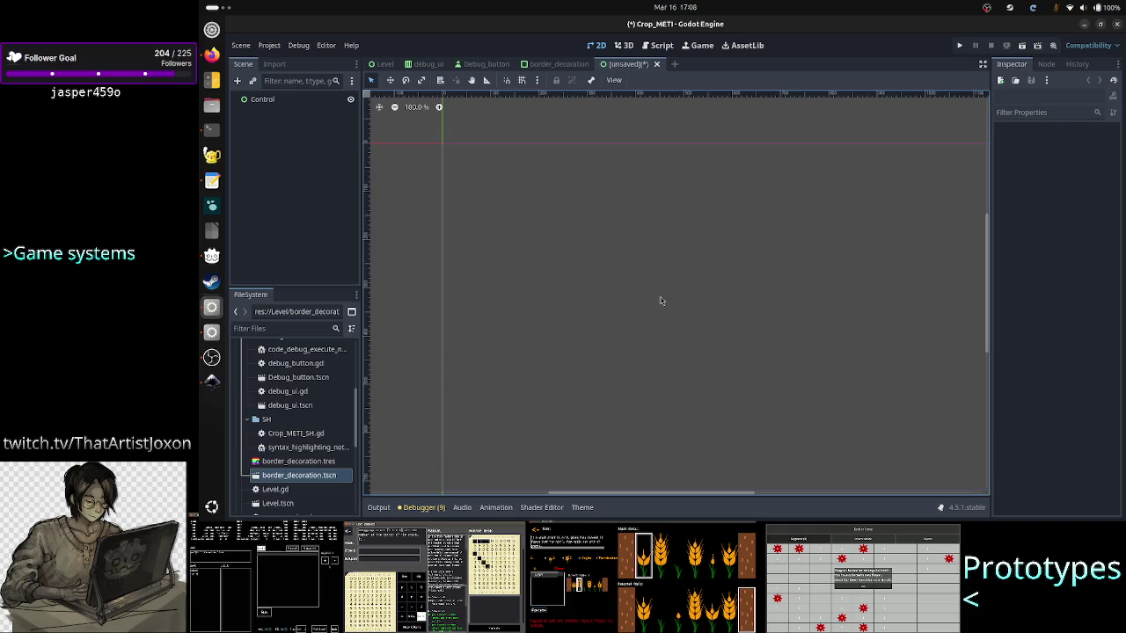
left_click(380, 64)
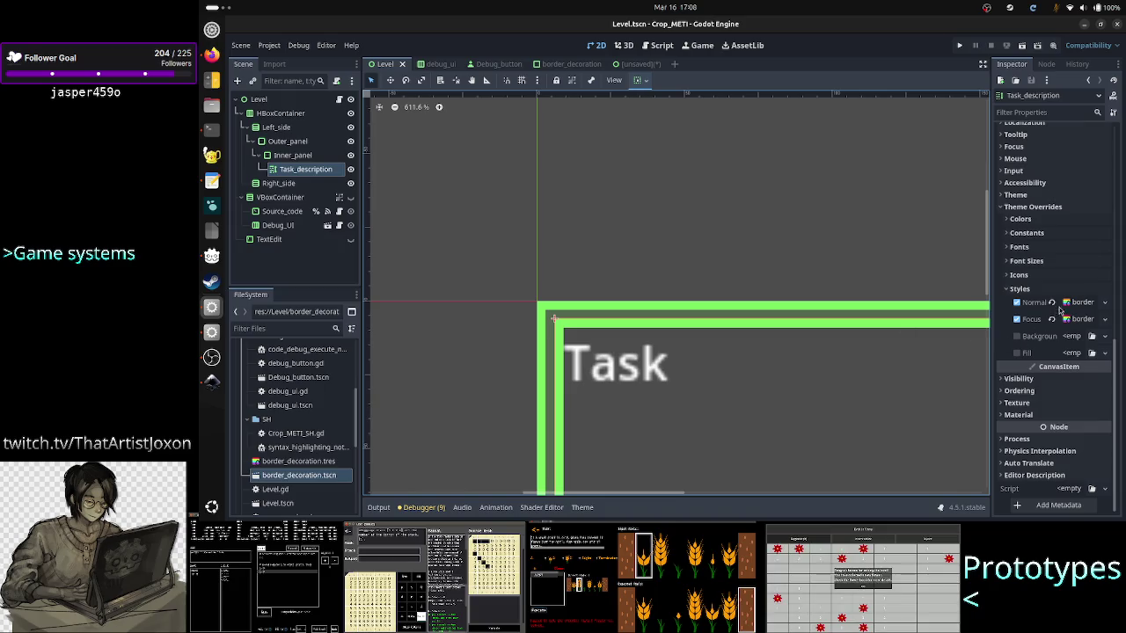
left_click(1081, 319)
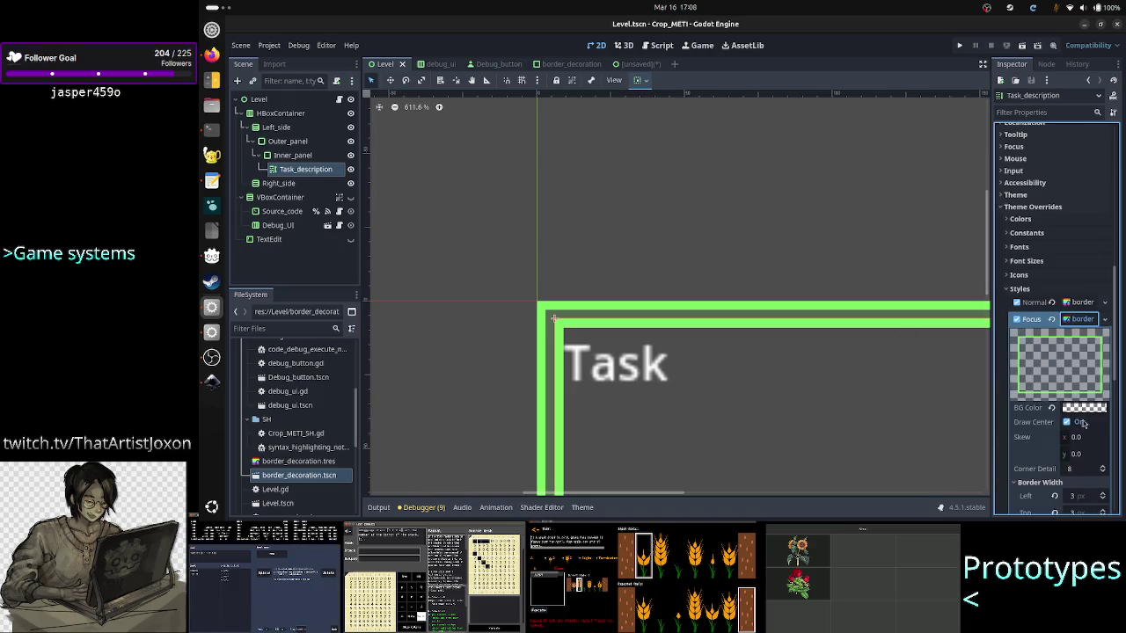
mouse_move(1075, 414)
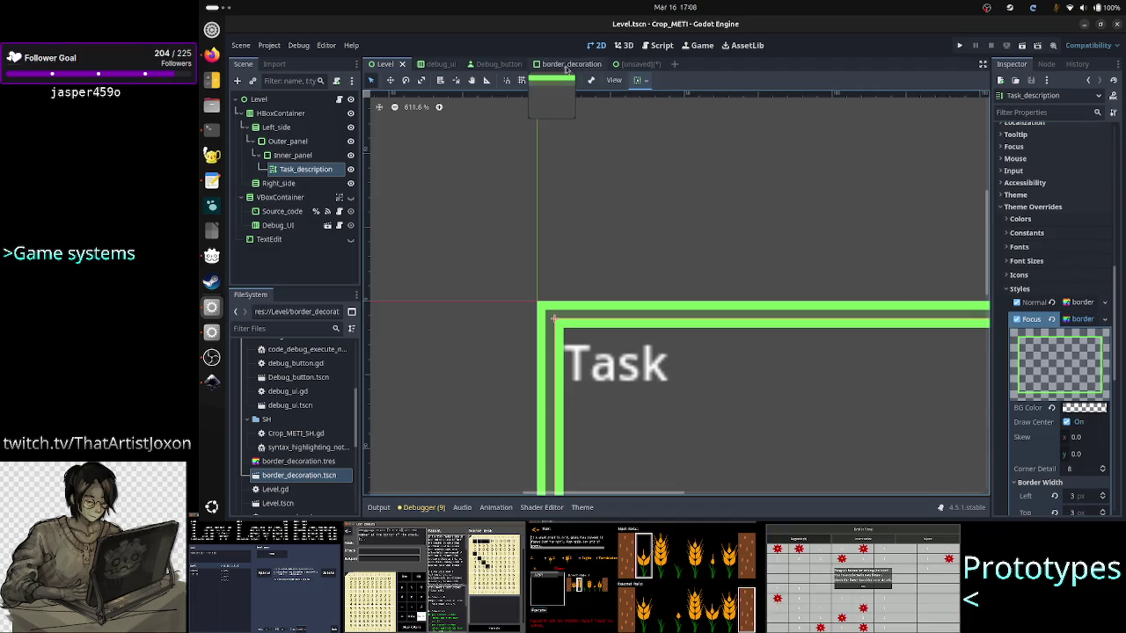
Go to the unsaved Control scene, consult the Inkscape mockup, and start adding a child node.
left_click(650, 69)
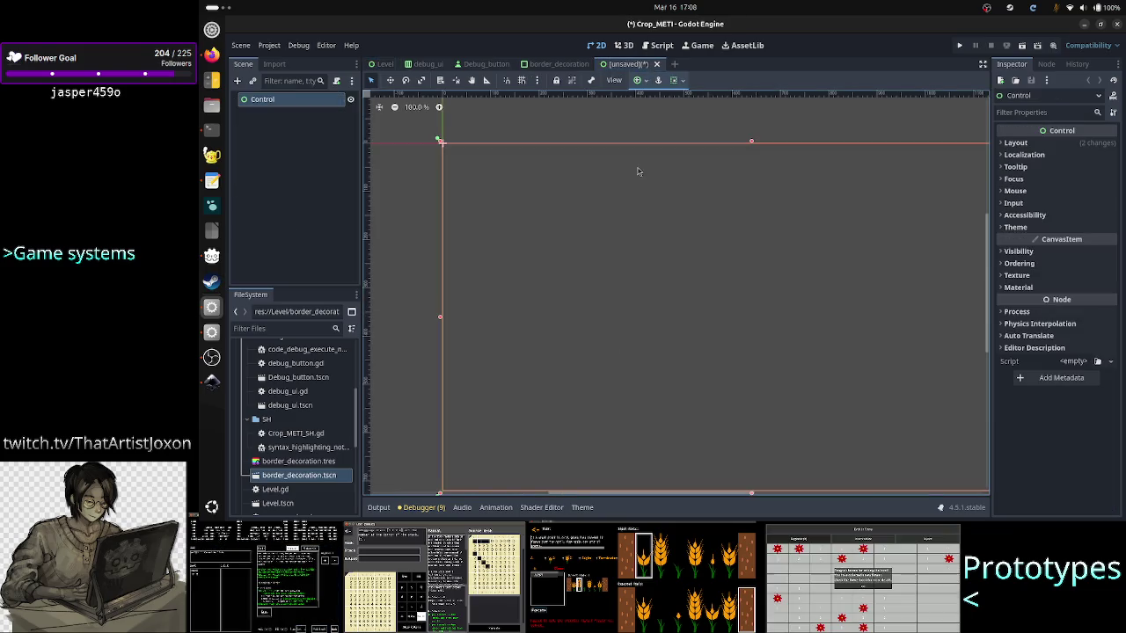
key("alt+Tab")
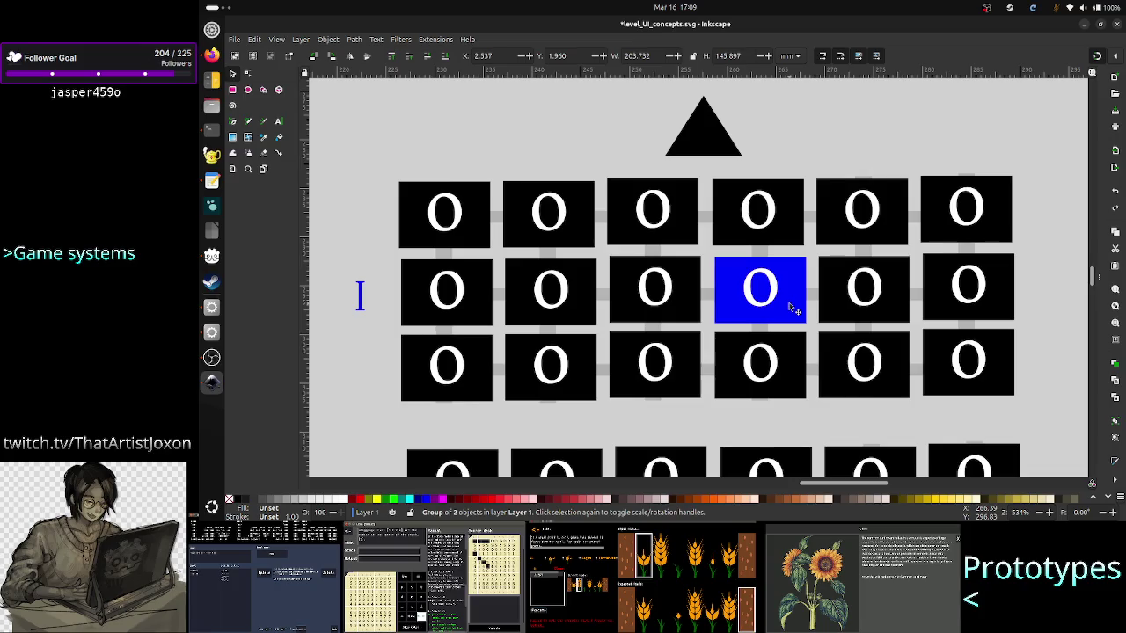
key("alt+Tab")
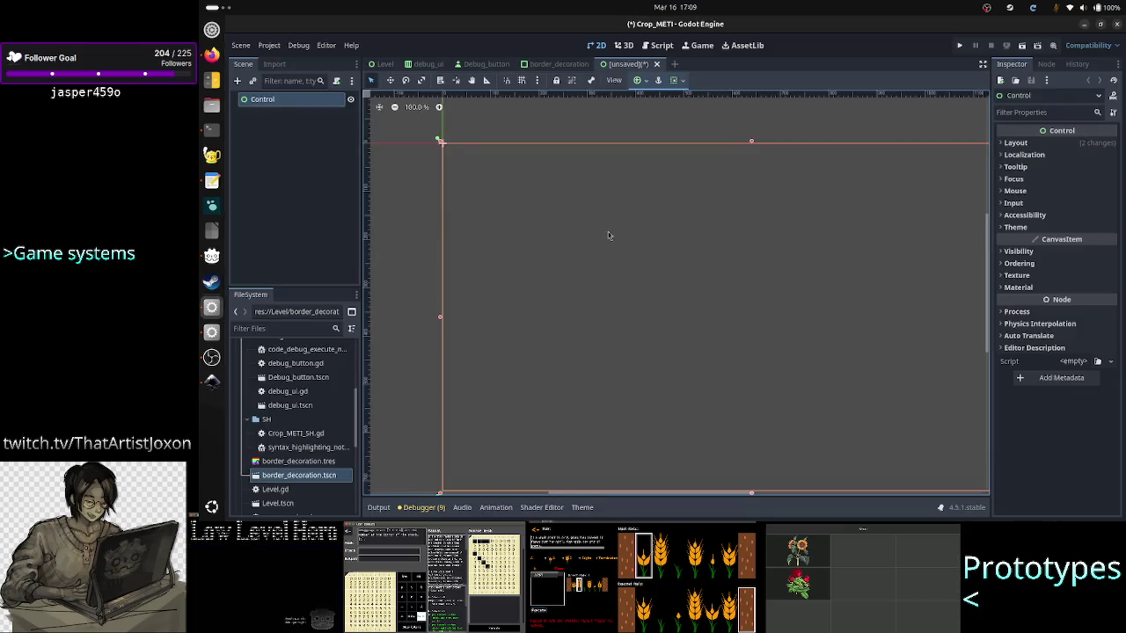
left_click(237, 80)
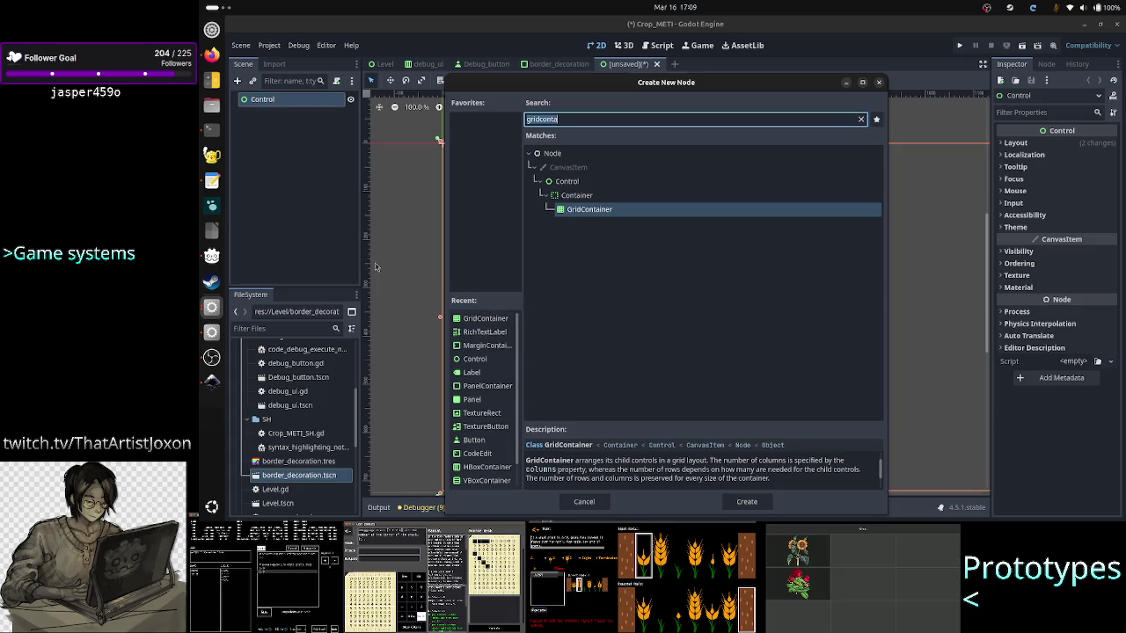
Review the TIS-100 reference screenshot and the Inkscape mockup, then return to Godot's new-node dialog.
key("alt+Tab")
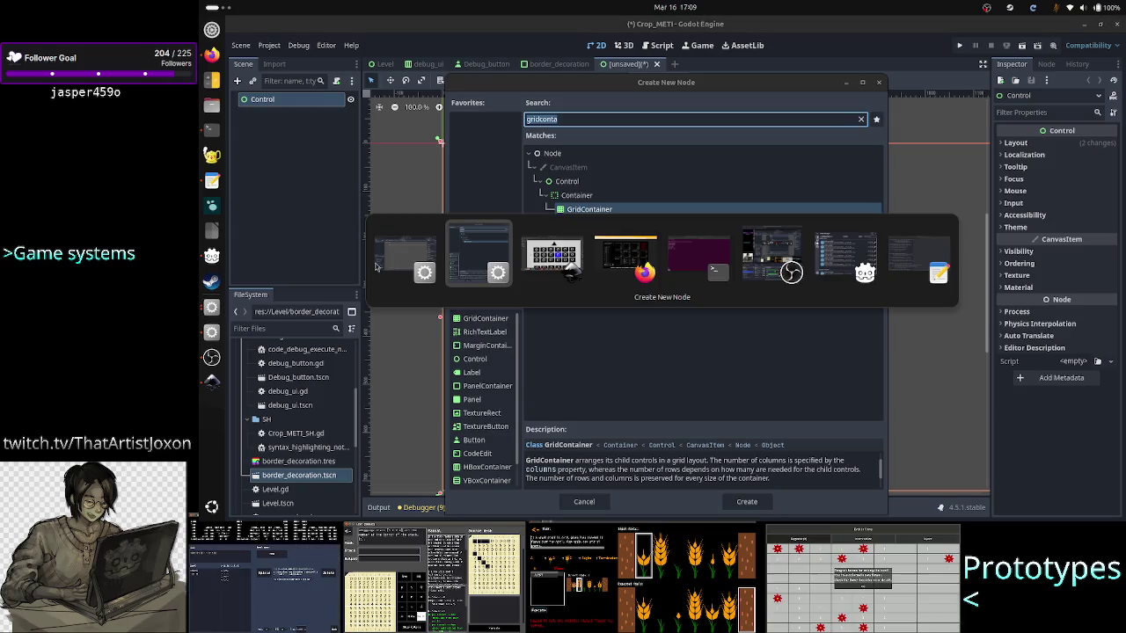
left_click(211, 55)
left_click(211, 381)
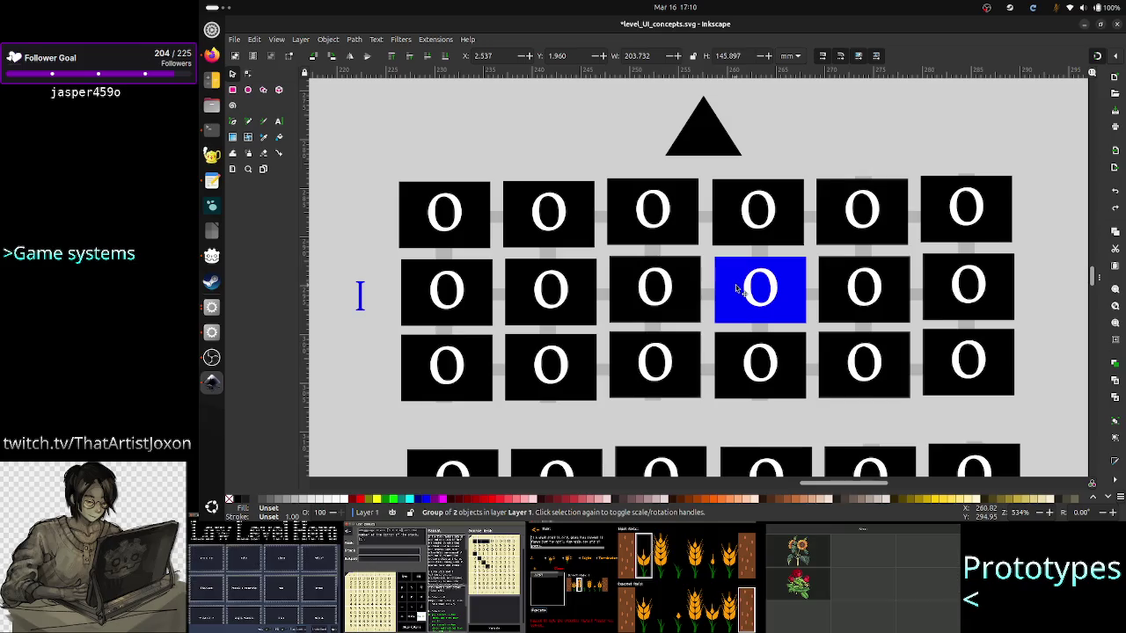
key("alt+Tab")
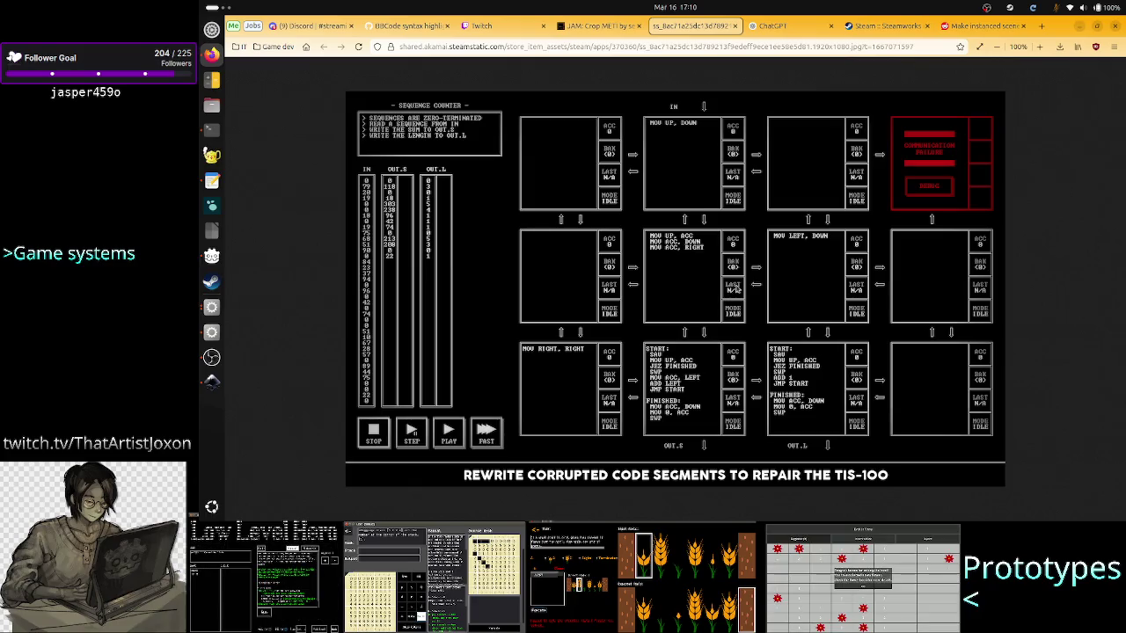
left_click(211, 307)
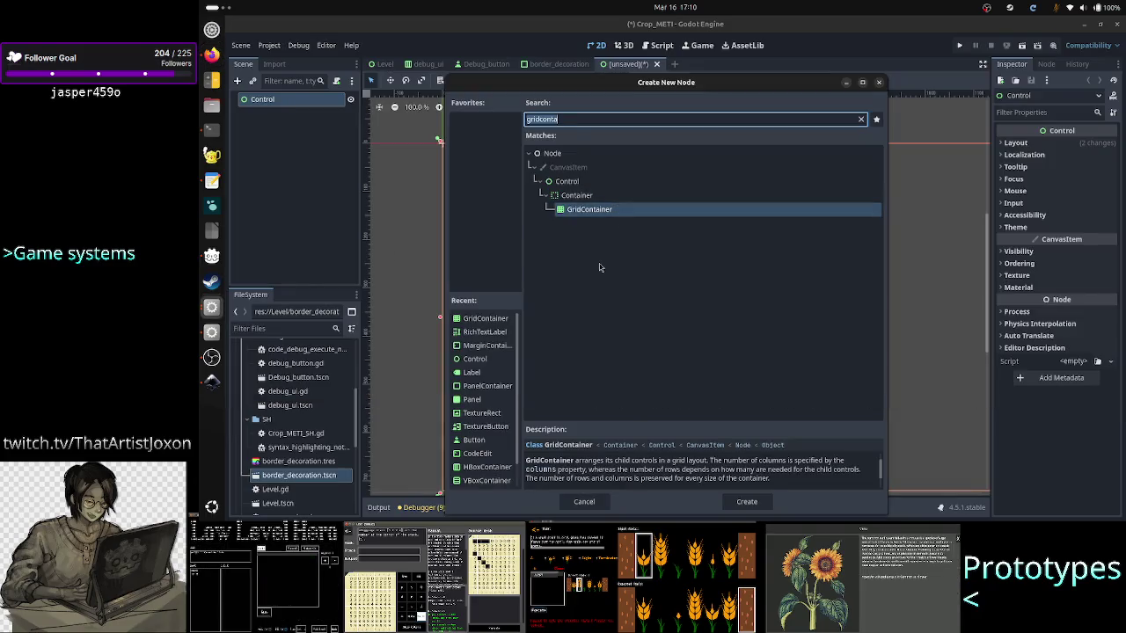
Add a VBoxContainer under Control and set its anchor preset to Full Rect.
type("vbox")
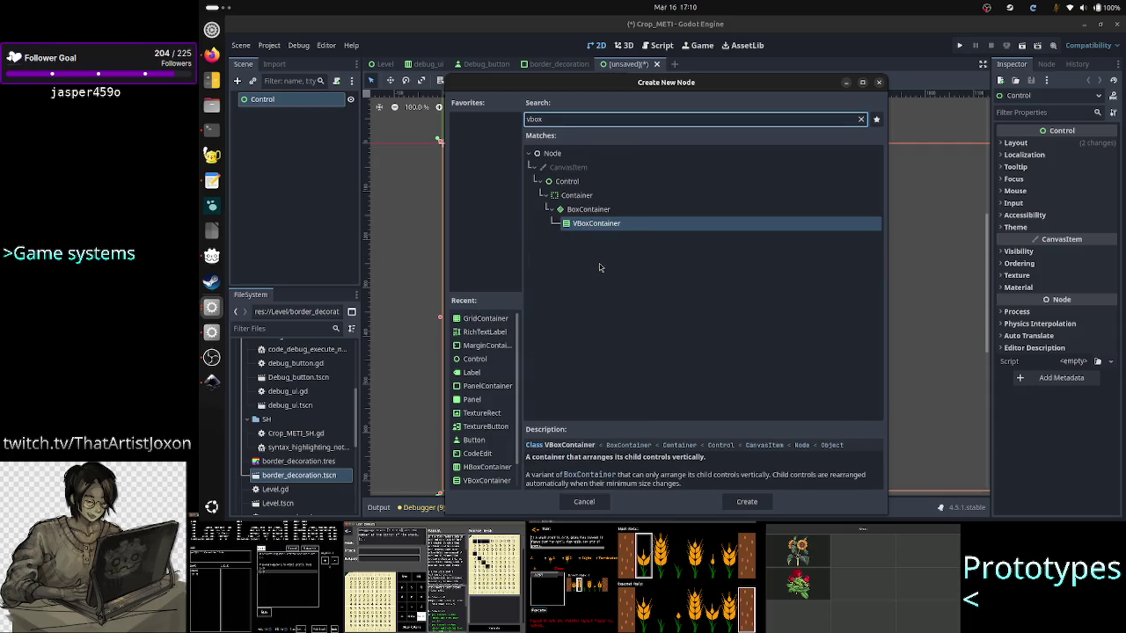
key("Return")
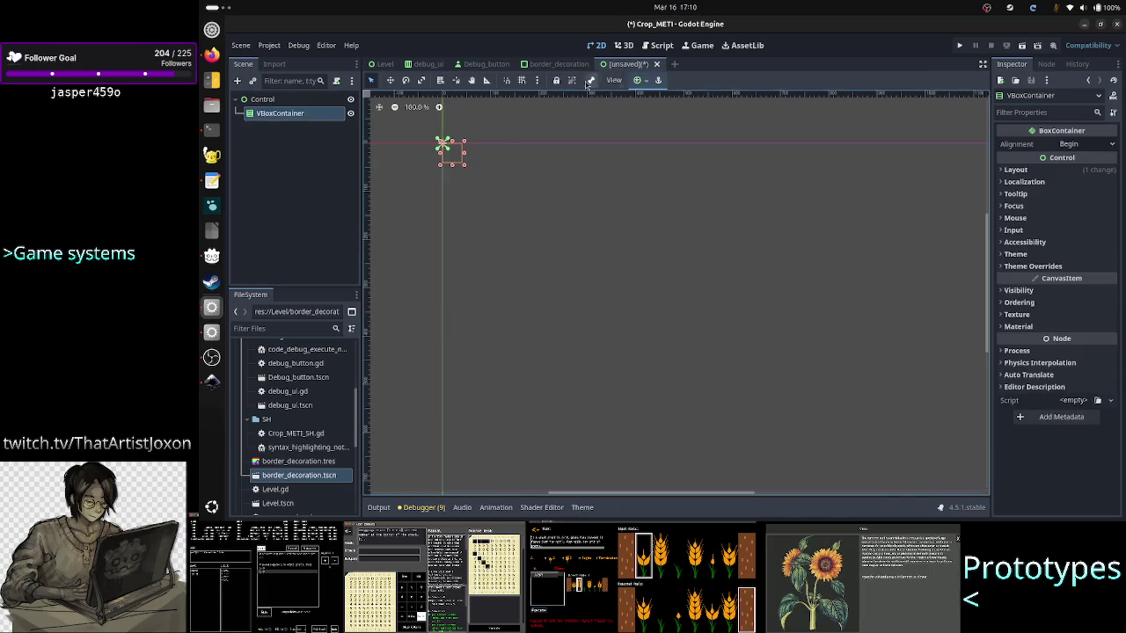
left_click(638, 84)
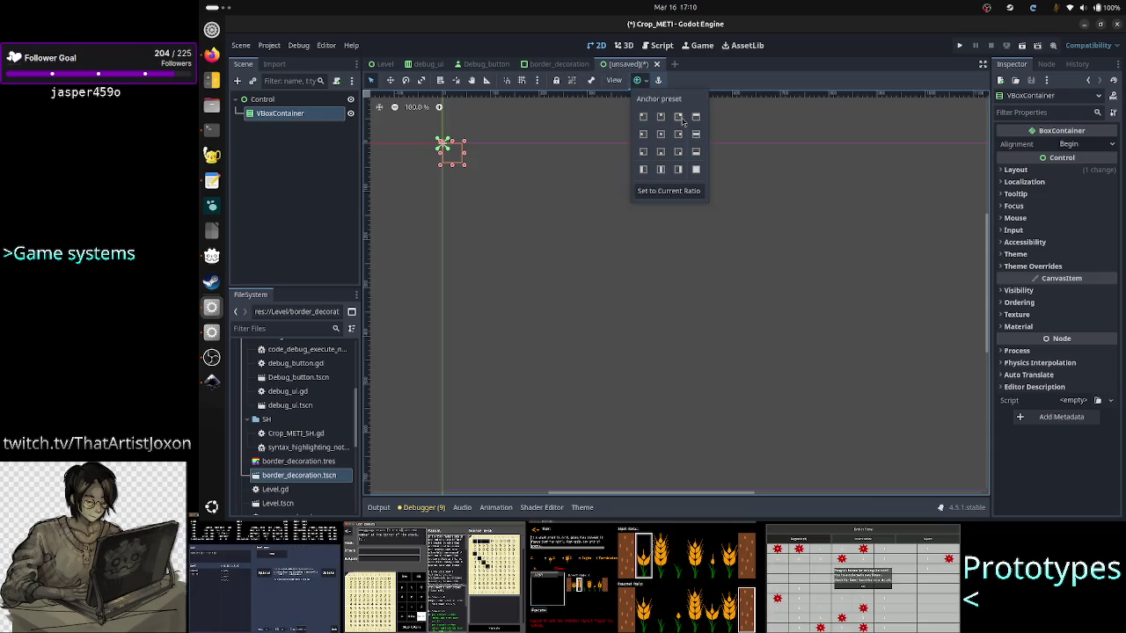
left_click(696, 170)
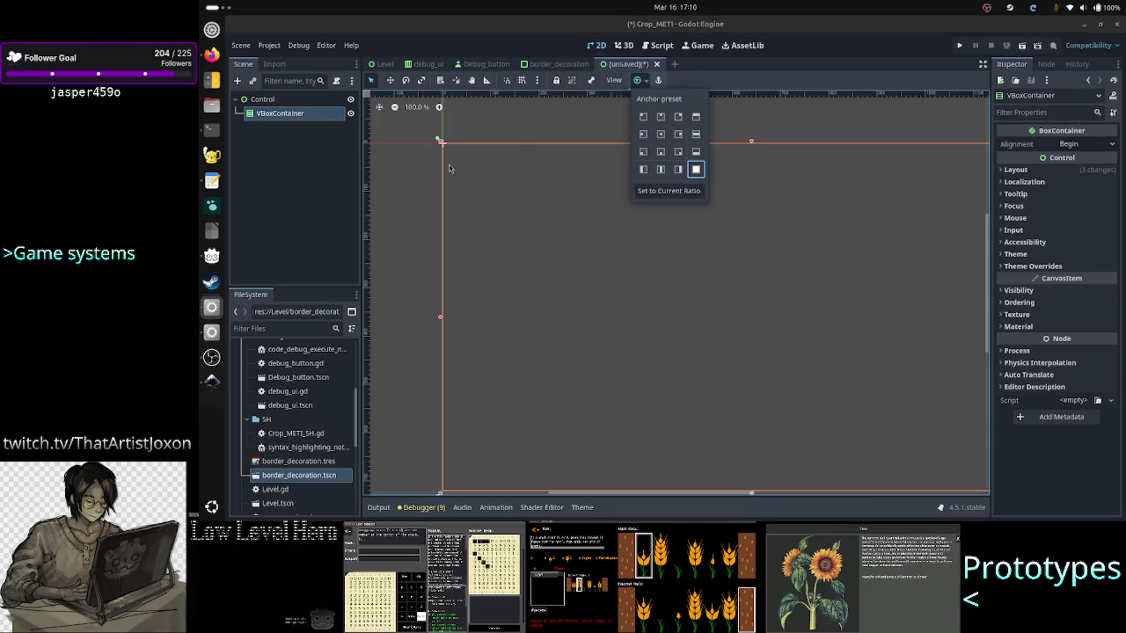
left_click(419, 185)
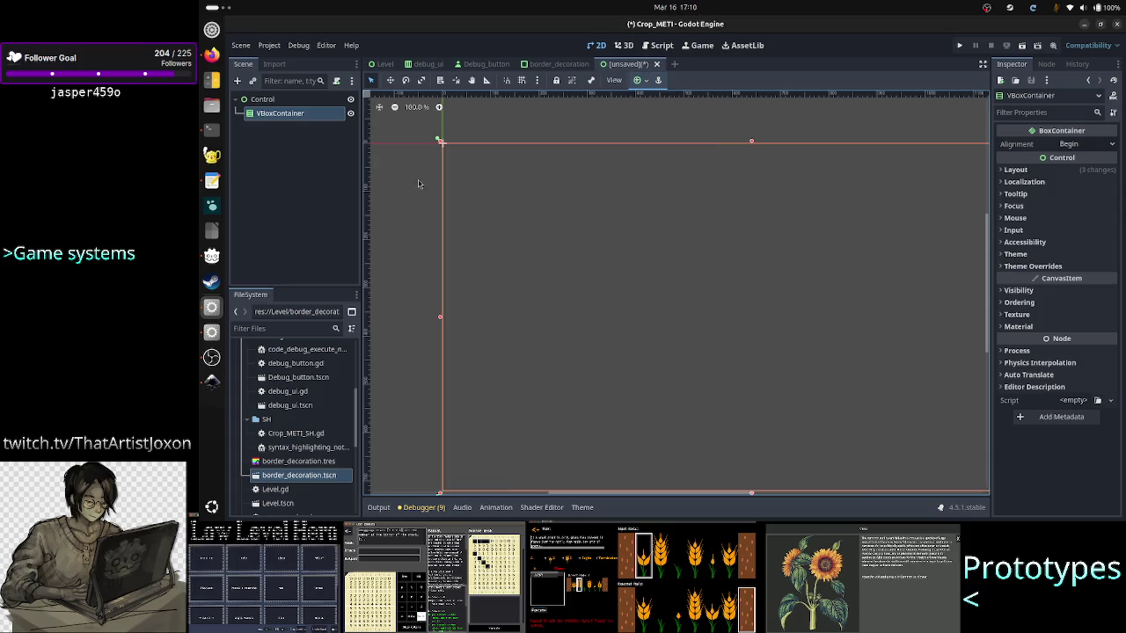
Nest a CenterContainer inside the VBoxContainer, then check the TIS-100 and Inkscape references.
left_click(275, 105)
left_click(277, 112)
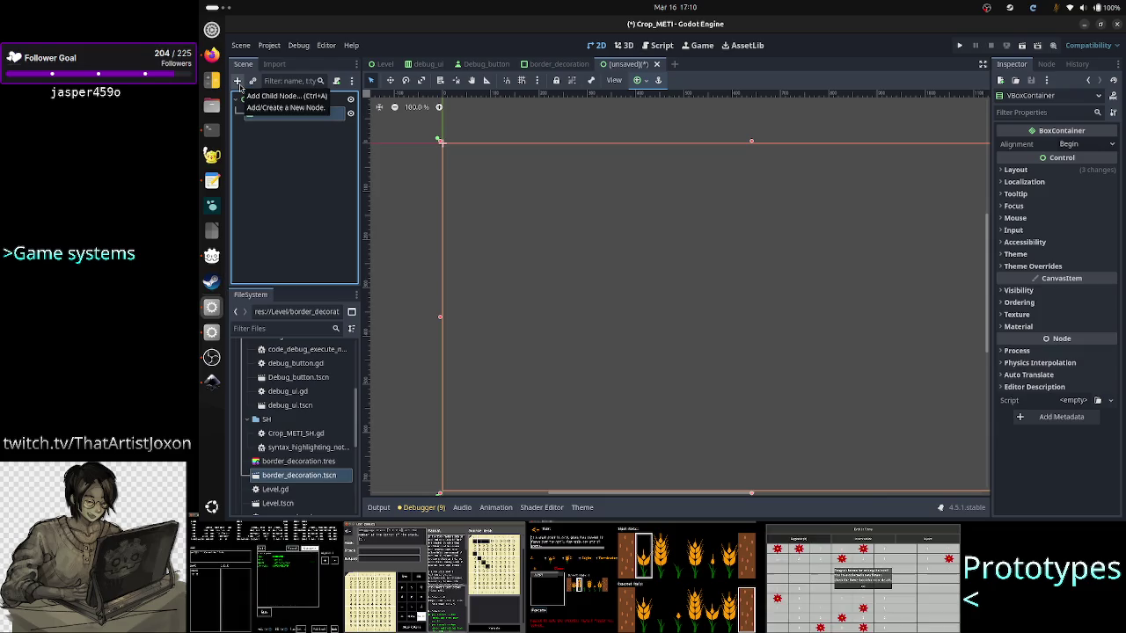
left_click(238, 81)
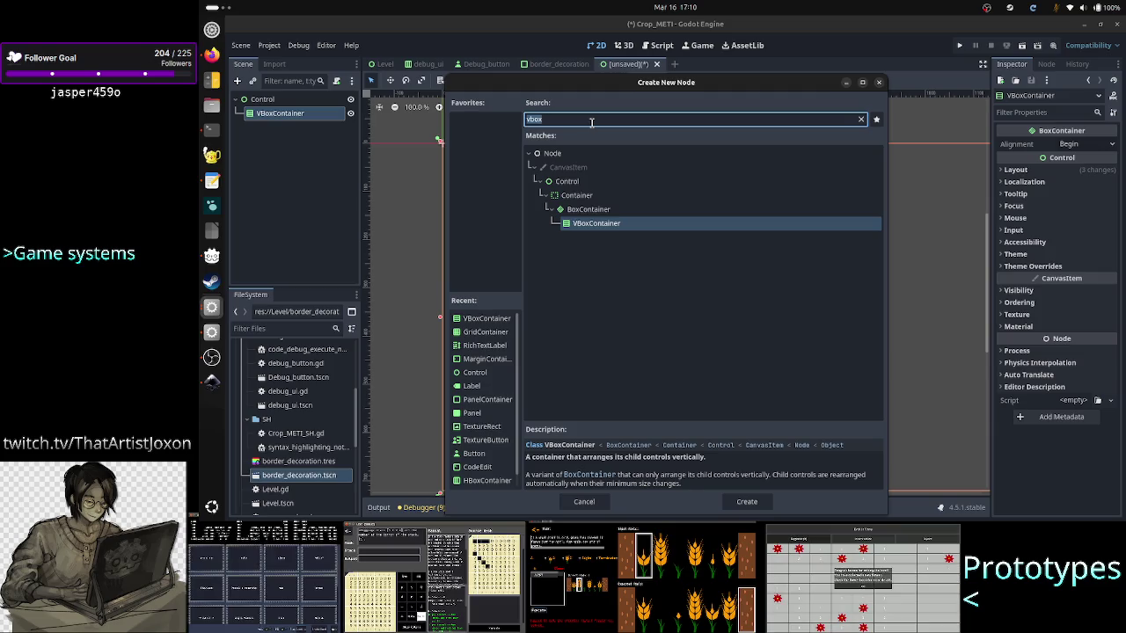
type("centerco")
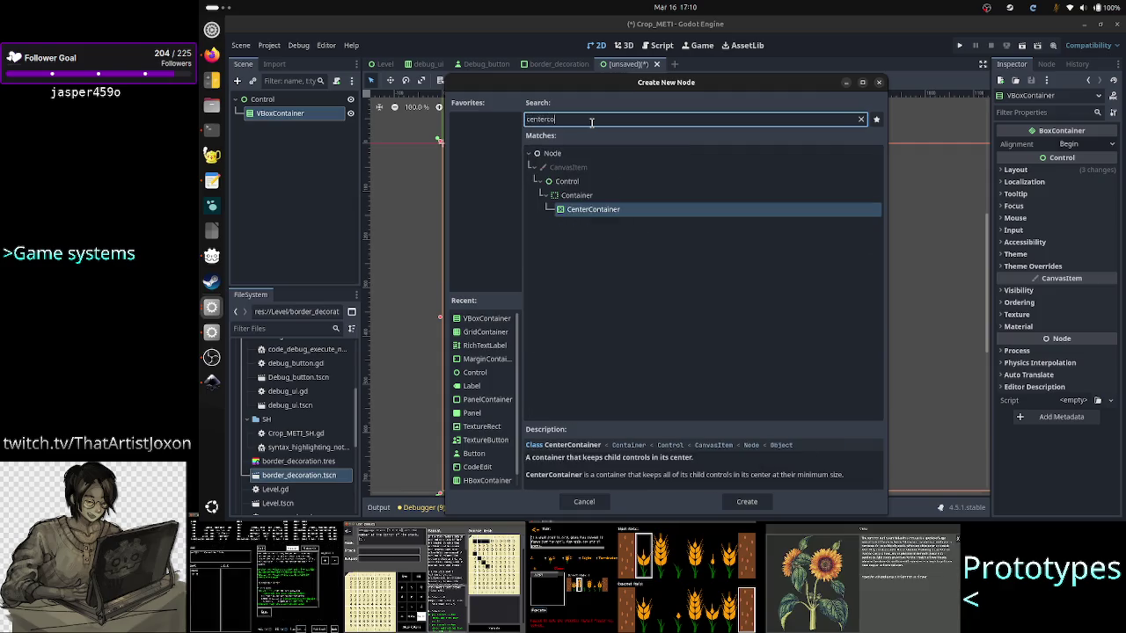
key("Return")
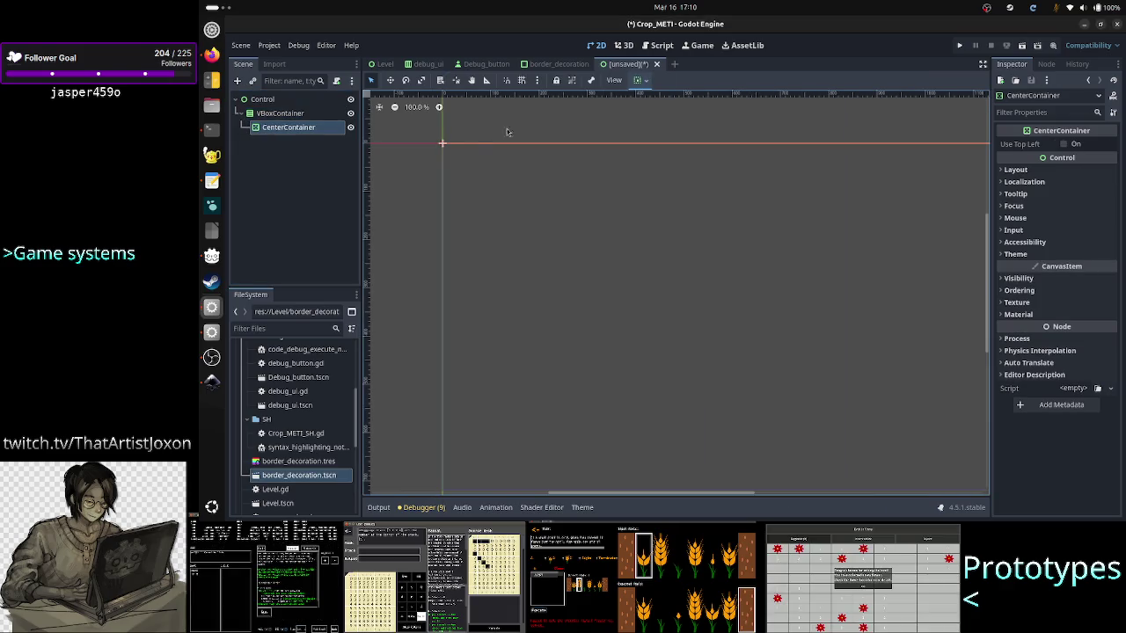
key("alt+Tab")
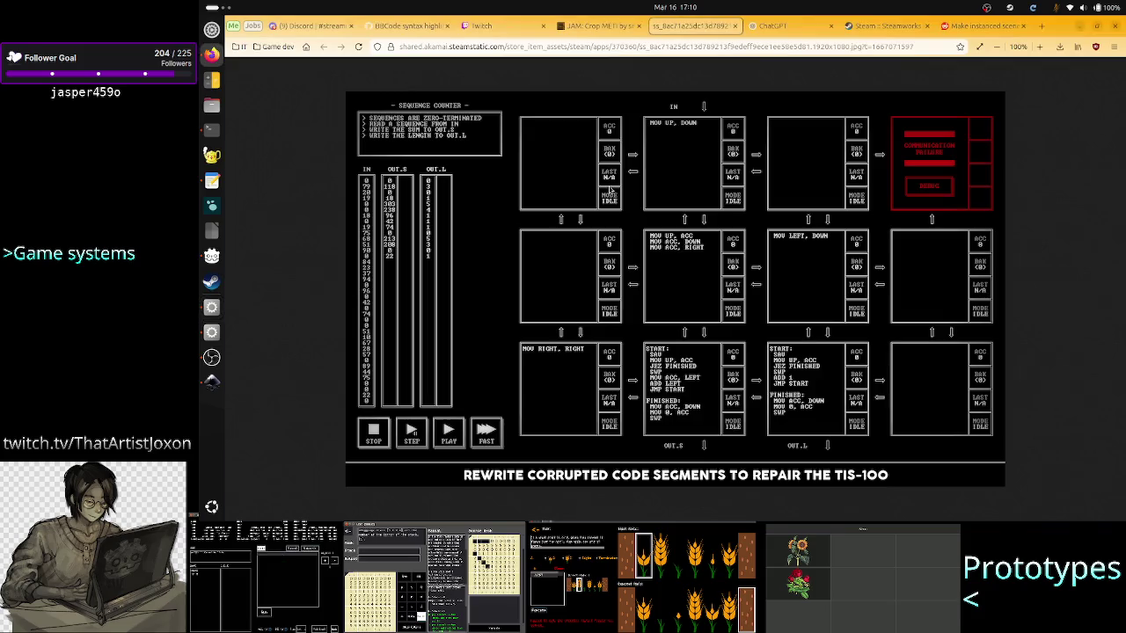
key("alt+Tab")
key("alt+Tab")
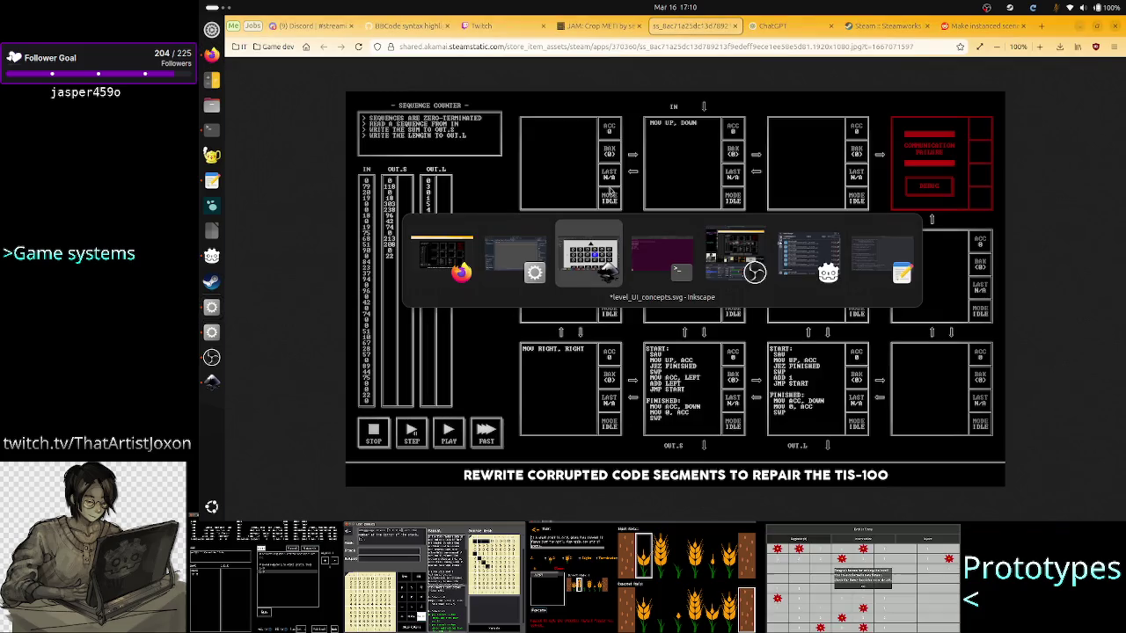
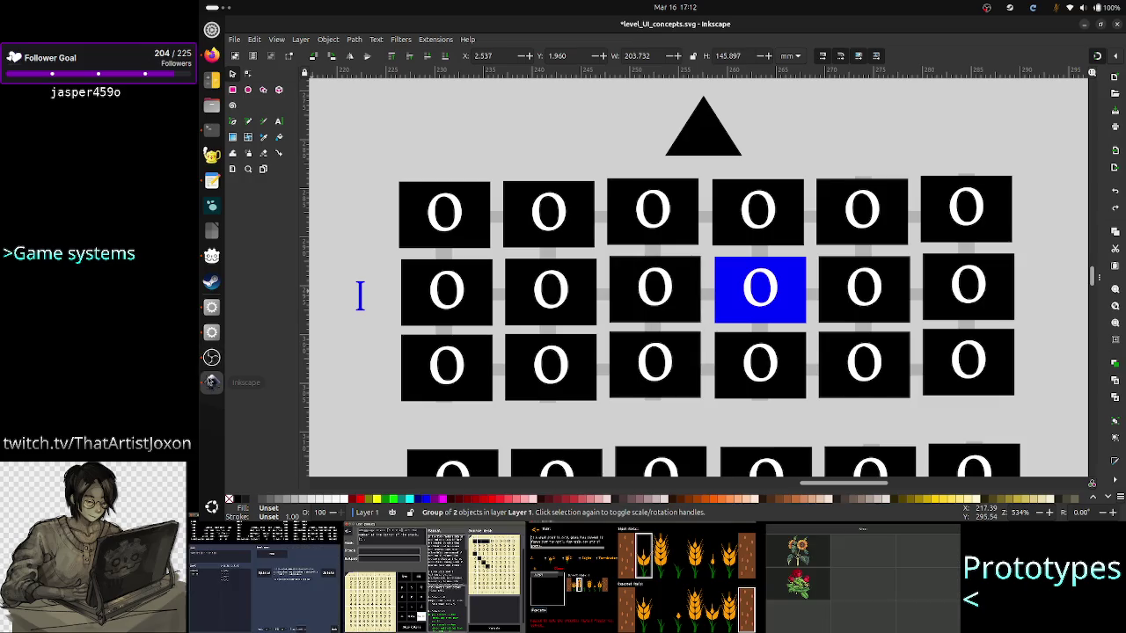
Glance at Godot and the TIS-100 screenshot in Firefox, then return to the Inkscape level mockup.
left_click(211, 307)
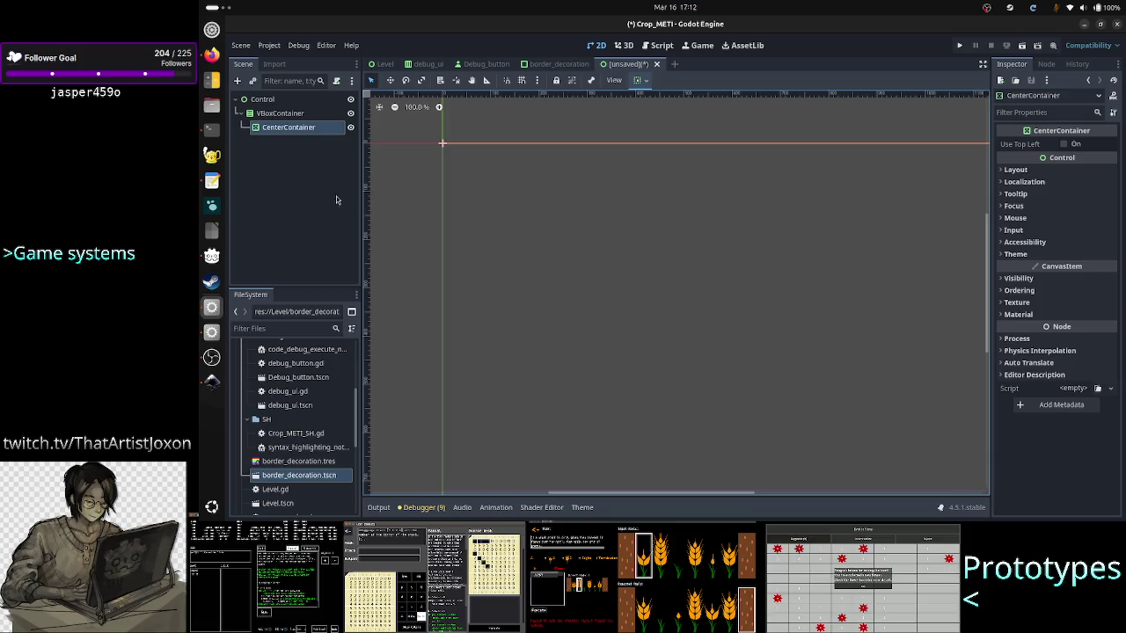
left_click(212, 60)
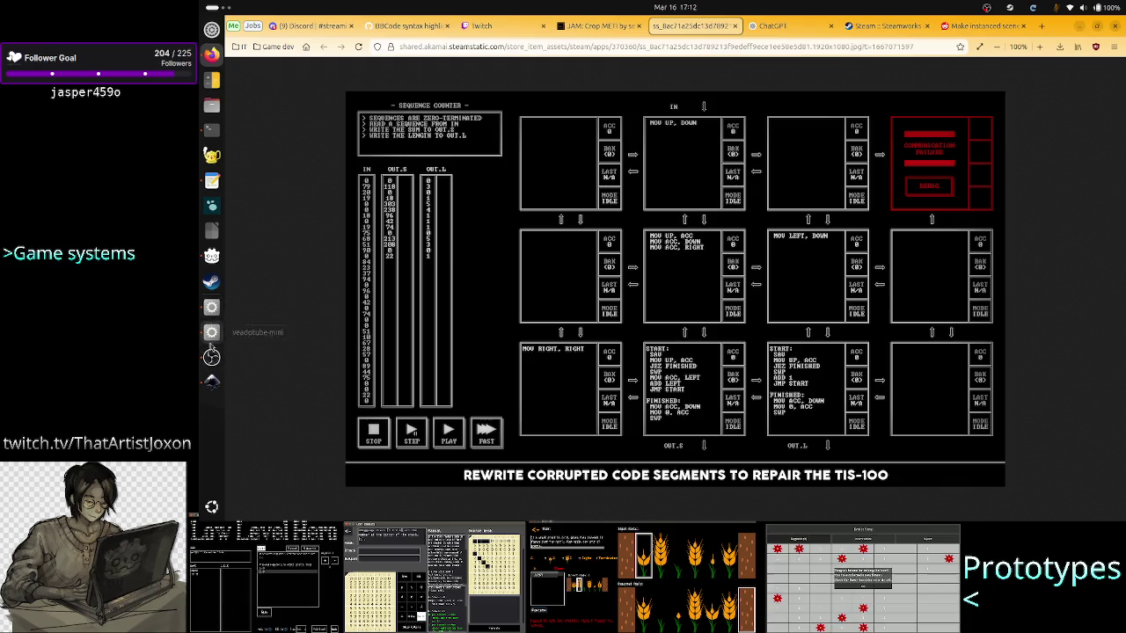
left_click(211, 382)
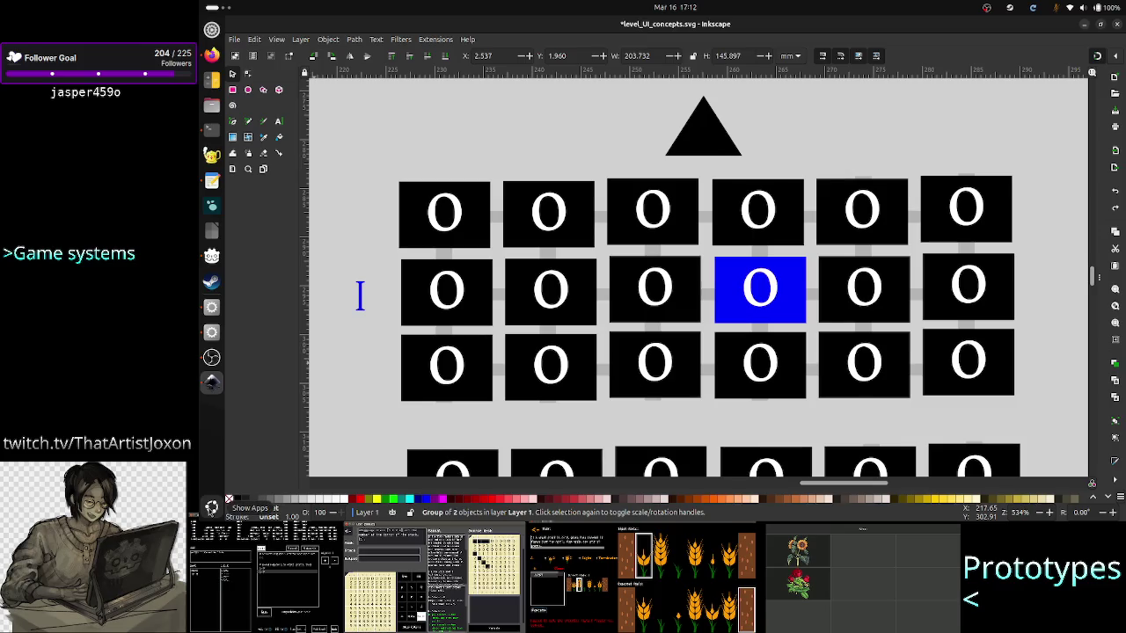
Return to the Godot scene and open the Create New Node dialog.
left_click(211, 307)
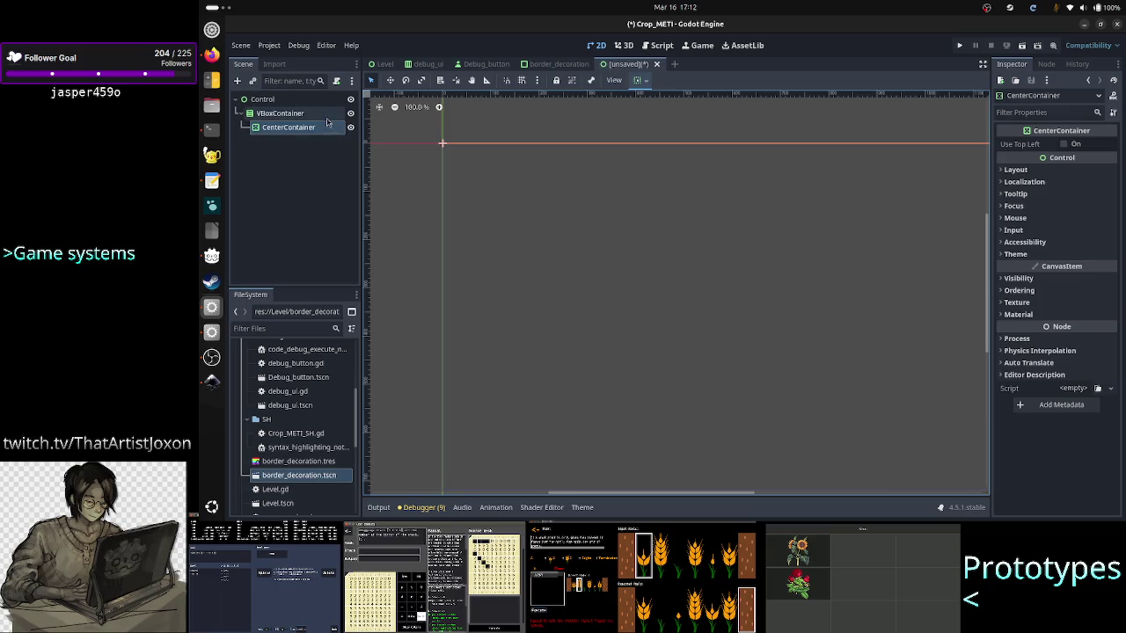
left_click(237, 80)
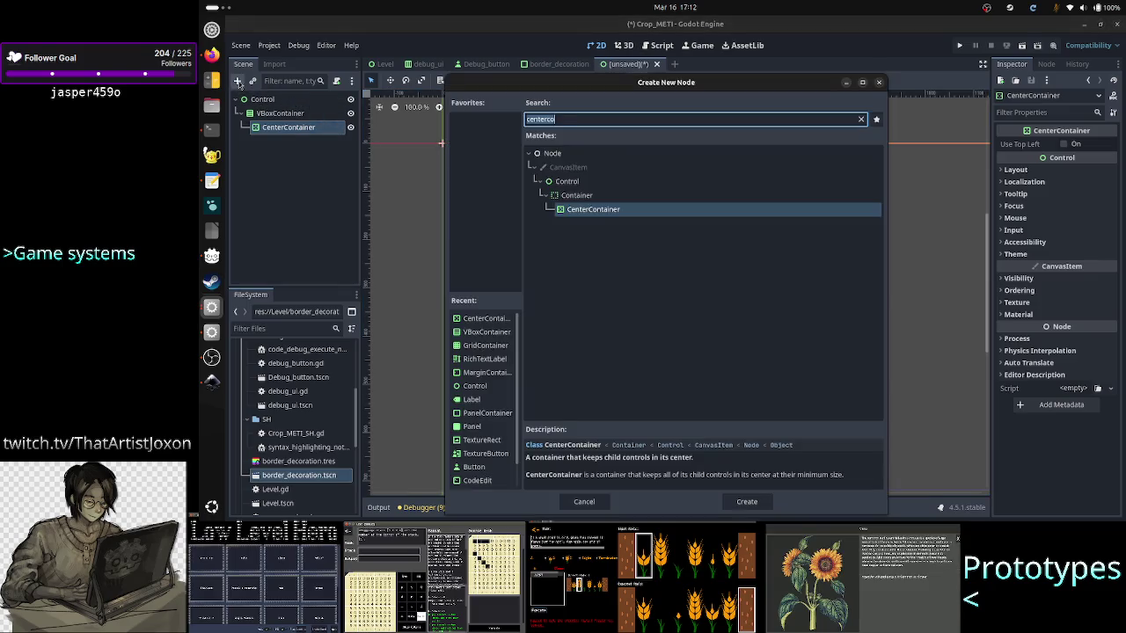
Filter node types on 'rect', select NinePatchRect, and switch to OBS Studio.
type("rect")
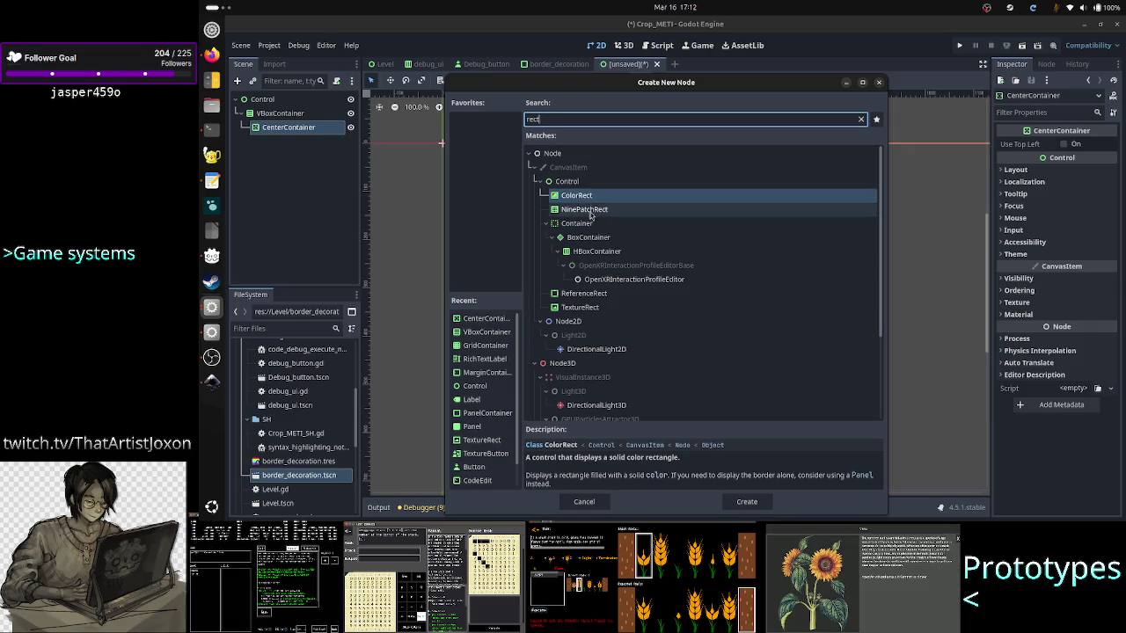
left_click(590, 213)
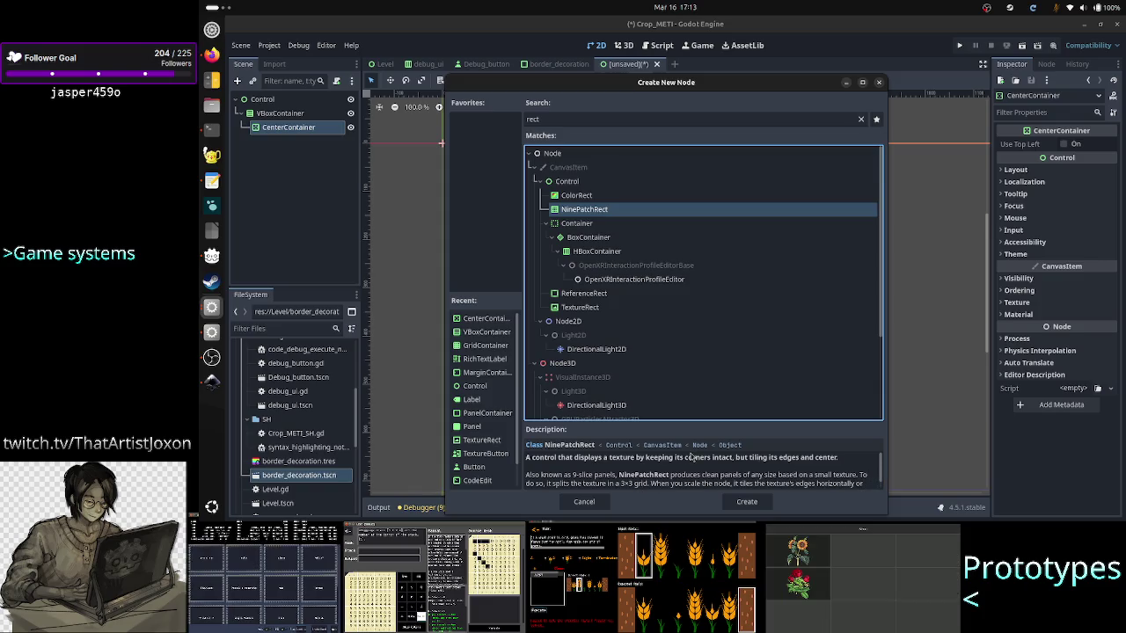
key("alt+Tab")
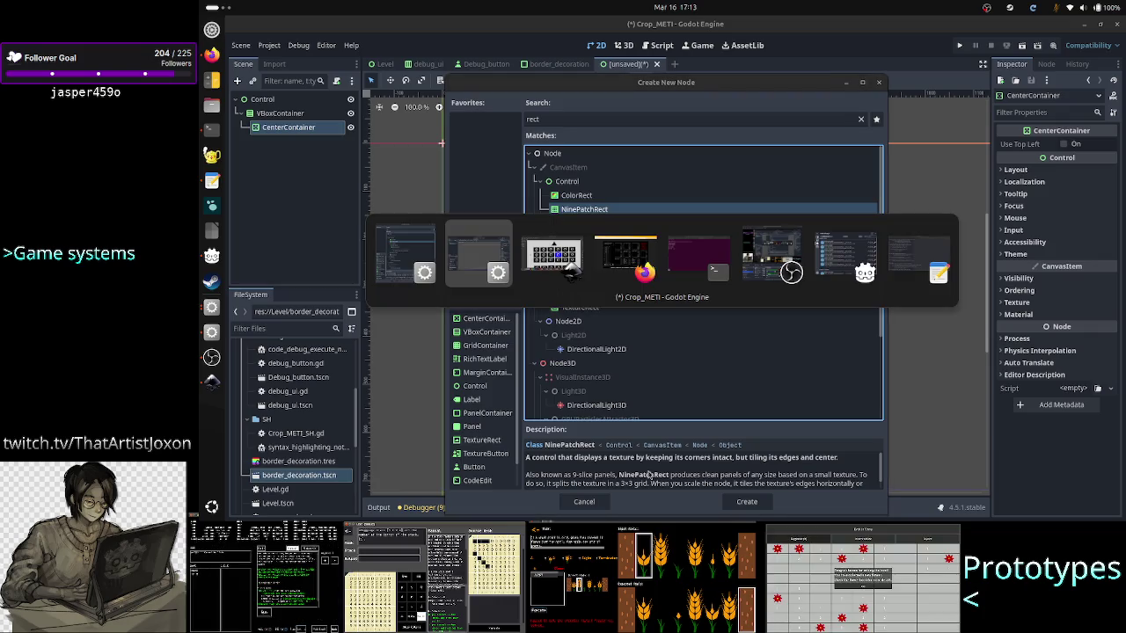
key("alt+Tab")
key("alt+Tab")
key("alt+Tab")
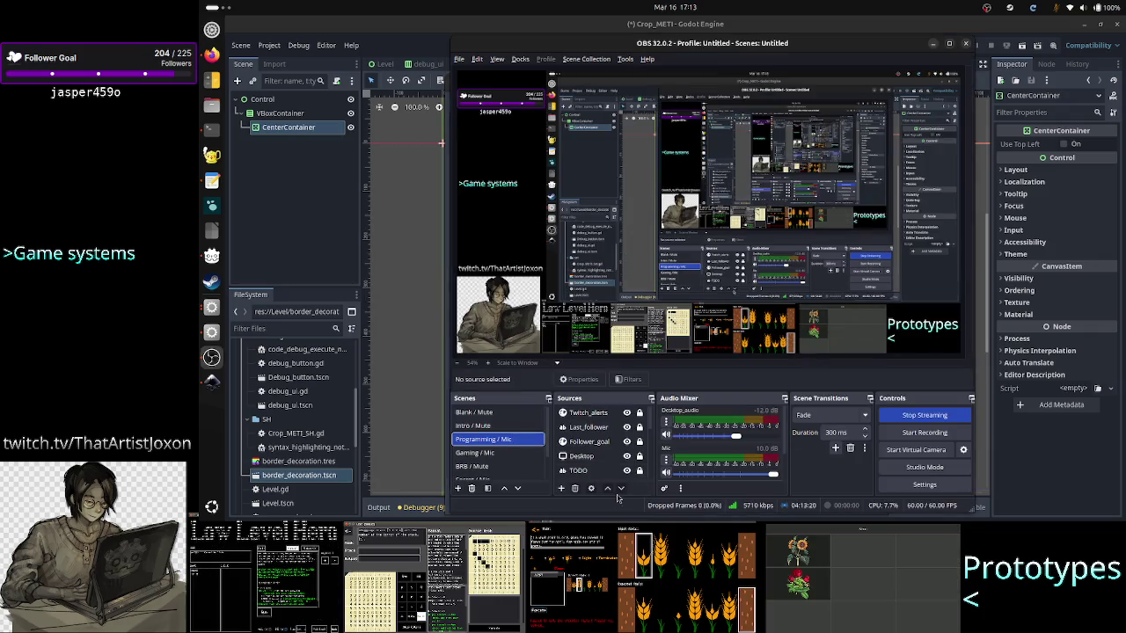
Mute and unmute the OBS mic, then cycle back through Godot to the Firefox window.
left_click(667, 473)
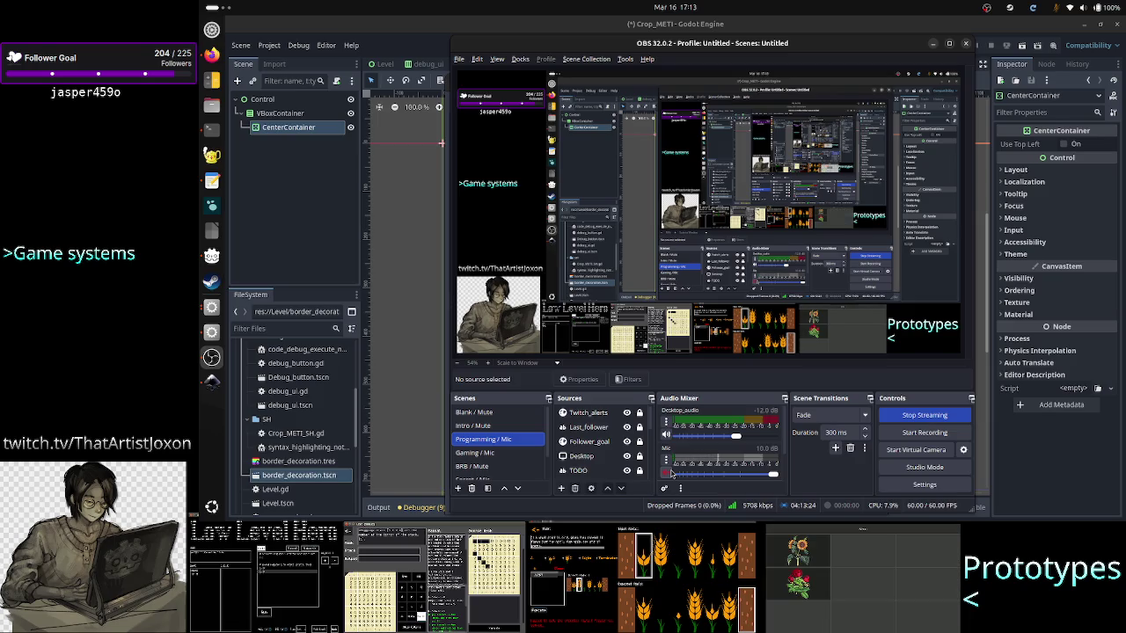
left_click(667, 473)
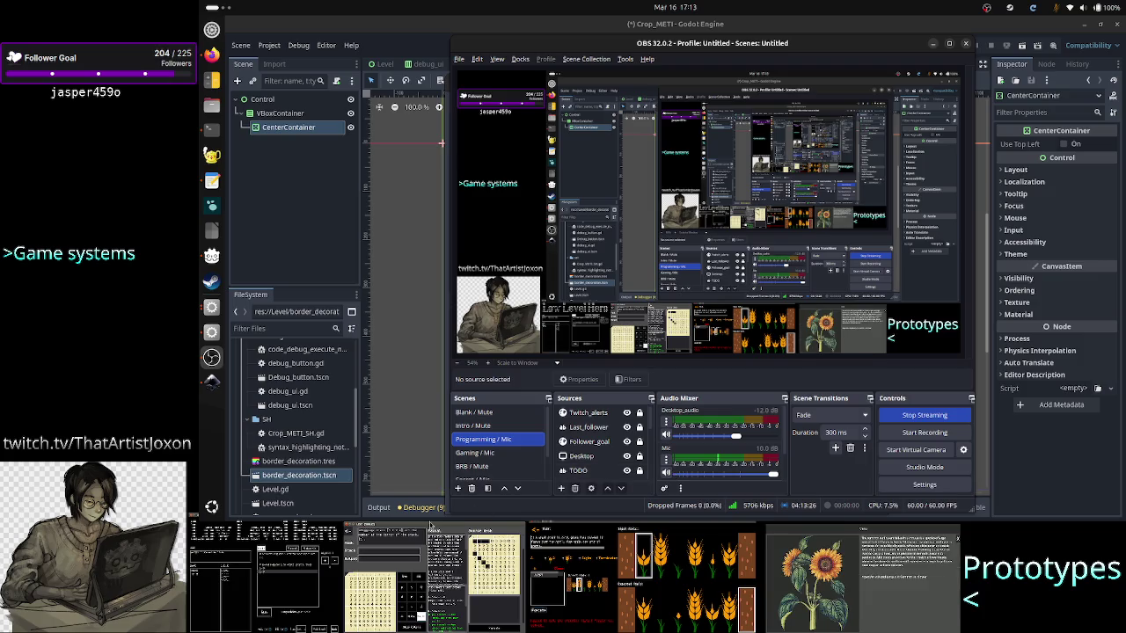
left_click(428, 29)
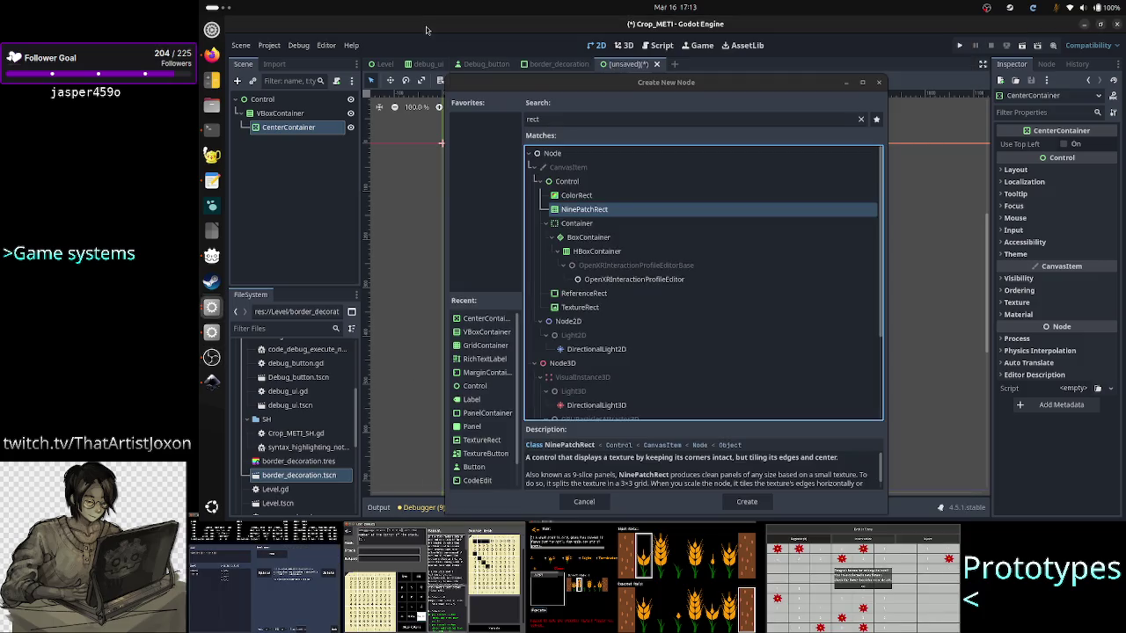
scroll(661, 473, "down", 1)
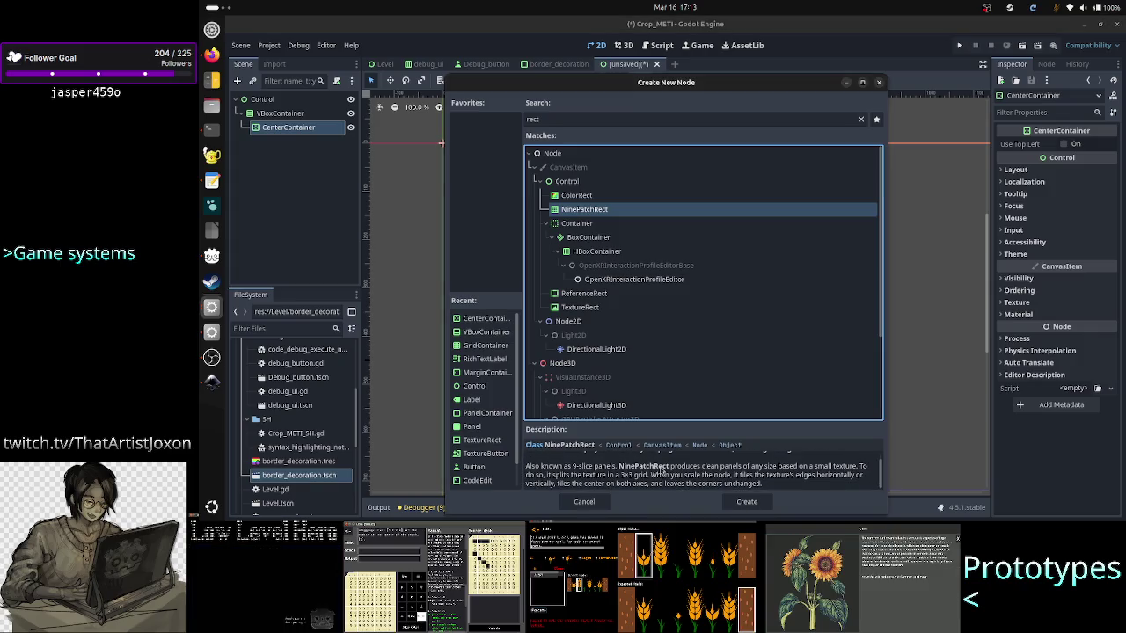
key("alt+Tab")
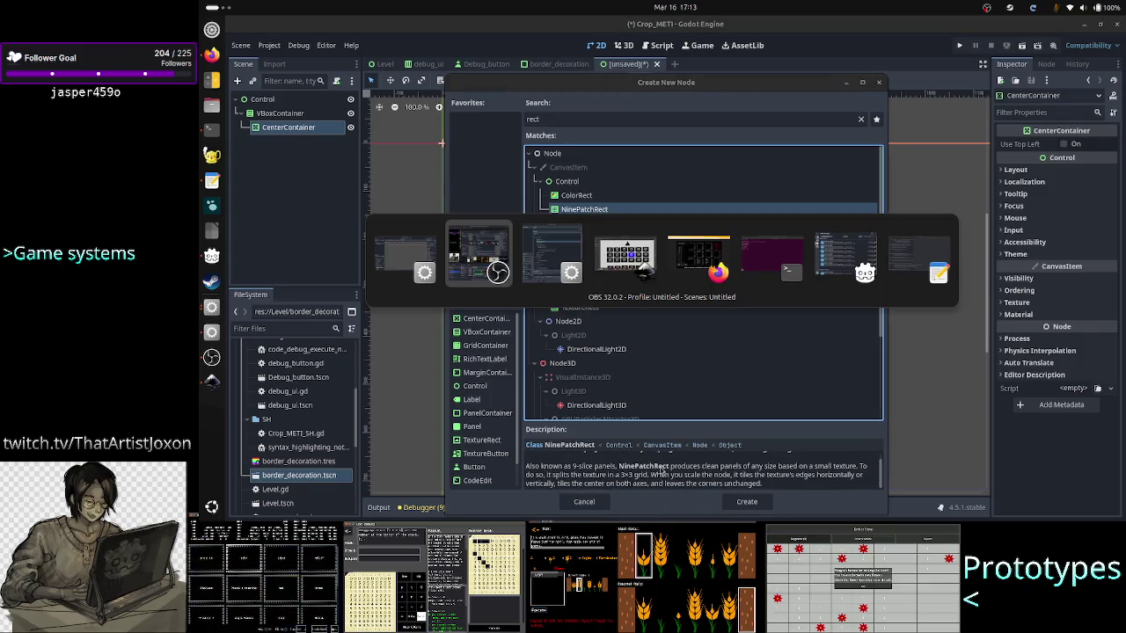
key("alt+Tab")
key("alt+Tab")
key("alt+Tab")
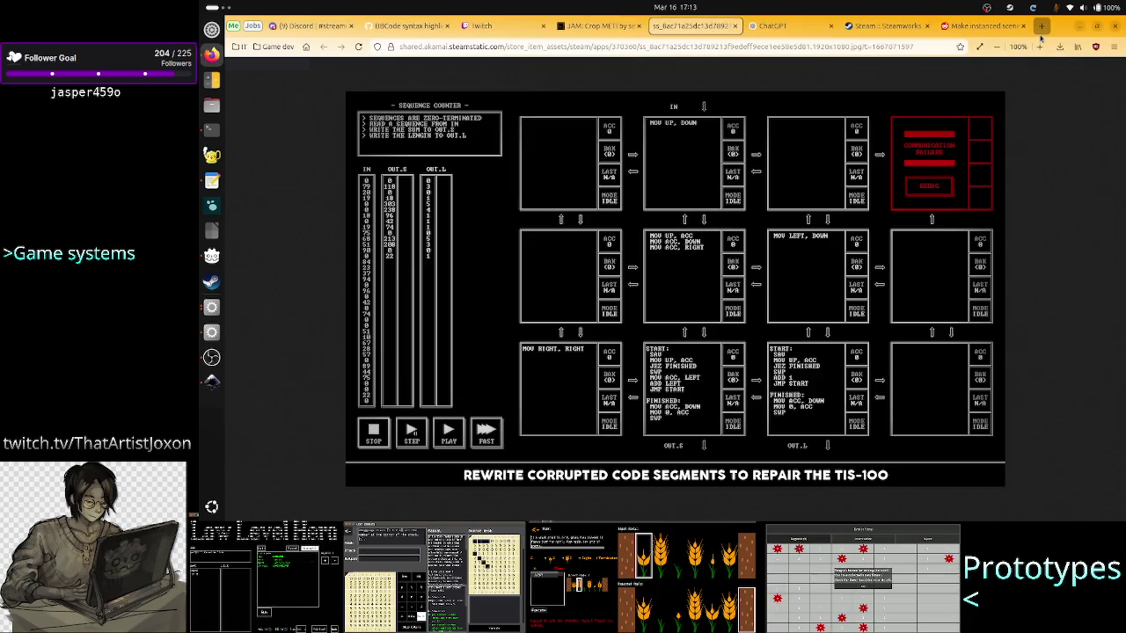
Search Google Images for 'ninepatchrect godot' in a new tab.
left_click(1042, 26)
type("ninepath")
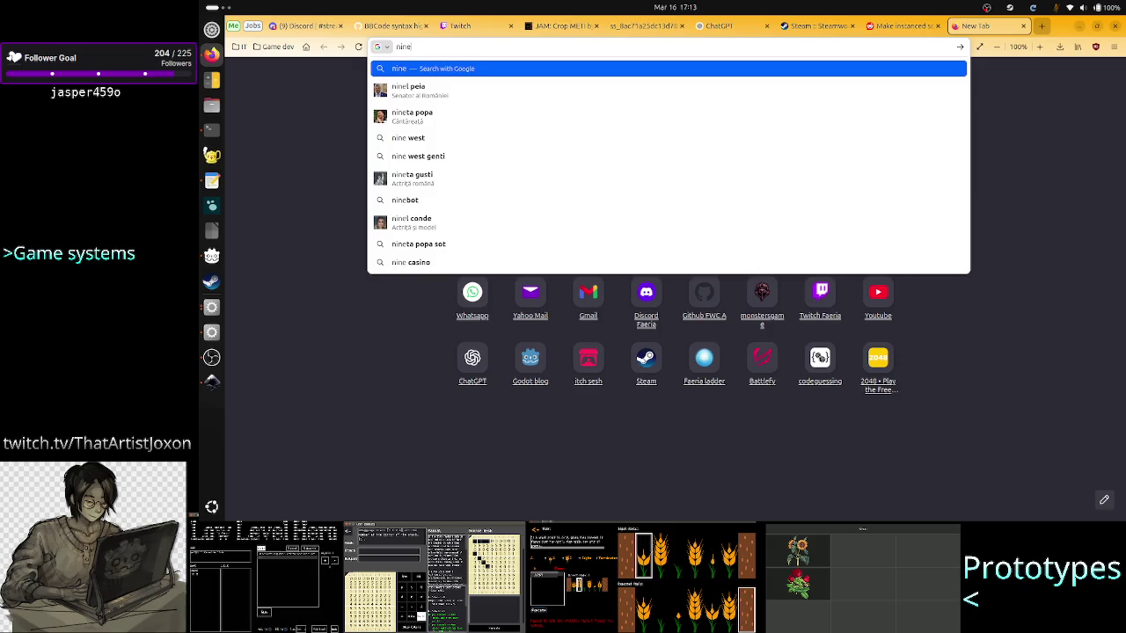
key("BackSpace")
type("ch")
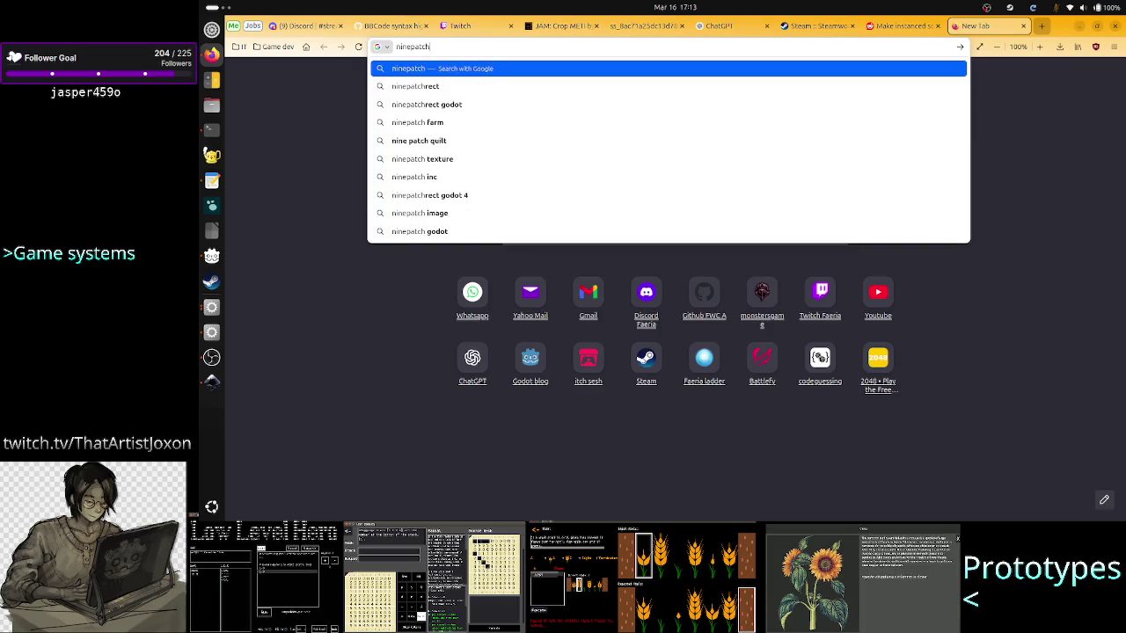
type("rect godot")
key("Return")
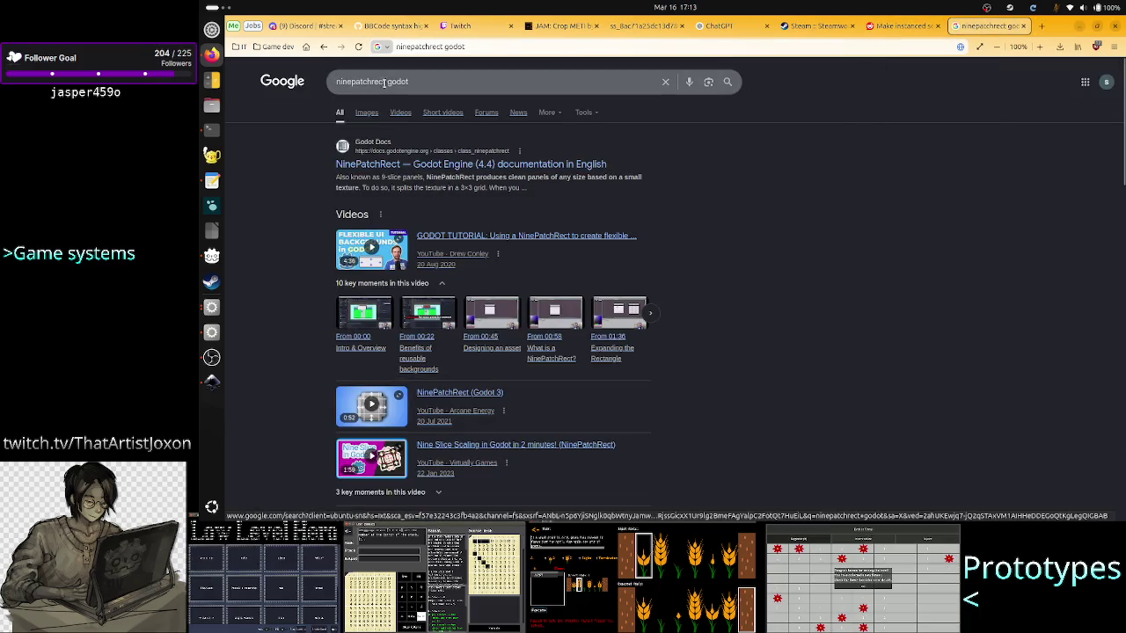
left_click(366, 113)
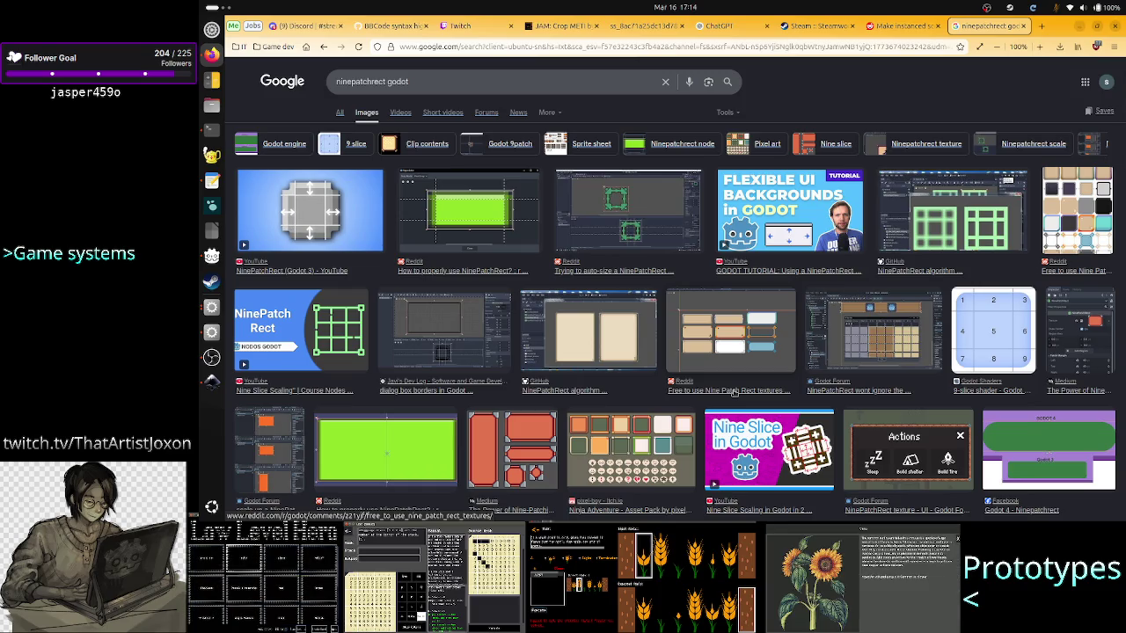
Preview the green and auto-size NinePatchRect images, then add NinePatchRect under CenterContainer.
scroll(733, 393, "down", 5)
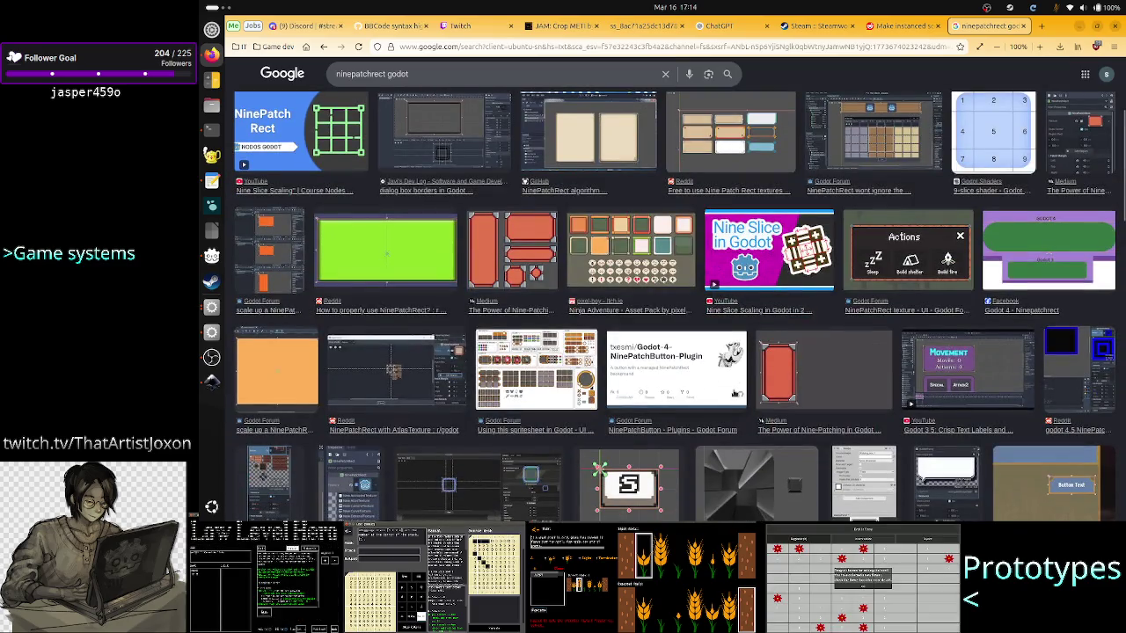
scroll(733, 393, "up", 5)
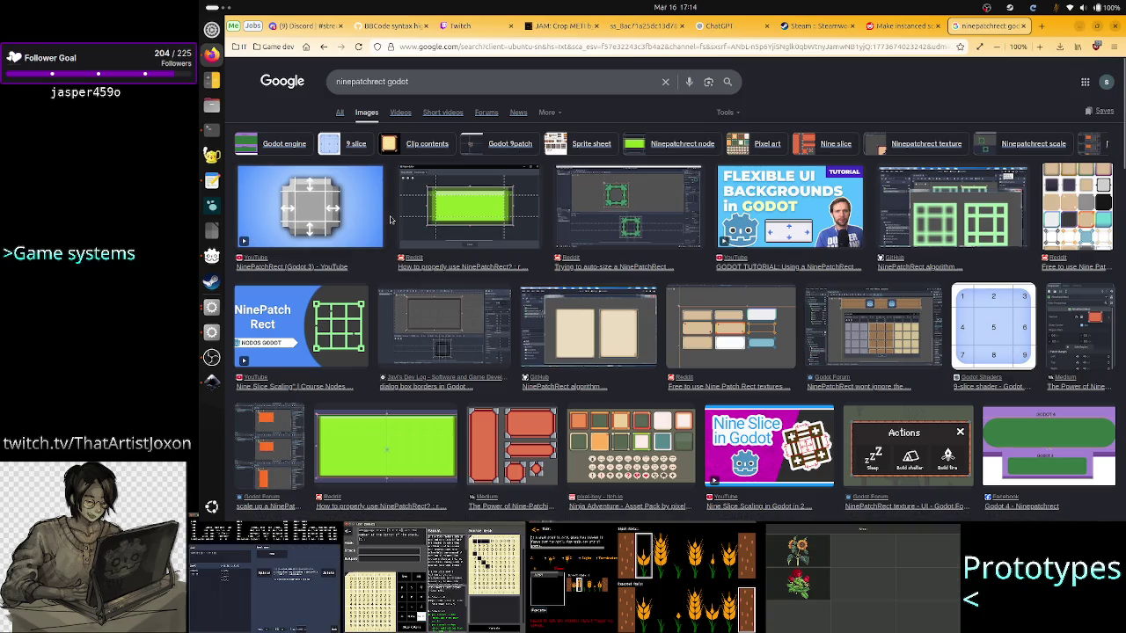
left_click(478, 207)
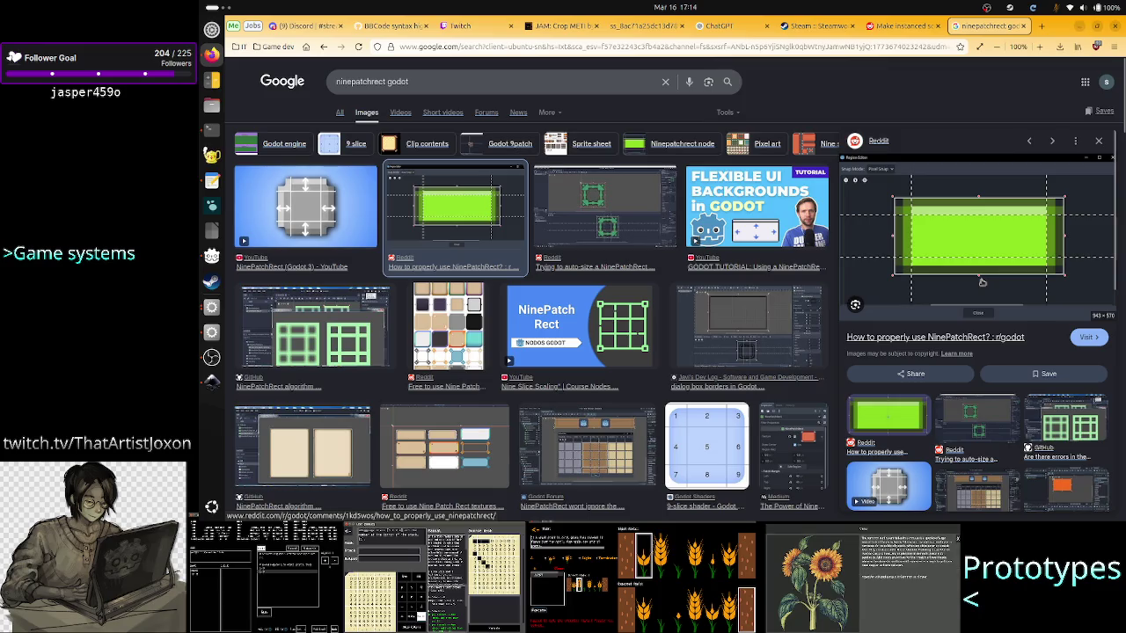
scroll(954, 308, "down", 1)
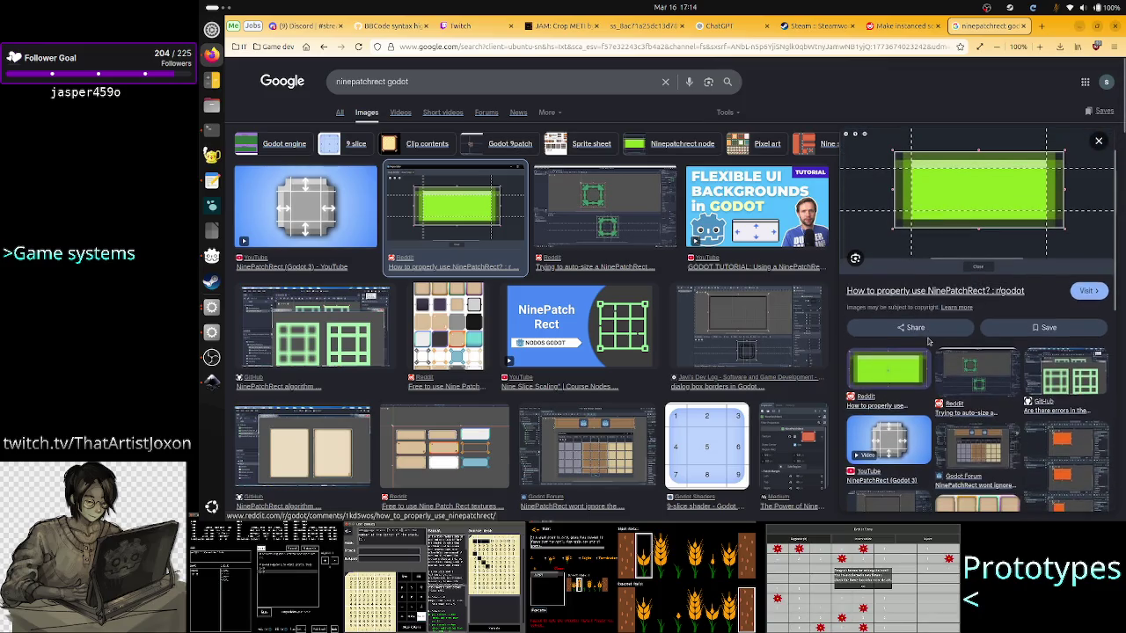
left_click(978, 365)
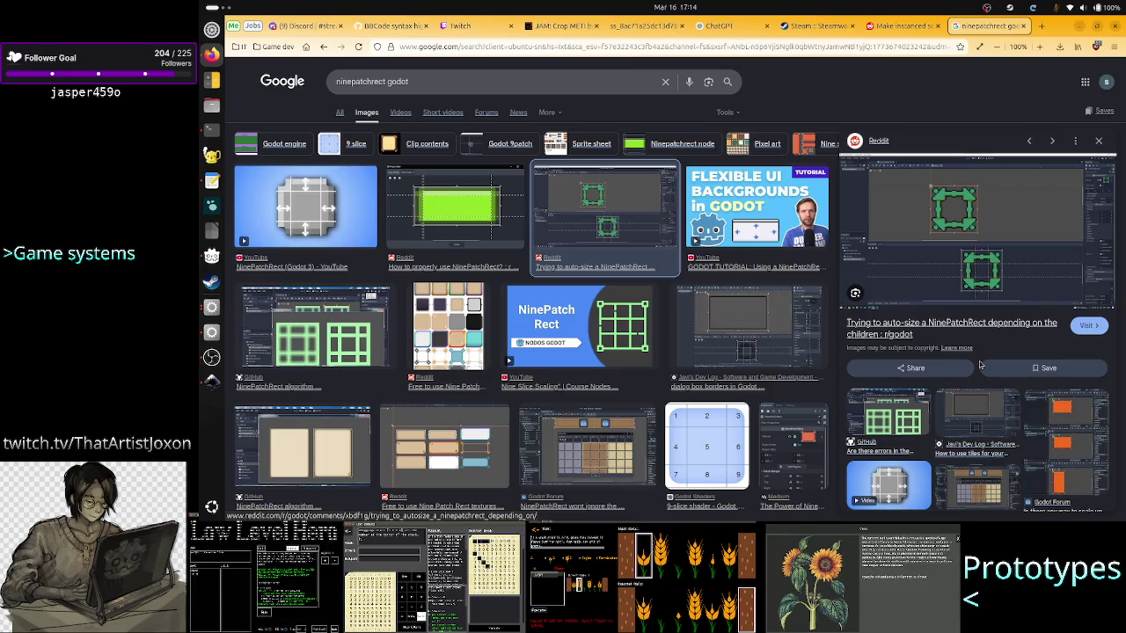
key("alt+Tab")
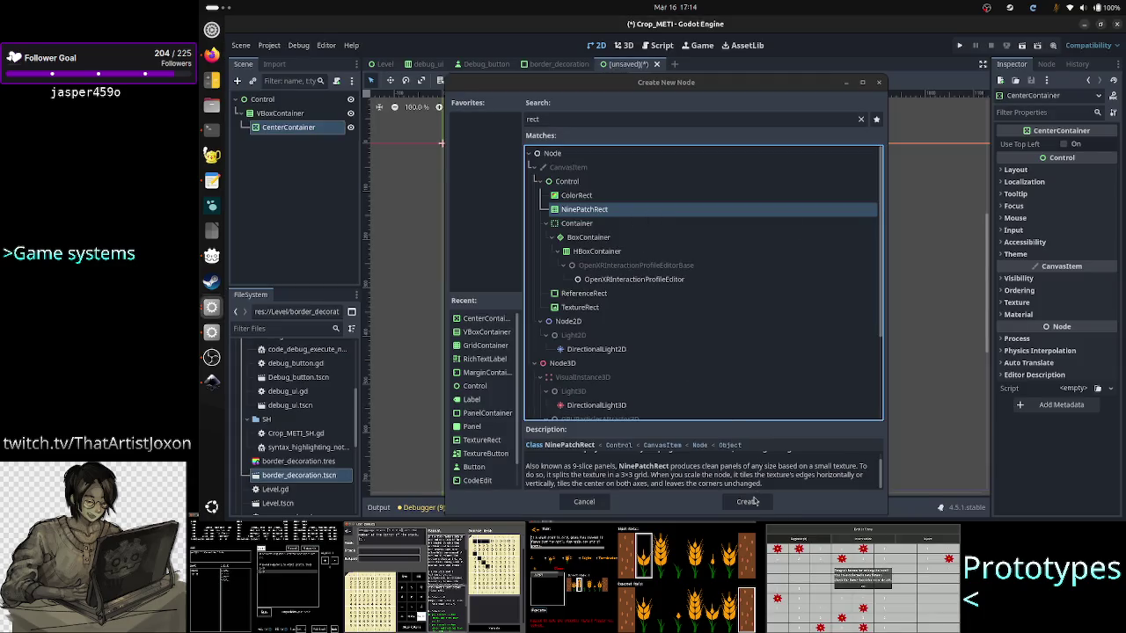
left_click(751, 502)
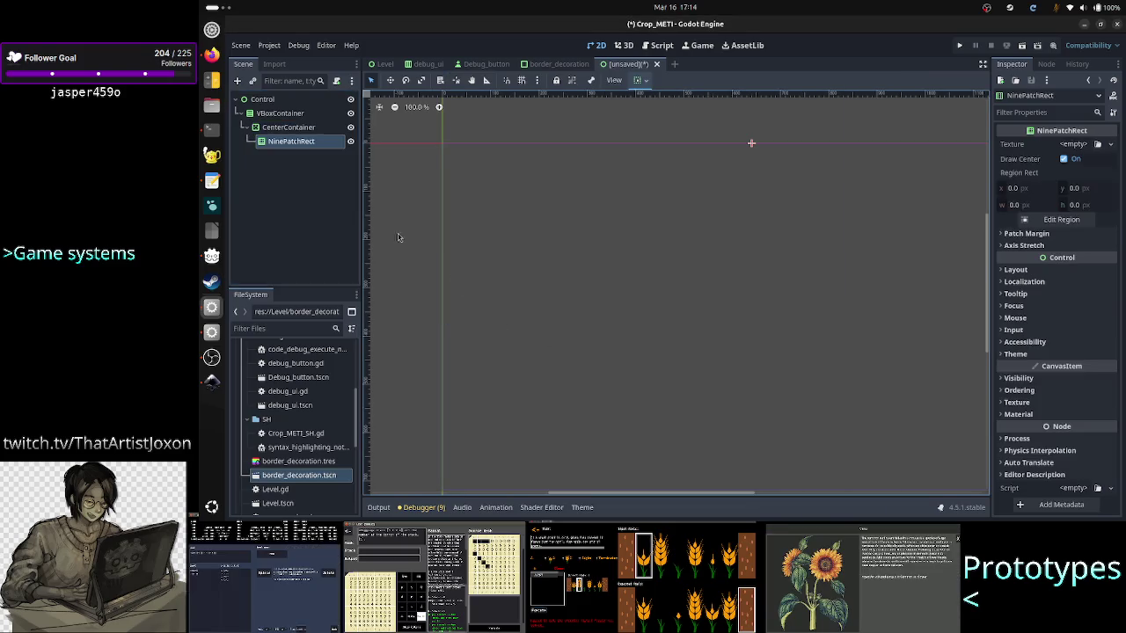
Move NinePatchRect directly under the Control root and give it a new ImageTexture.
mouse_move(283, 149)
left_mouse_down()
mouse_move(289, 122)
mouse_move(264, 100)
left_mouse_up()
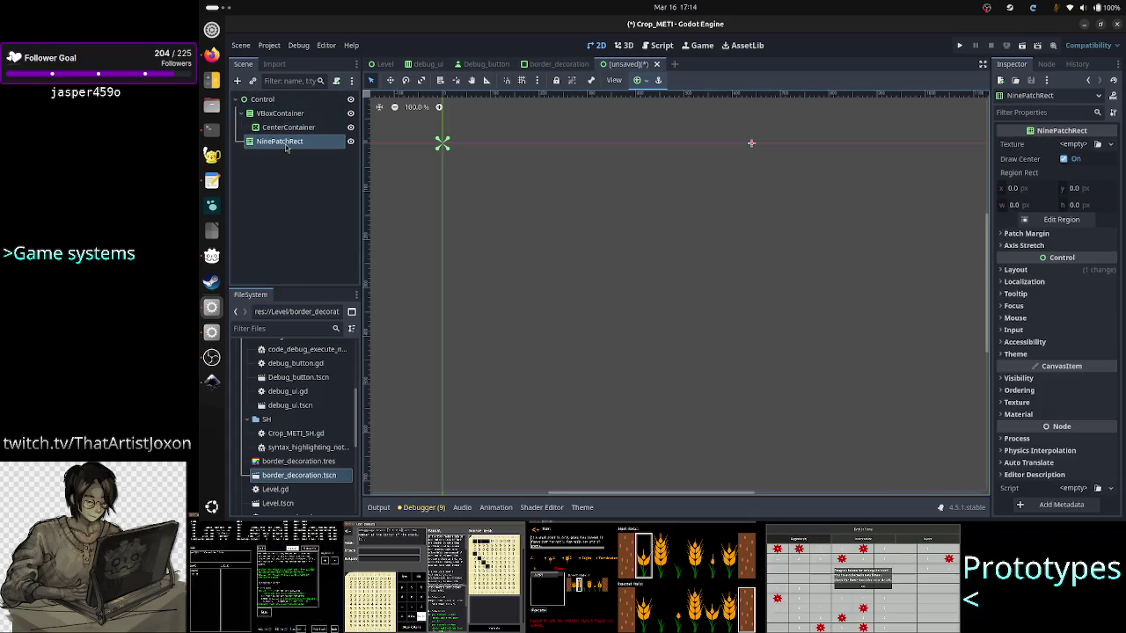
left_click_drag(281, 141, 271, 108)
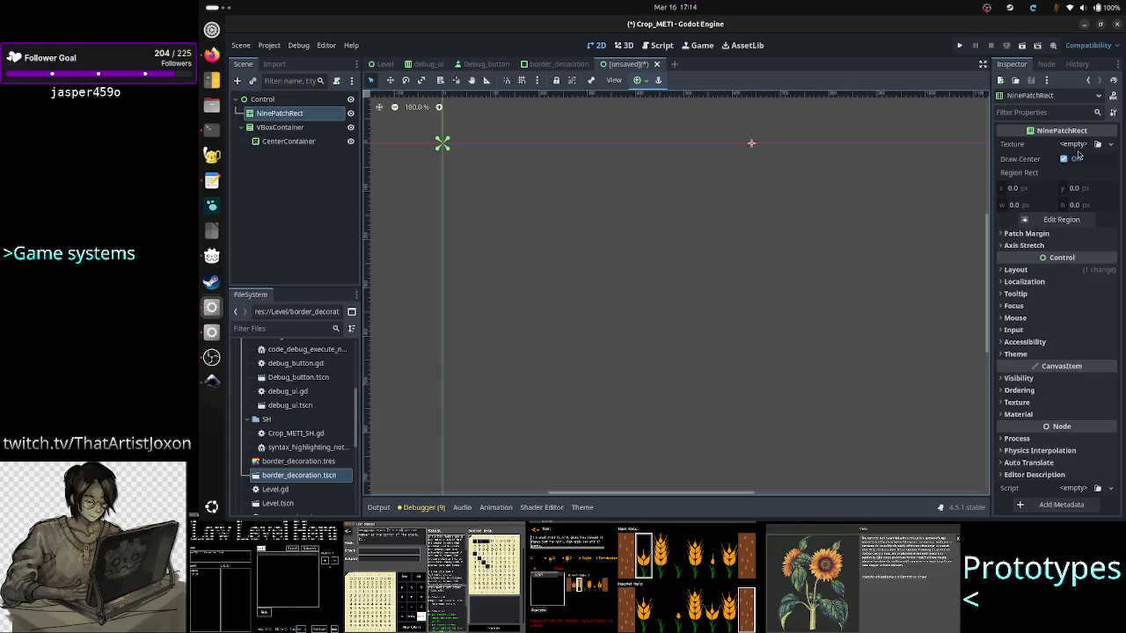
left_click(1111, 145)
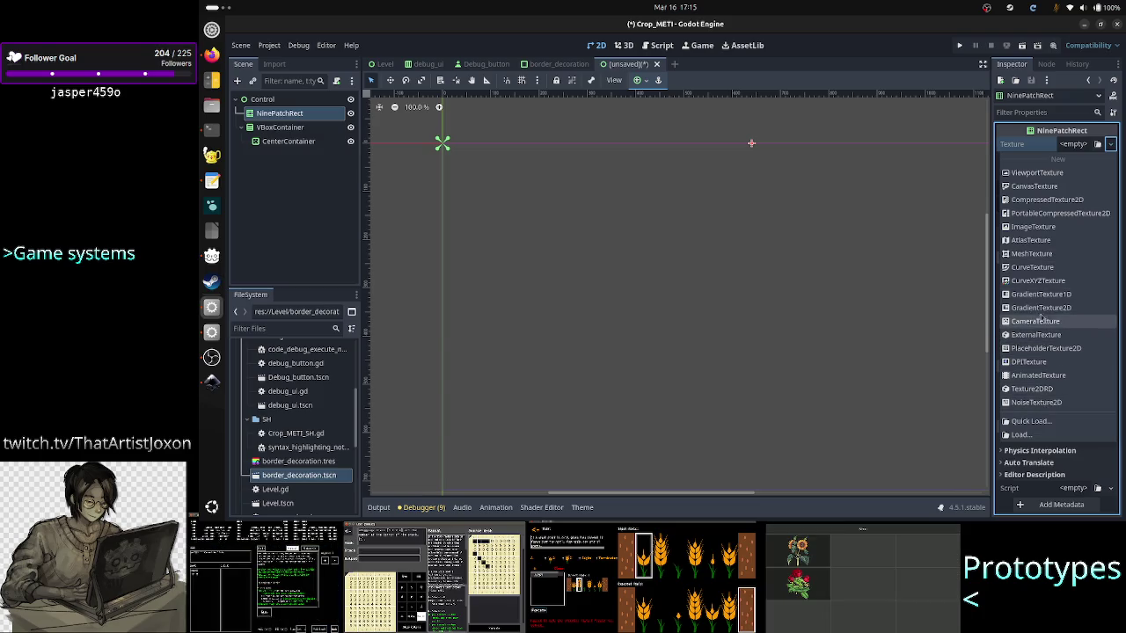
left_click(1051, 226)
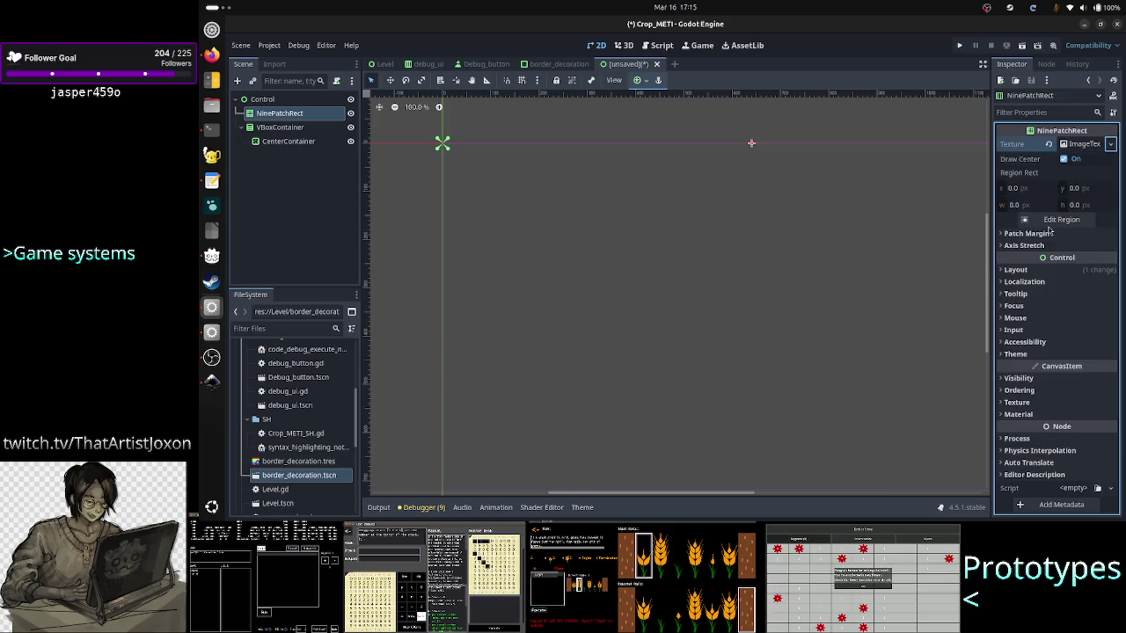
Clear the texture and assign stop_btn.svg from the Assets folder as NinePatchRect's texture.
left_click(1082, 143)
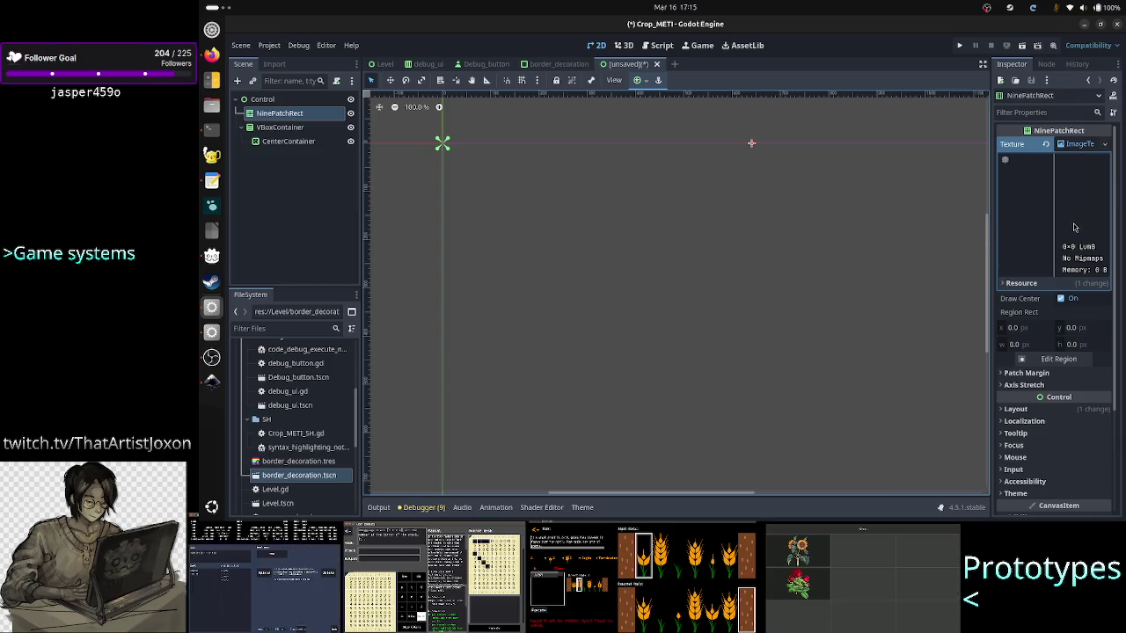
left_click(1045, 144)
scroll(264, 405, "up", 5)
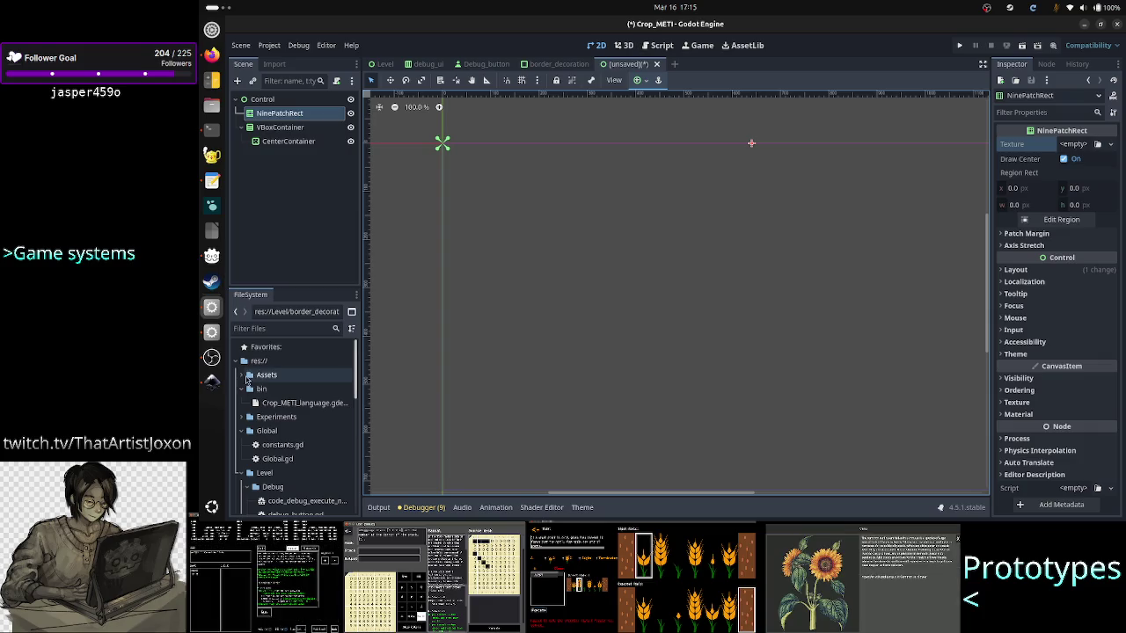
left_click(245, 375)
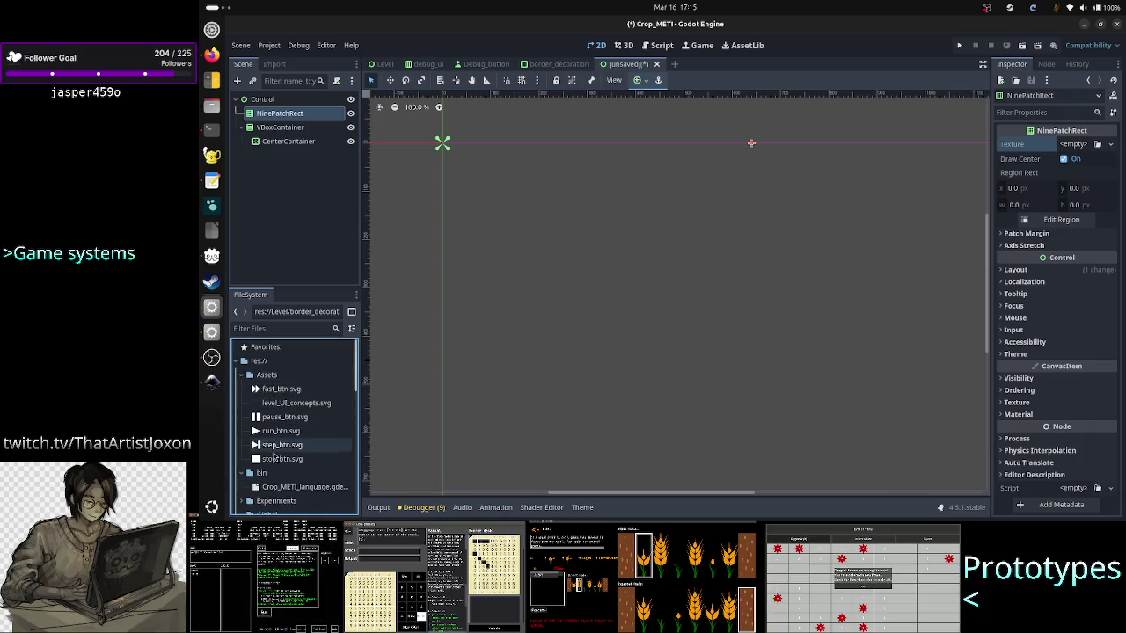
mouse_move(281, 458)
left_mouse_down()
mouse_move(642, 344)
mouse_move(796, 260)
mouse_move(1073, 146)
left_mouse_up()
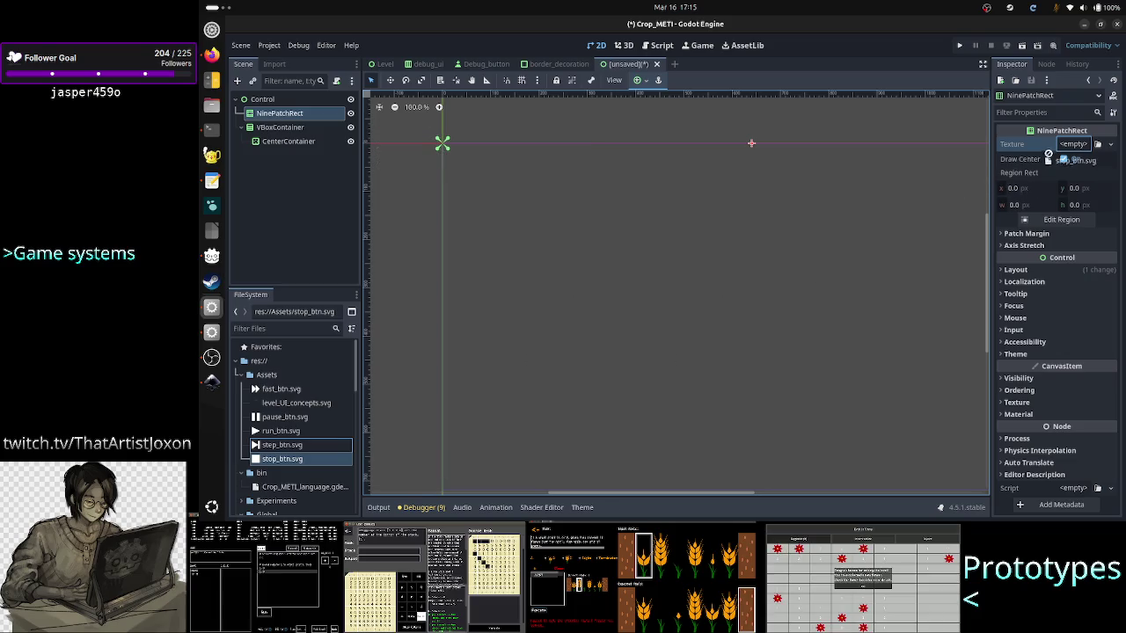
left_click(1069, 149)
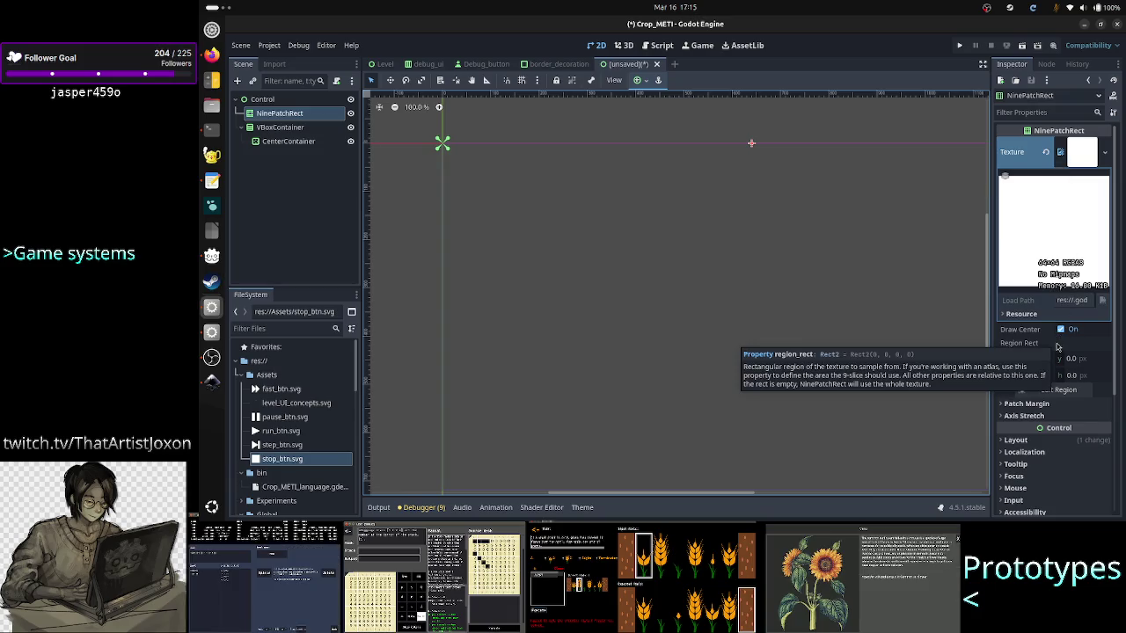
Collapse the texture details, expand Patch Margin and Axis Stretch, and open the region editor.
left_click(1032, 155)
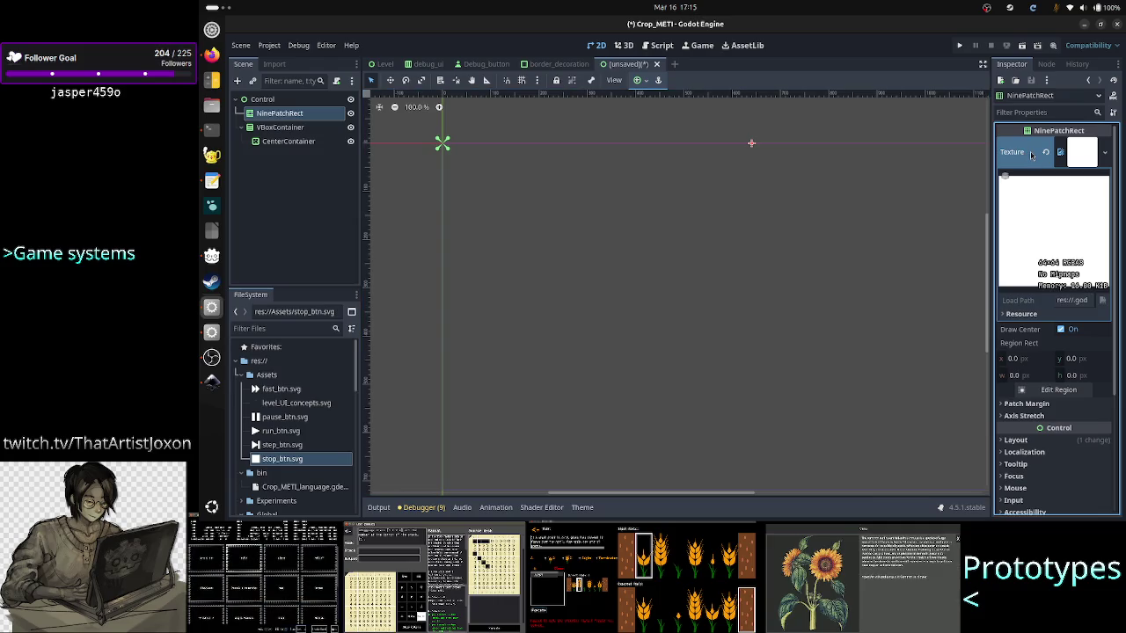
left_click(1087, 158)
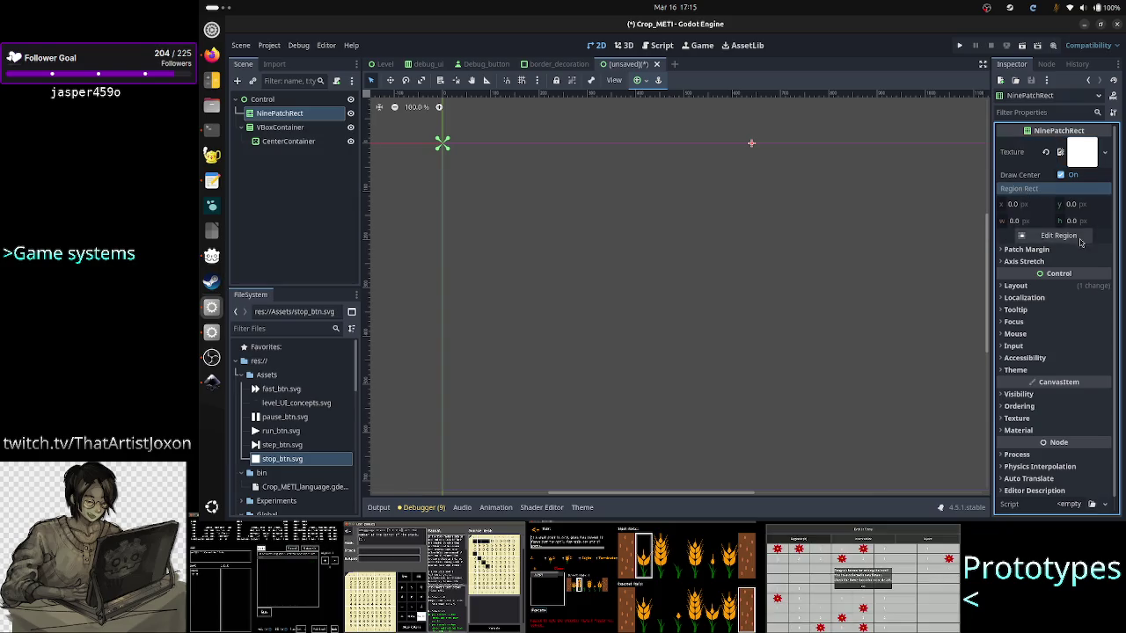
left_click(1029, 250)
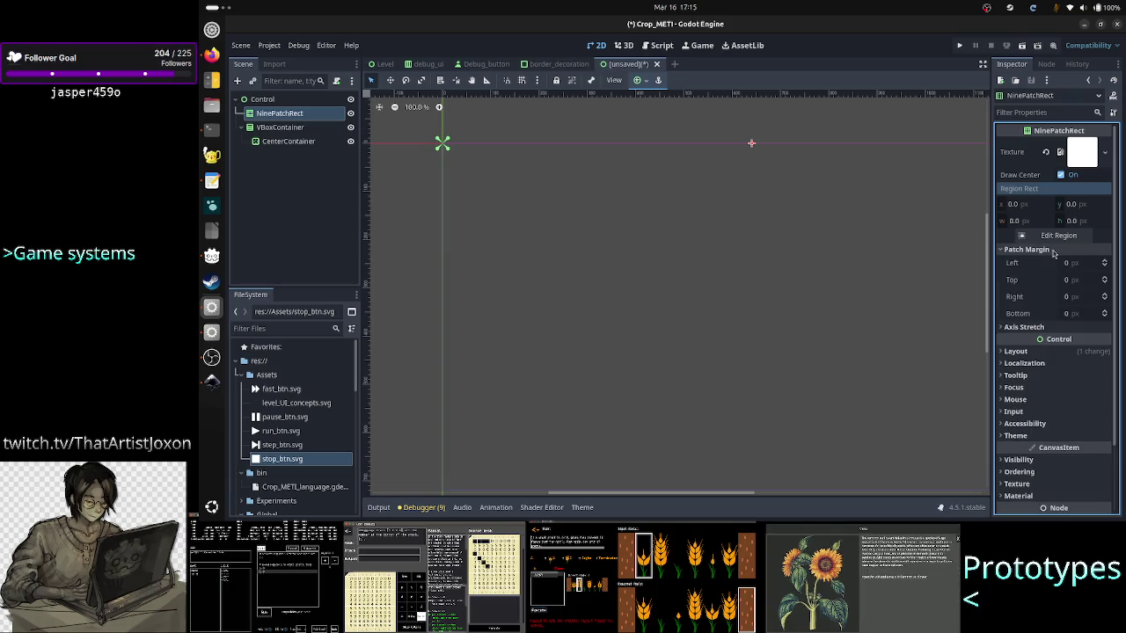
left_click(1041, 326)
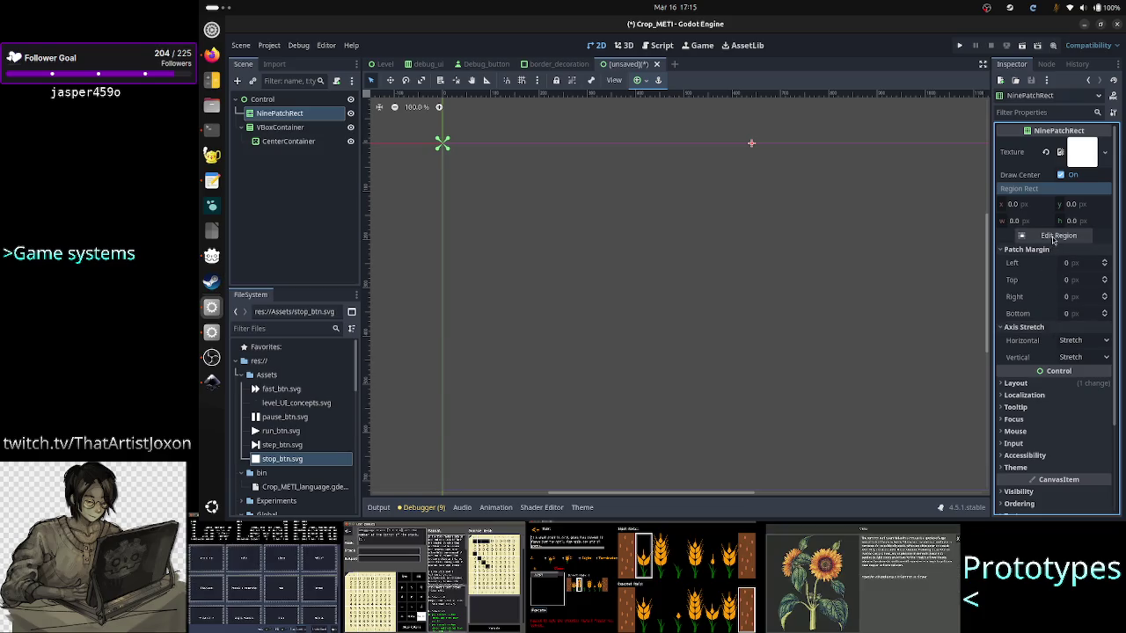
left_click(1055, 236)
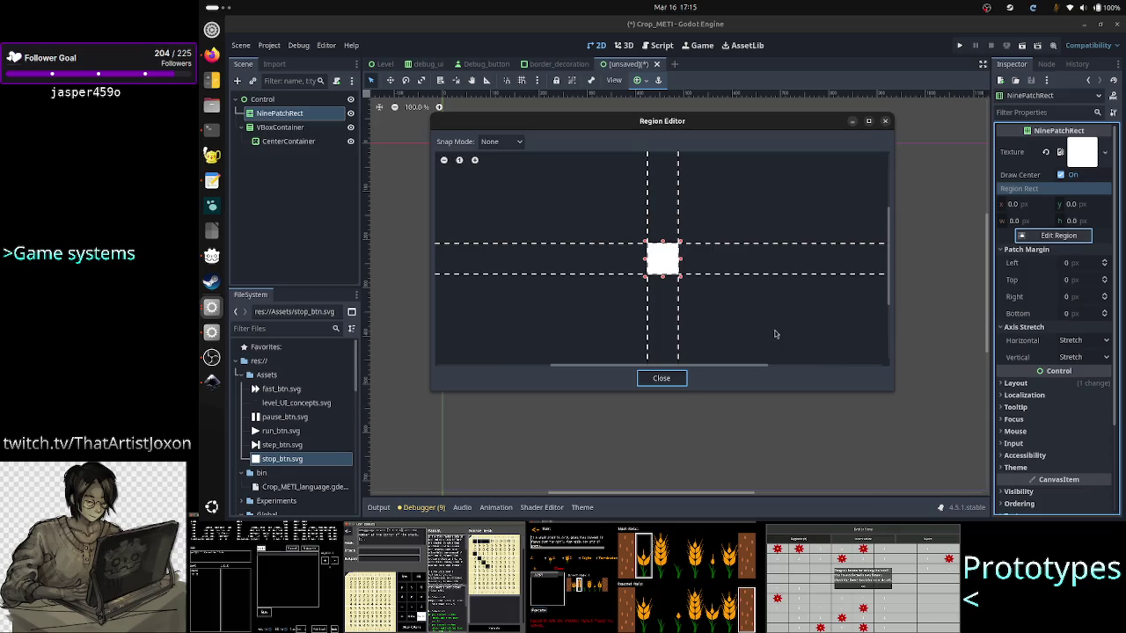
With Snap Mode None, crop the region to 48.182 × 46.364 px at offset 6.636, 5.909.
left_click(497, 142)
left_click(498, 157)
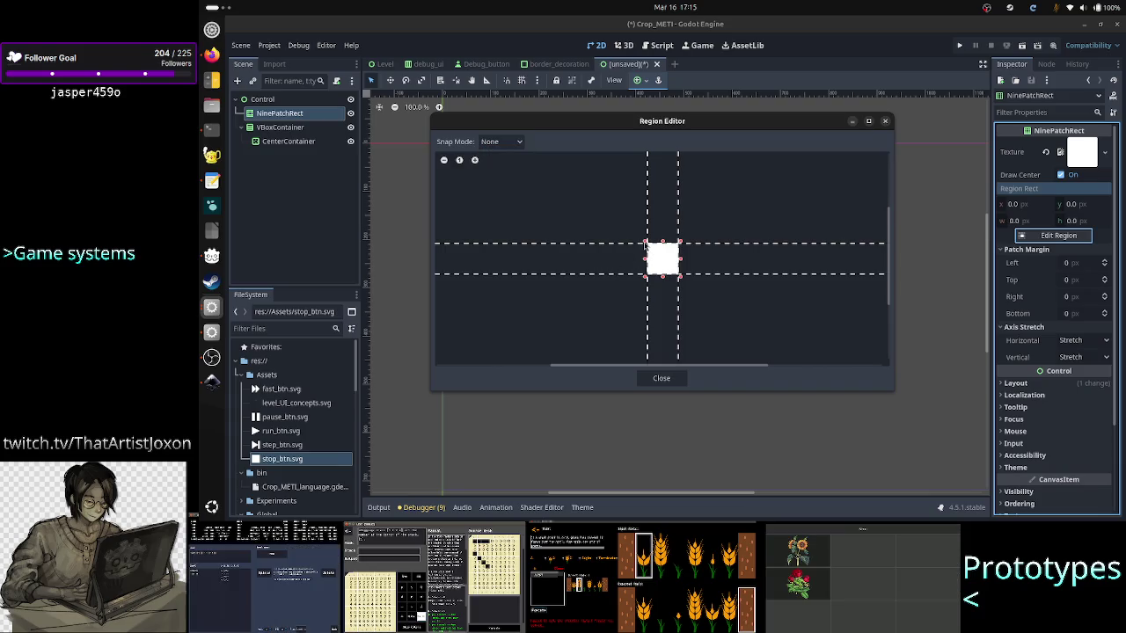
mouse_move(646, 245)
left_mouse_down()
mouse_move(618, 232)
mouse_move(583, 182)
mouse_move(573, 197)
mouse_move(641, 229)
left_mouse_up()
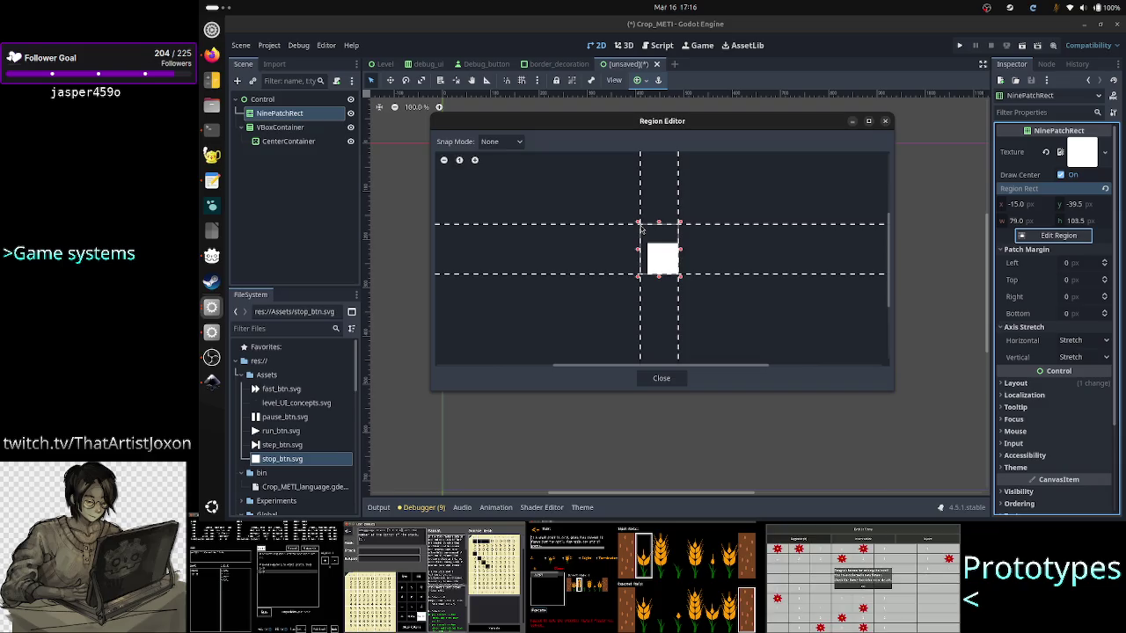
scroll(714, 335, "down", 2)
scroll(714, 343, "up", 4)
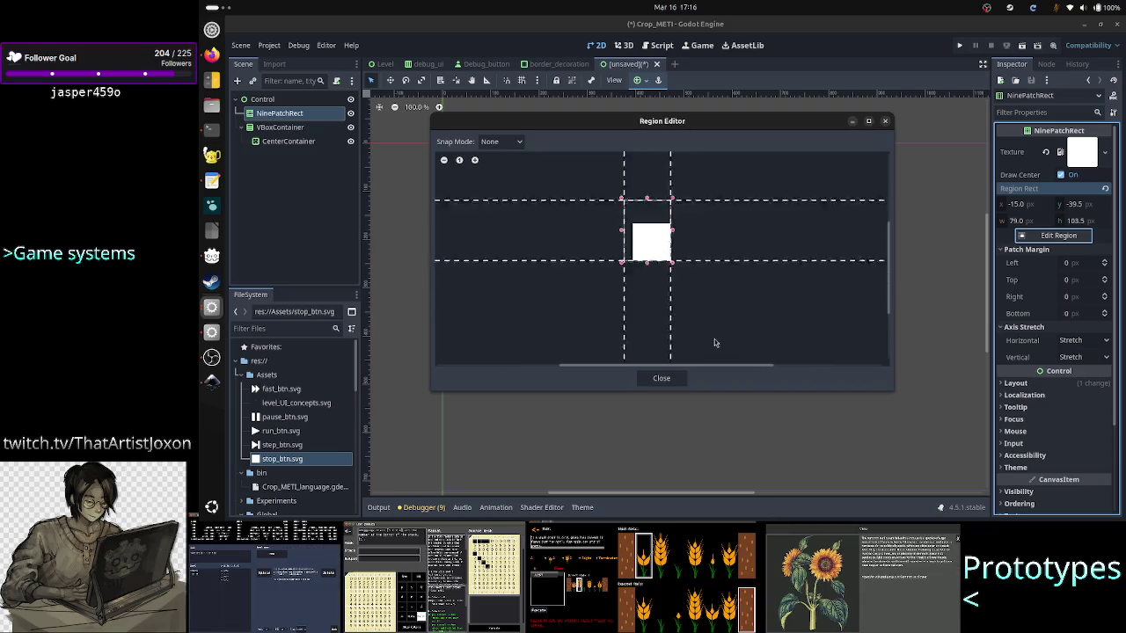
scroll(714, 343, "down", 2)
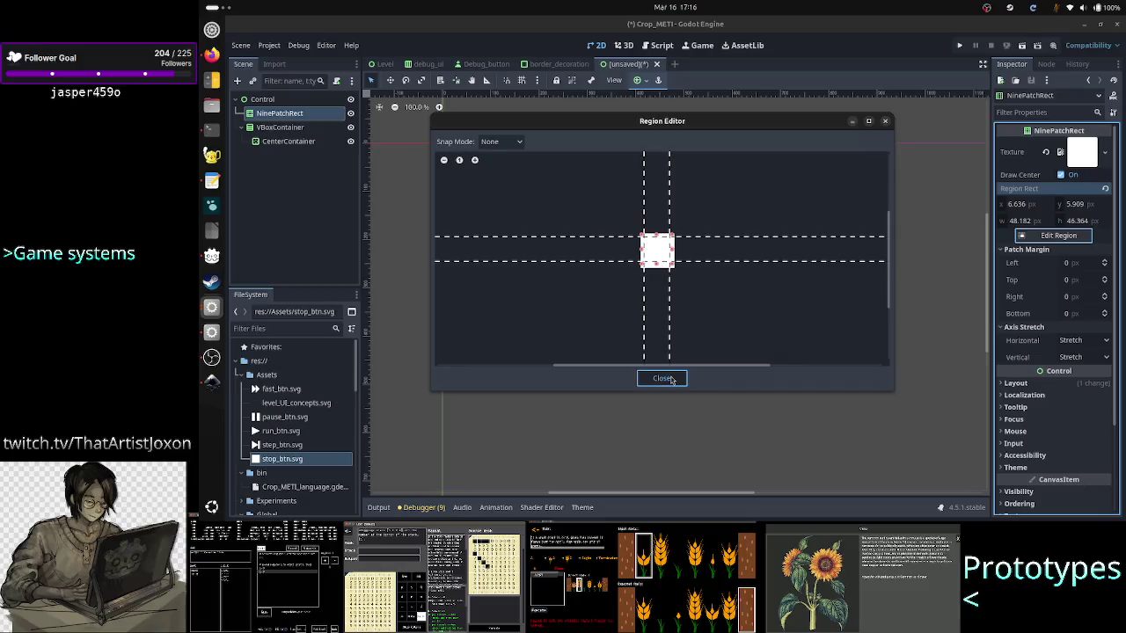
left_click(668, 378)
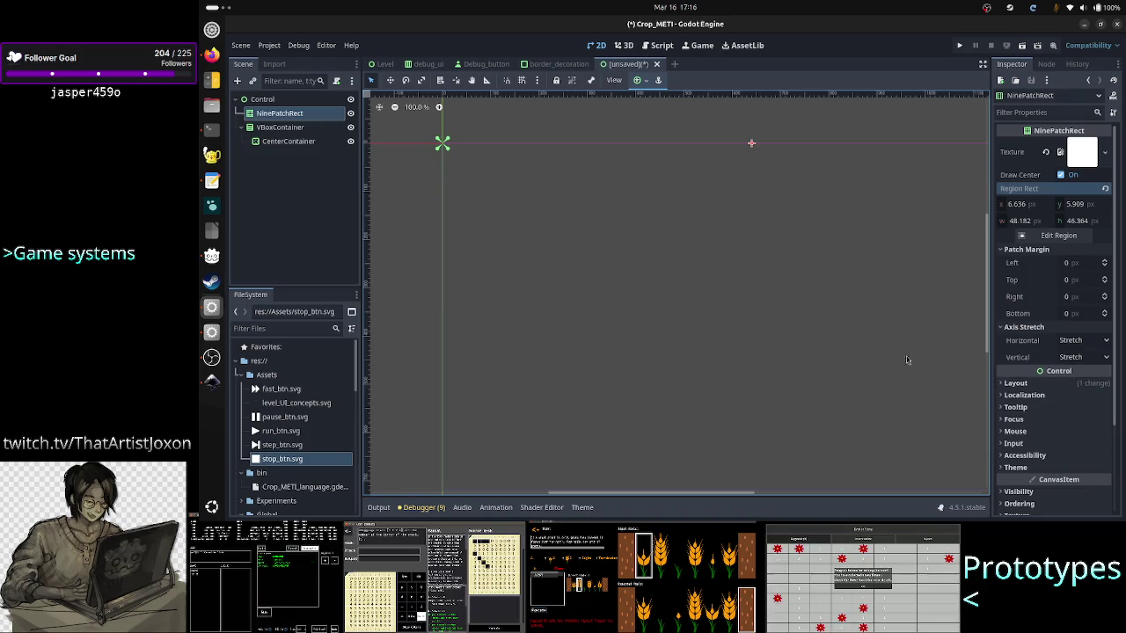
mouse_move(688, 499)
left_mouse_down()
mouse_move(633, 496)
mouse_move(795, 496)
mouse_move(572, 496)
mouse_move(668, 496)
mouse_move(607, 472)
mouse_move(673, 472)
left_mouse_up()
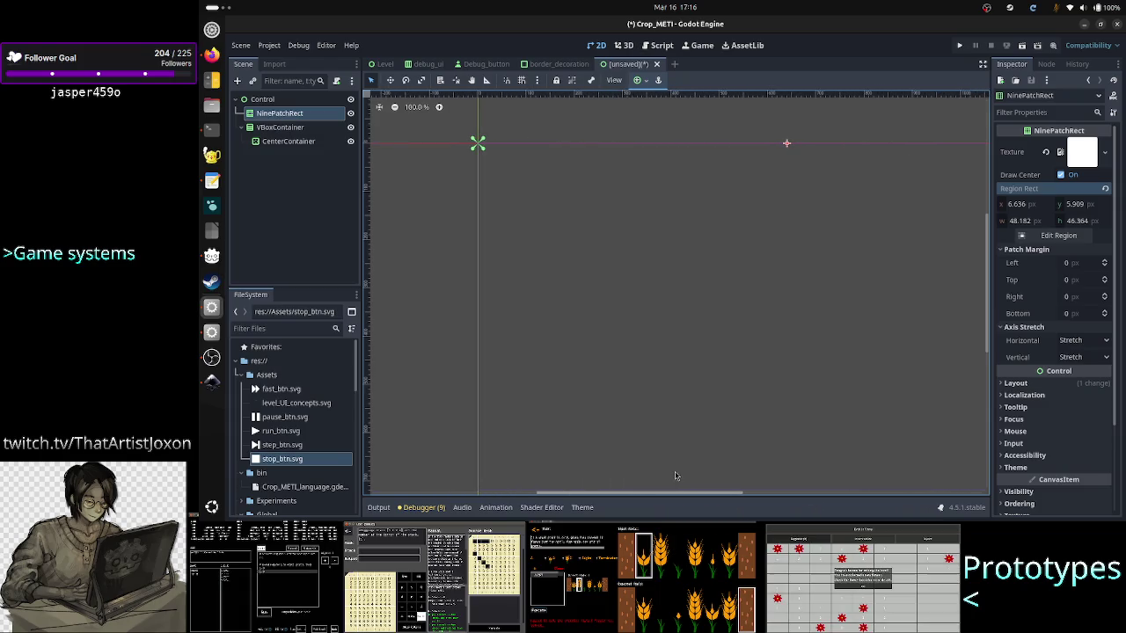
Try Tile on both axis stretch modes, revert them to Stretch, and reset Region Rect to 0 × 0.
left_click(1077, 357)
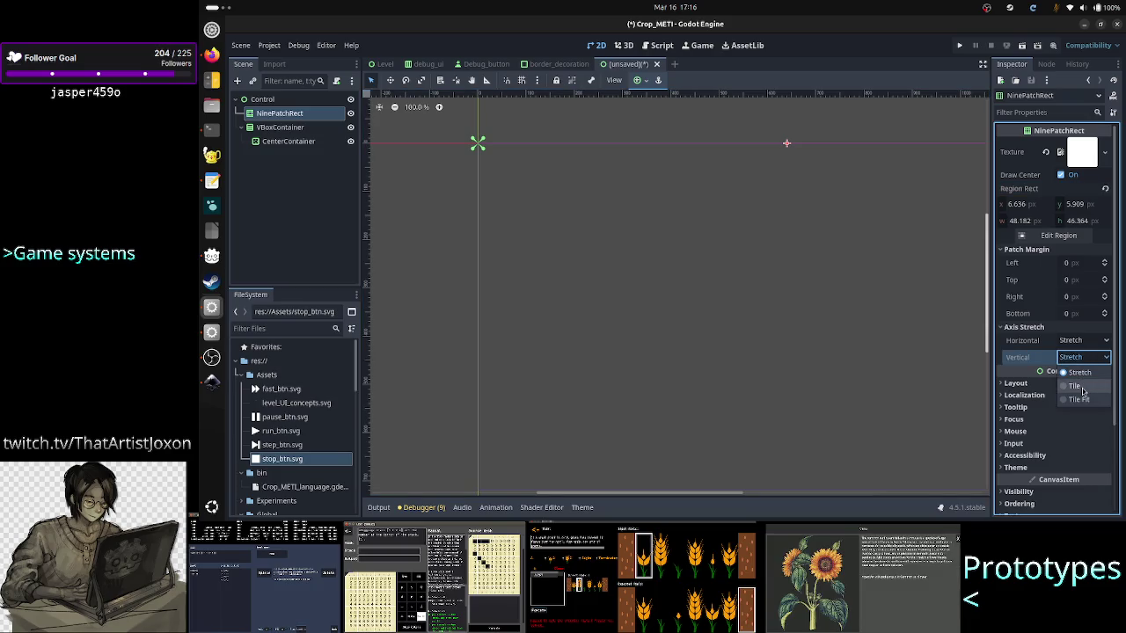
left_click(1083, 389)
left_click(1089, 341)
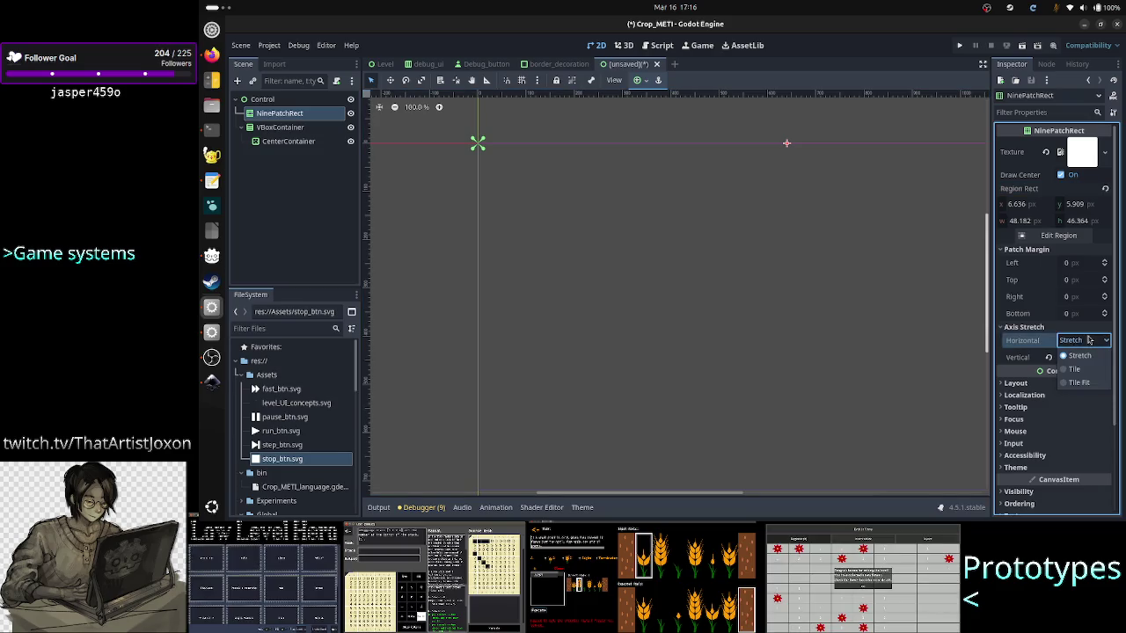
left_click(1080, 370)
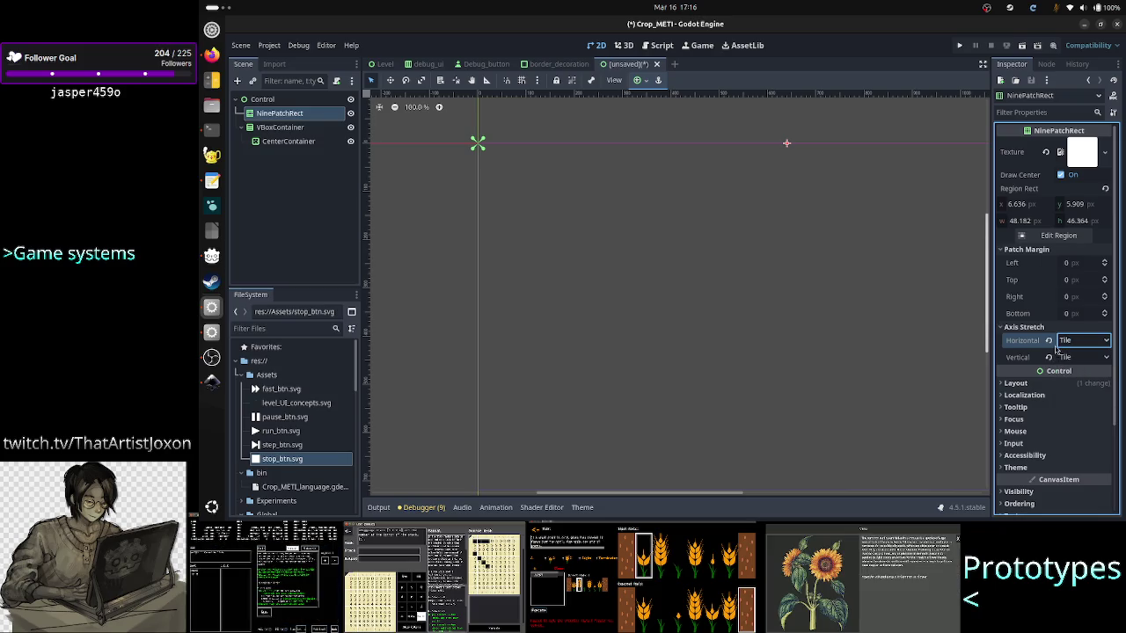
left_click(1049, 341)
left_click(1049, 357)
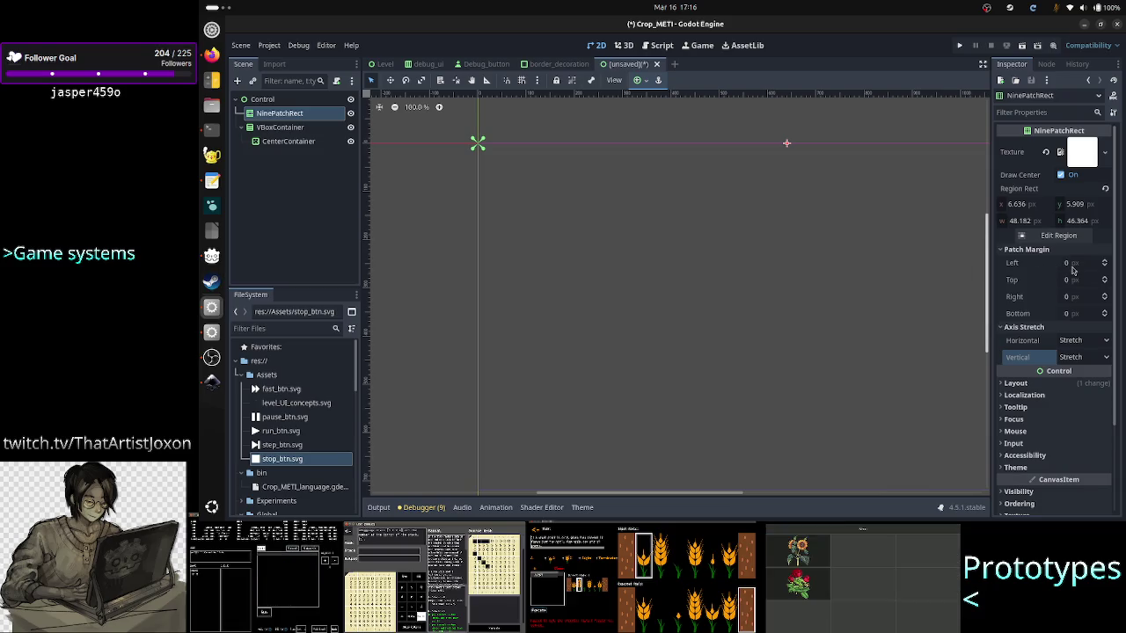
left_click(1105, 188)
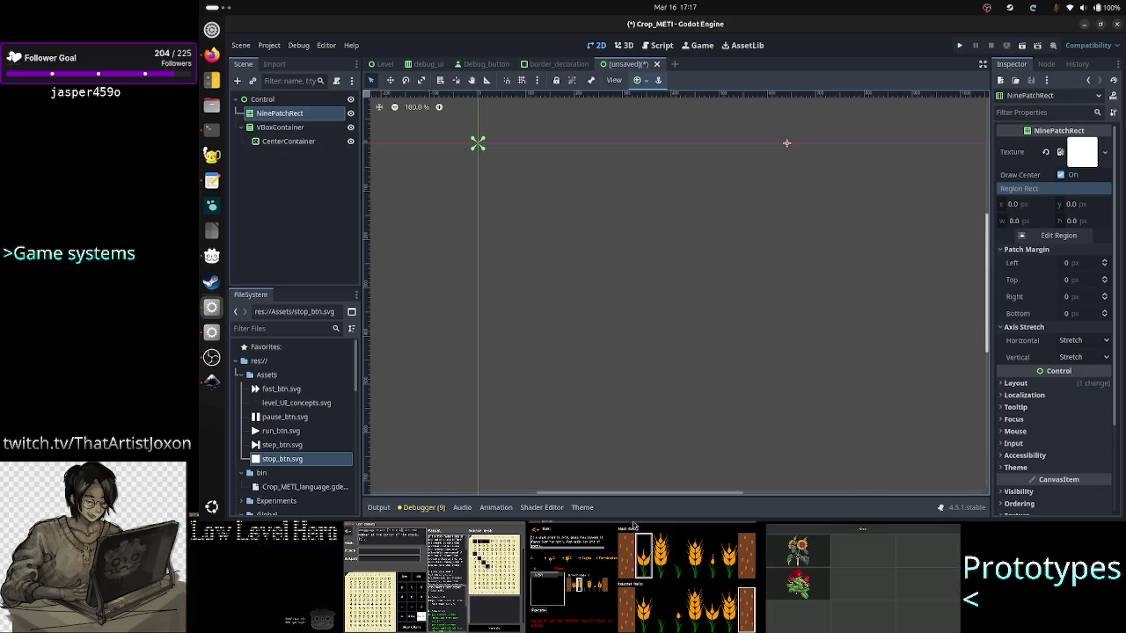
Apply the Full Rect anchor preset to the NinePatchRect and reselect it in the Scene tree.
scroll(631, 493, "left", 3)
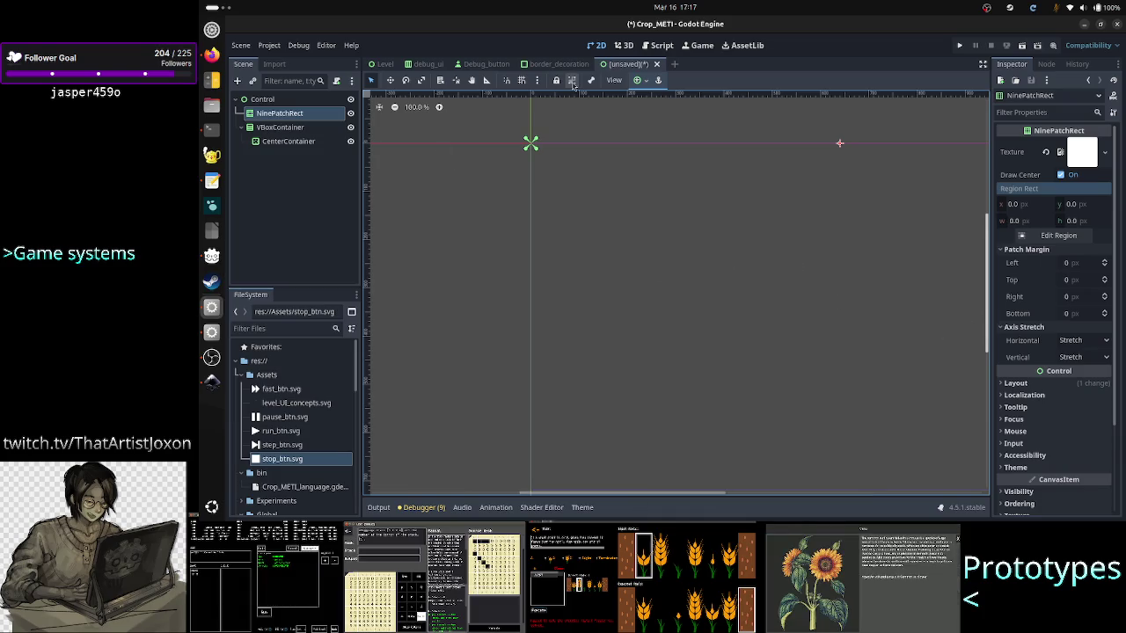
left_click(645, 81)
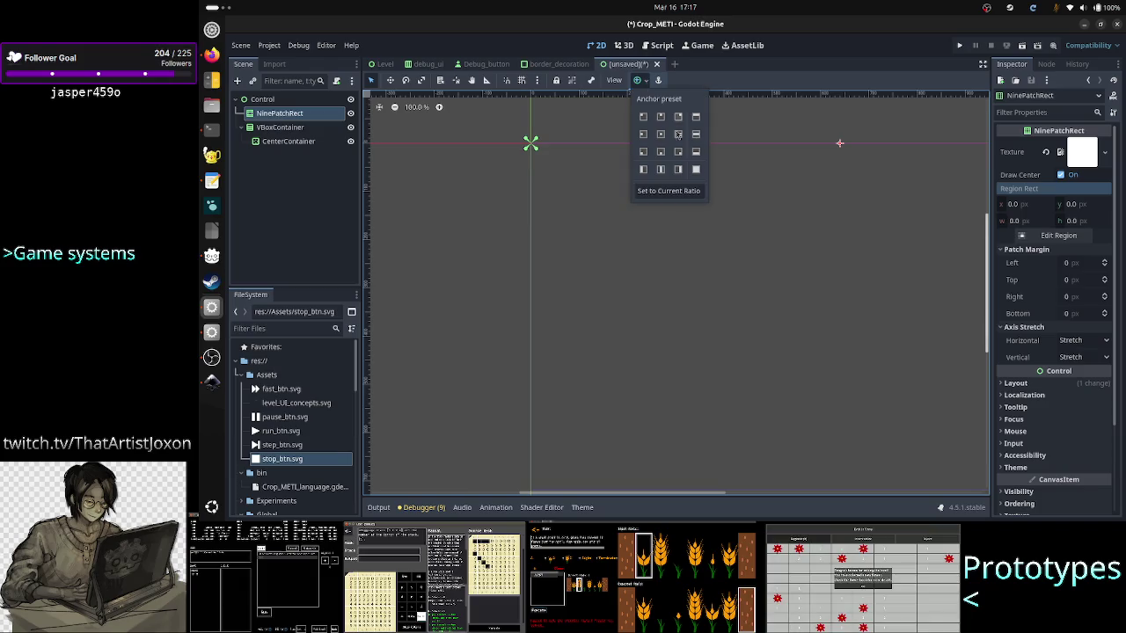
left_click(695, 169)
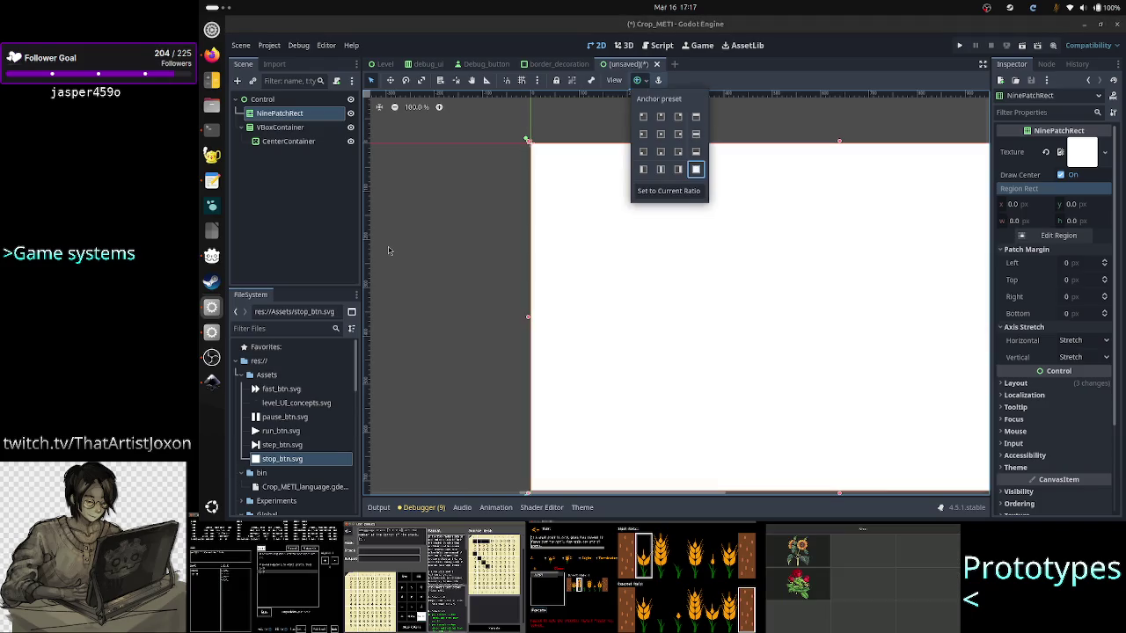
left_click(285, 238)
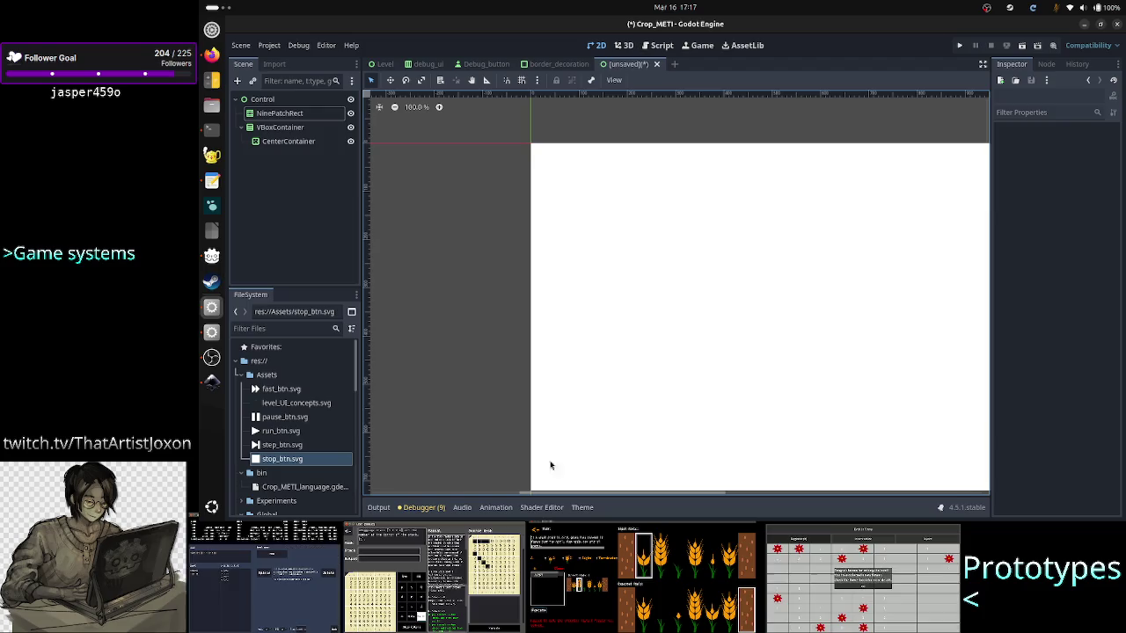
left_click(315, 115)
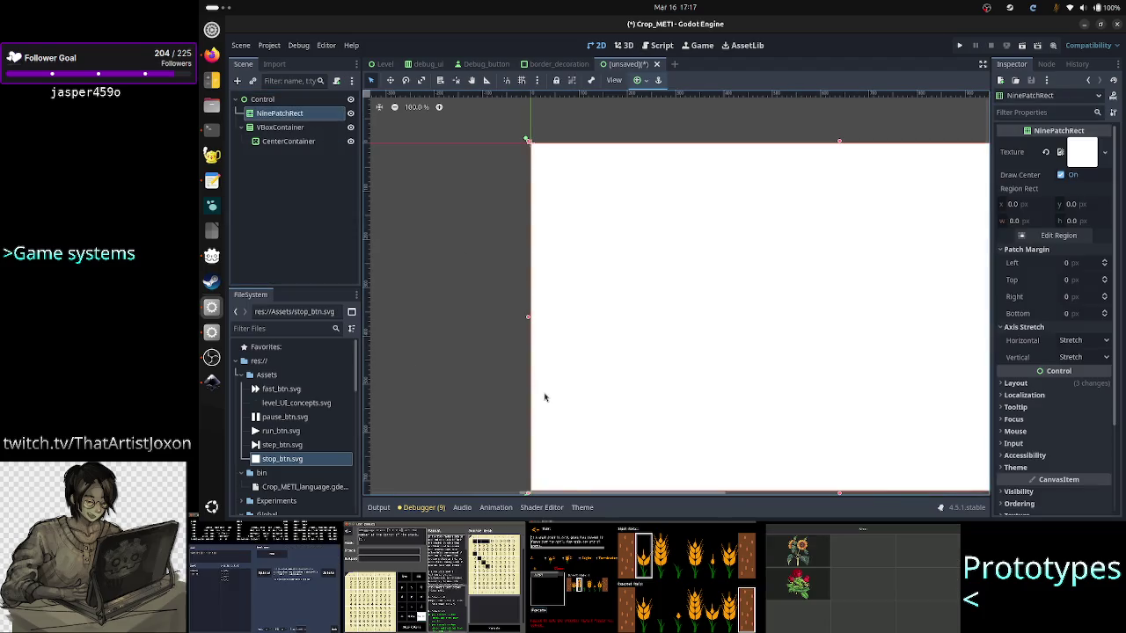
scroll(572, 356, "down", 4)
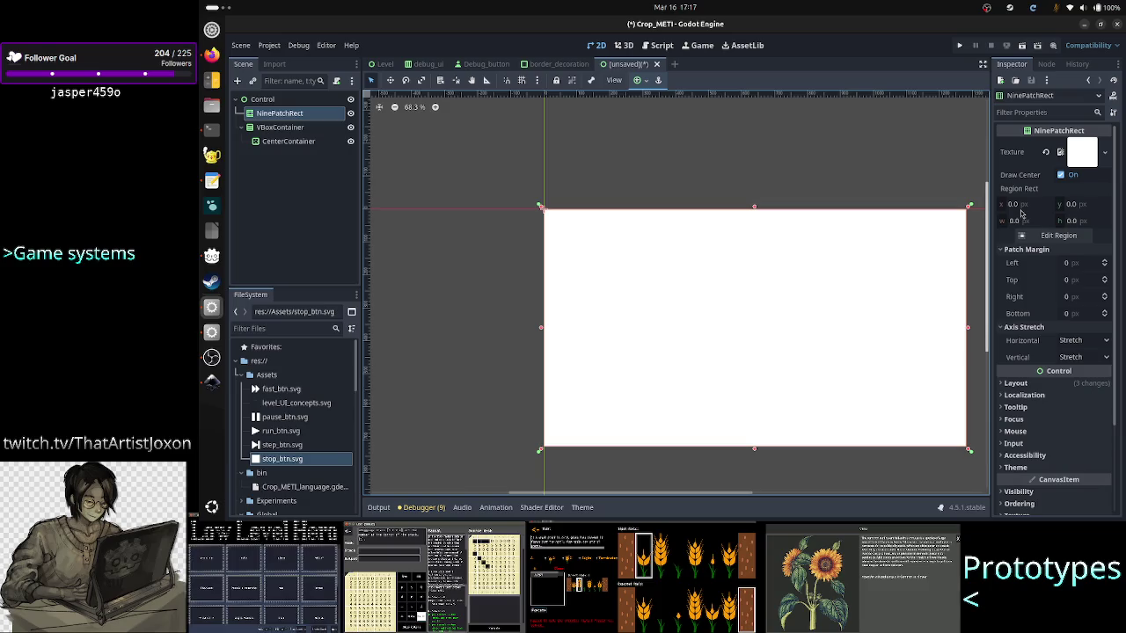
Crop the NinePatchRect texture region to x 8.29, y 10.136, size 47.639 × 42.133 px.
left_click(1047, 240)
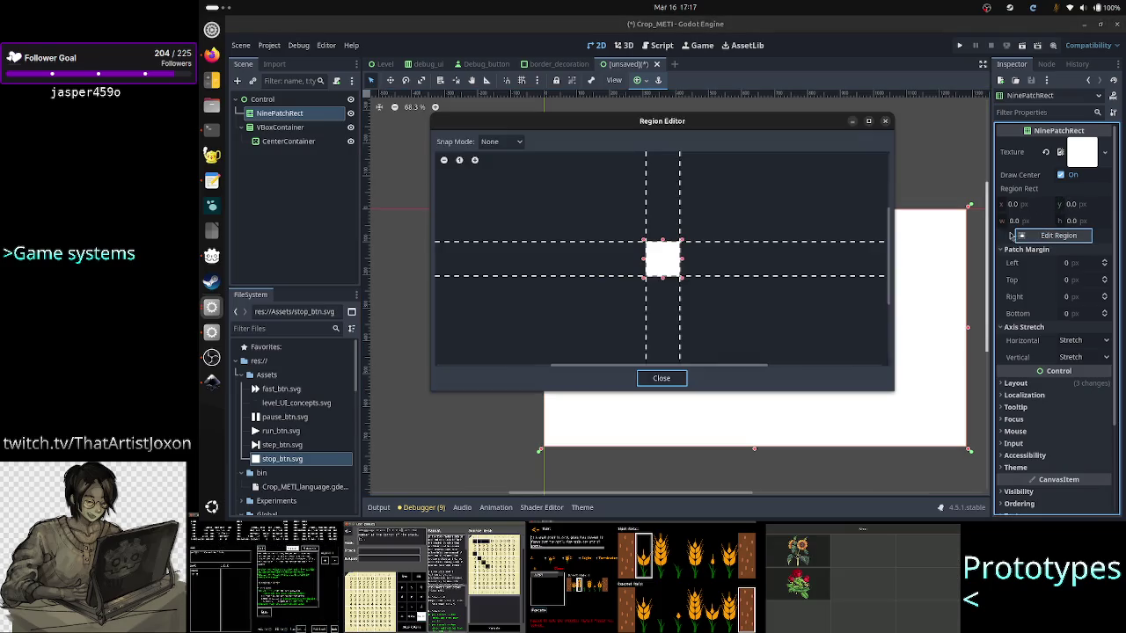
scroll(650, 267, "up", 4)
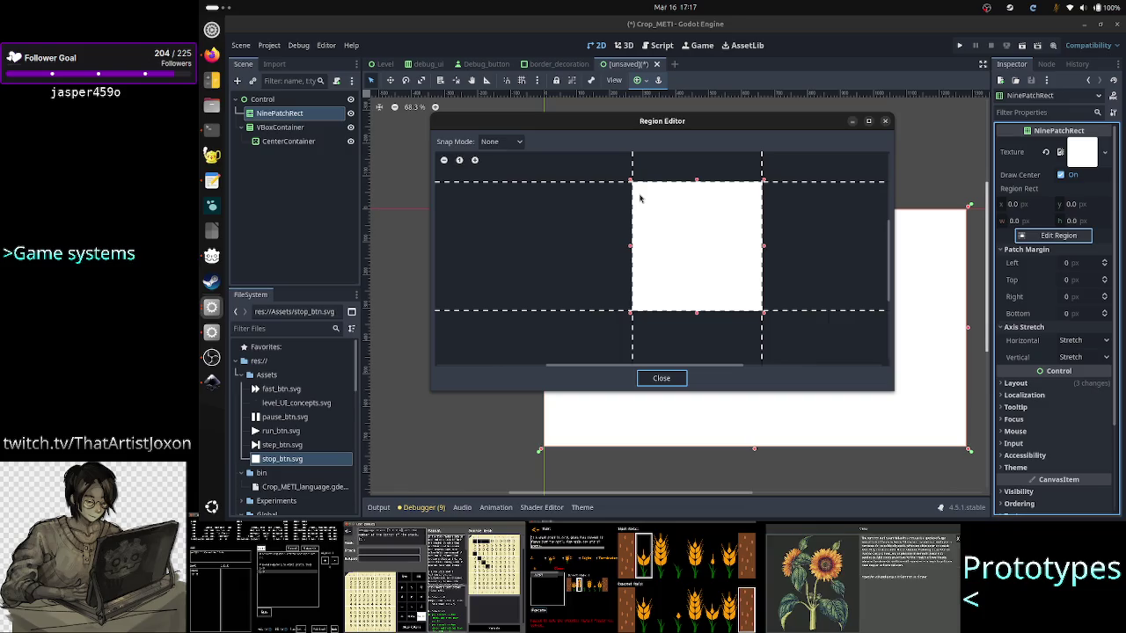
left_click_drag(648, 203, 745, 292)
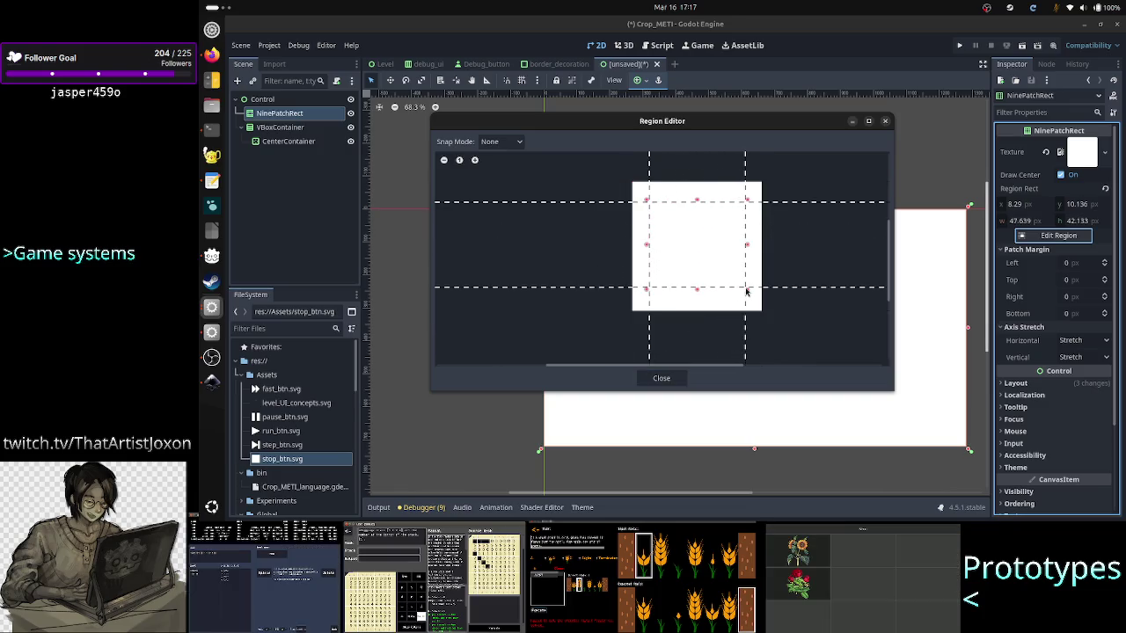
left_click(665, 383)
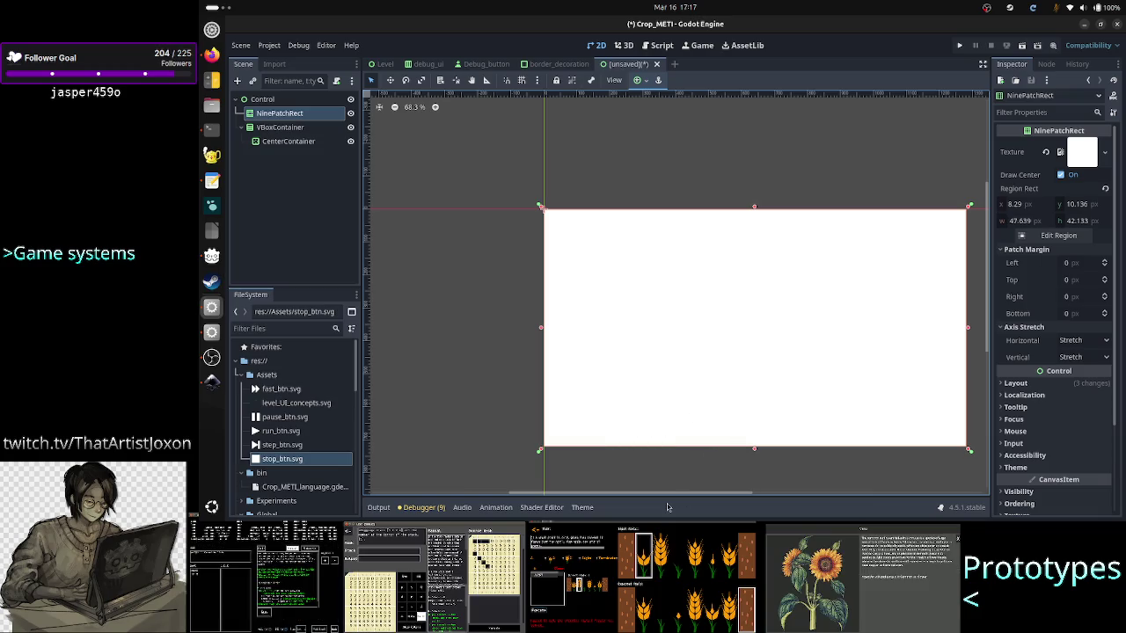
mouse_move(668, 493)
left_mouse_down()
mouse_move(764, 493)
mouse_move(743, 505)
mouse_move(711, 497)
mouse_move(774, 496)
mouse_move(681, 500)
left_mouse_up()
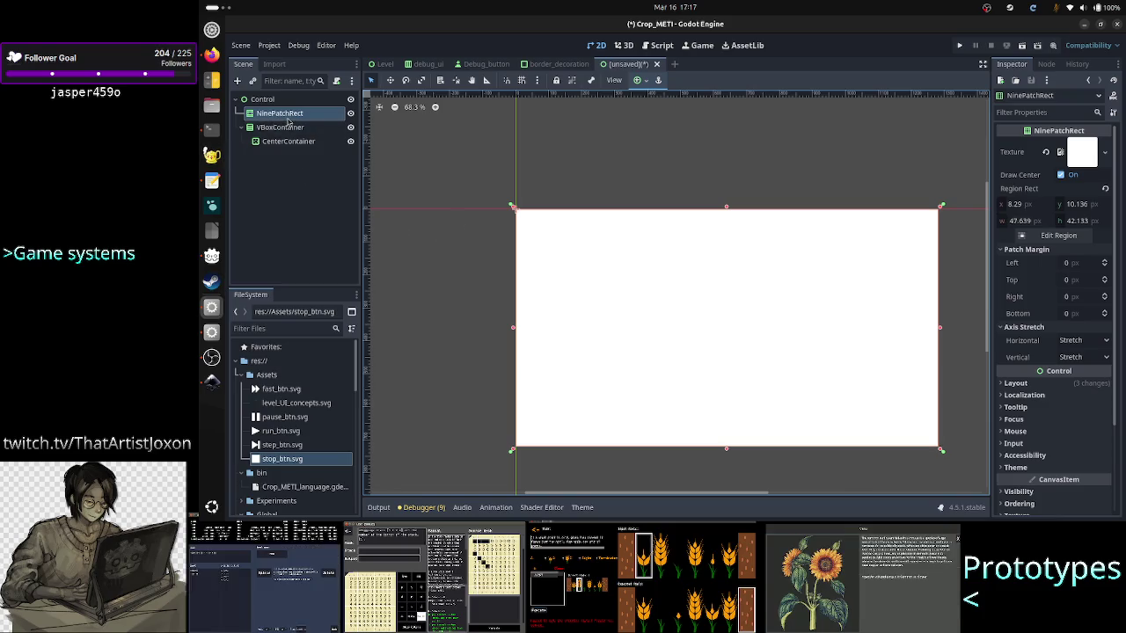
left_click(211, 56)
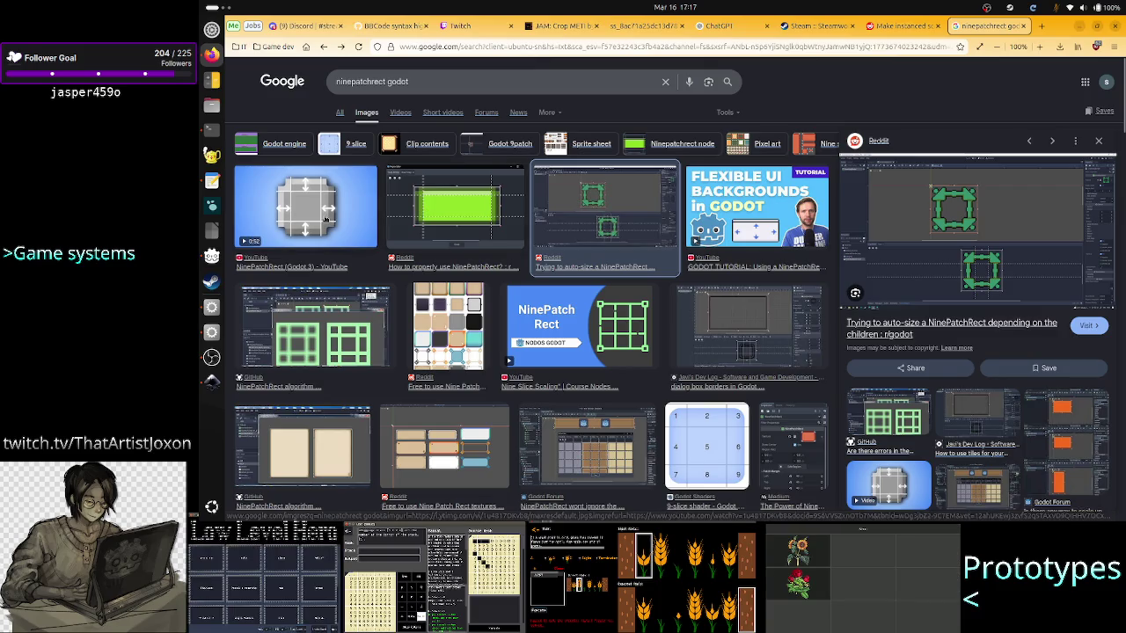
Preview the first NinePatchRect (Godot 3) image result, then bring up the Inkscape mockup.
left_click(362, 220)
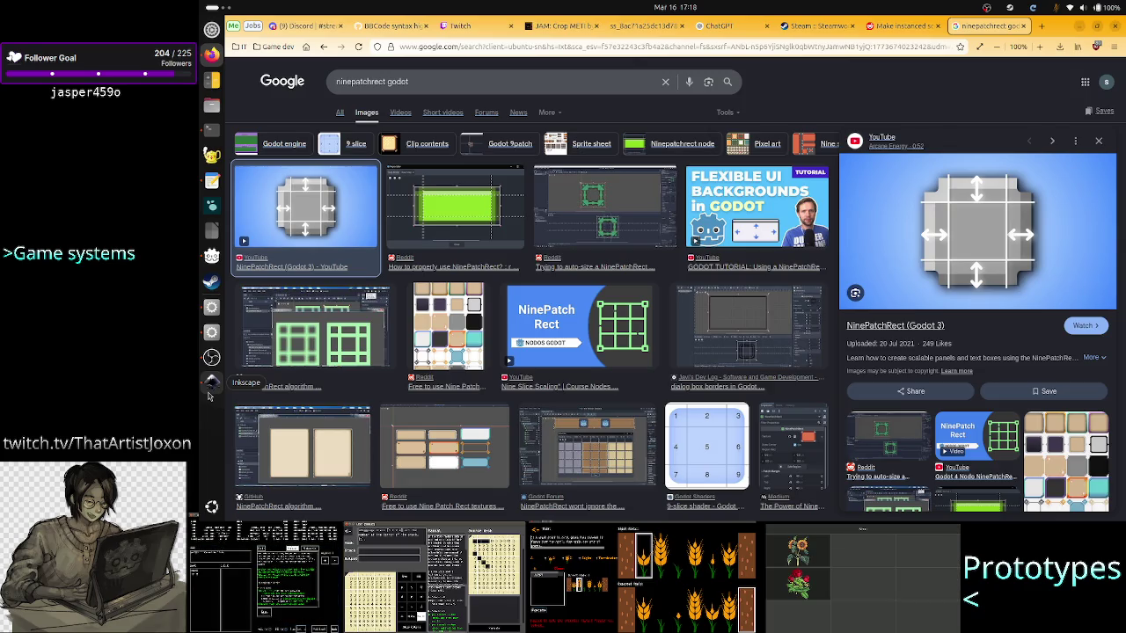
left_click(210, 383)
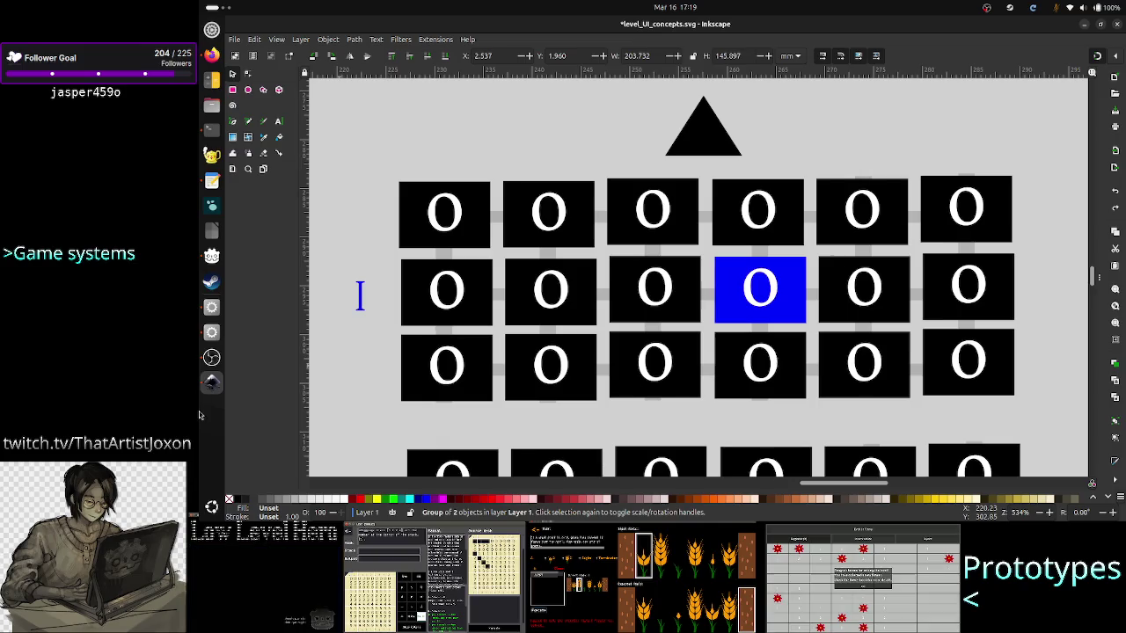
Check the NinePatchRect's Inspector properties in Godot, expanding and collapsing the Theme section.
left_click(211, 308)
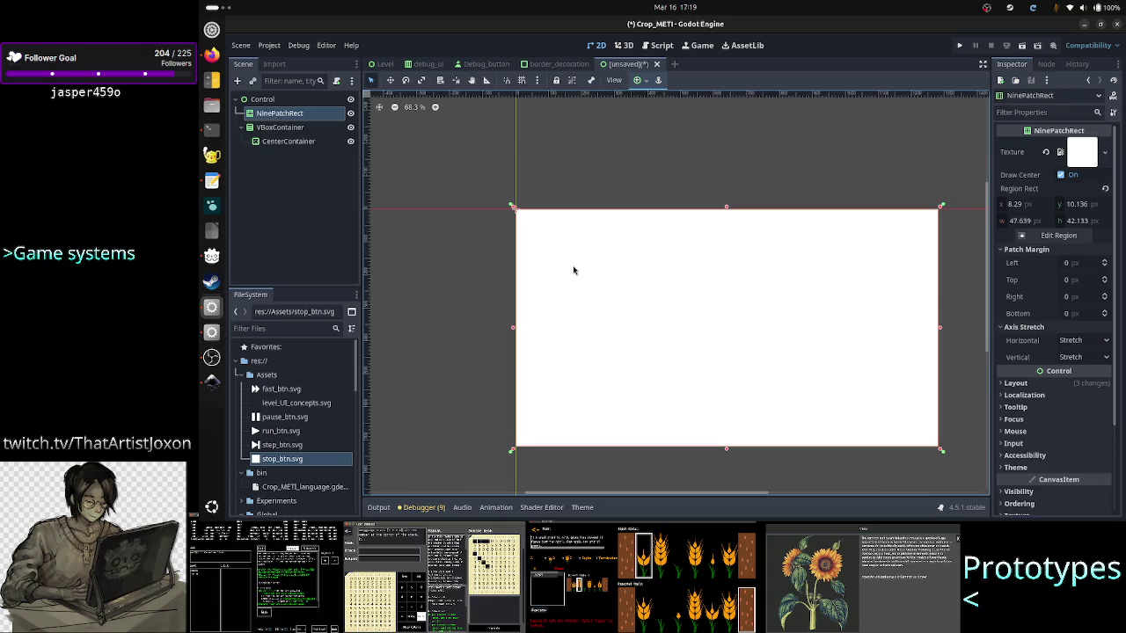
scroll(1037, 413, "down", 1)
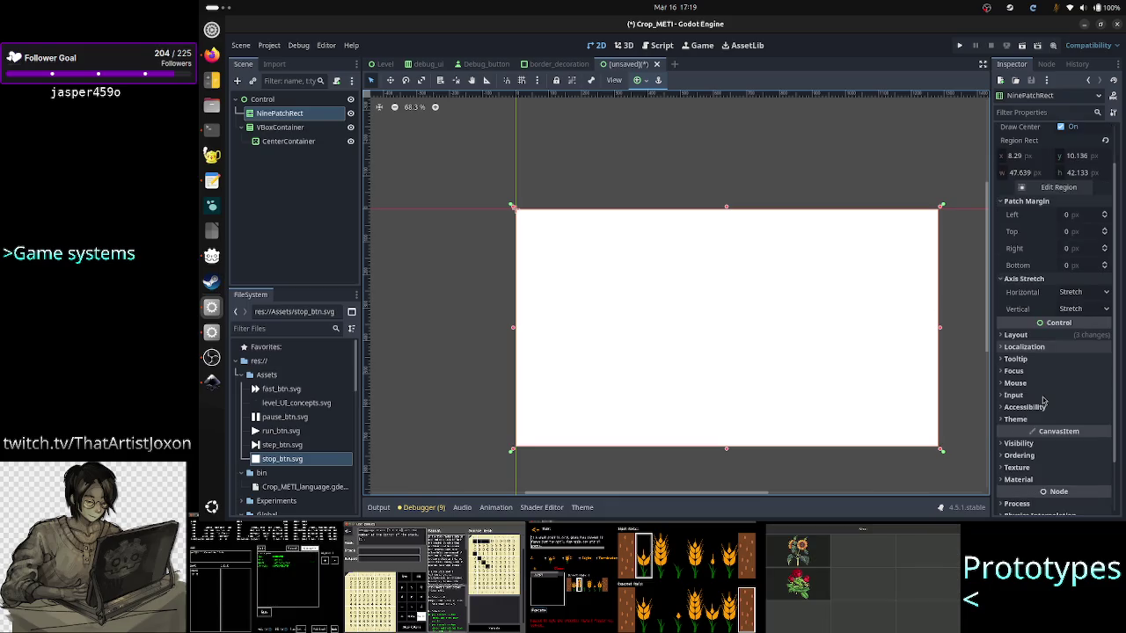
left_click(1035, 419)
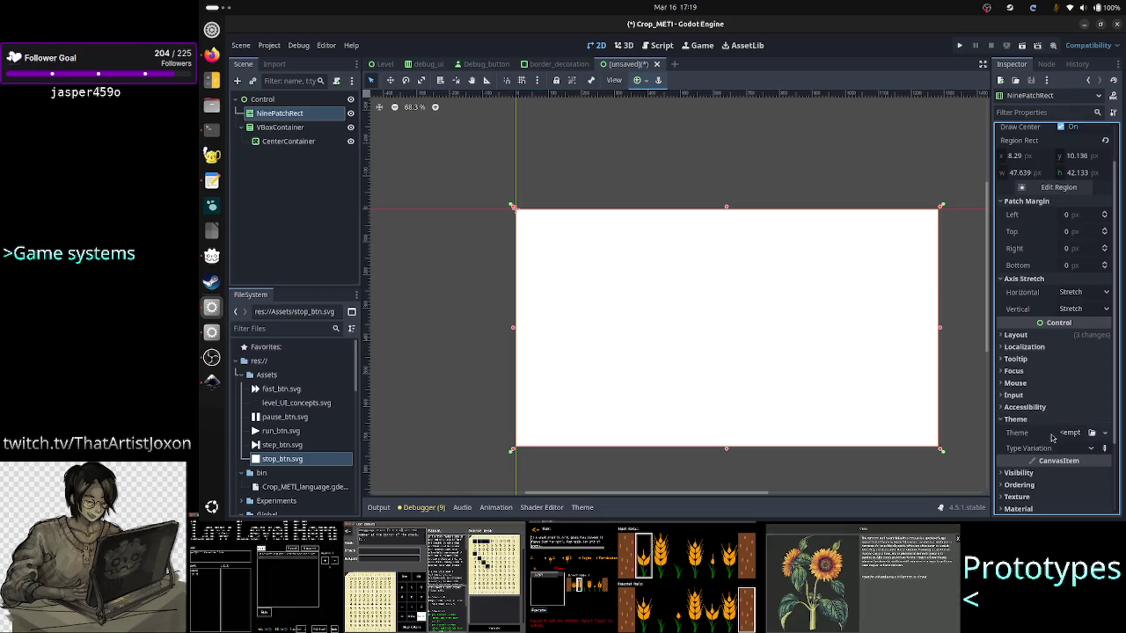
left_click(1052, 419)
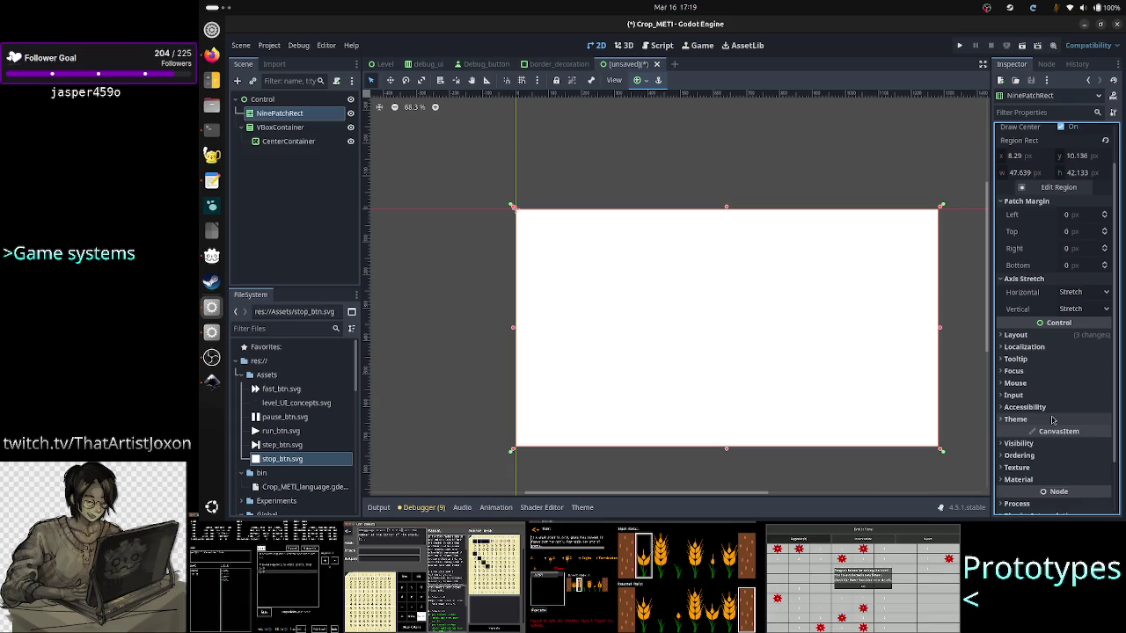
left_click(1051, 420)
left_click(1052, 419)
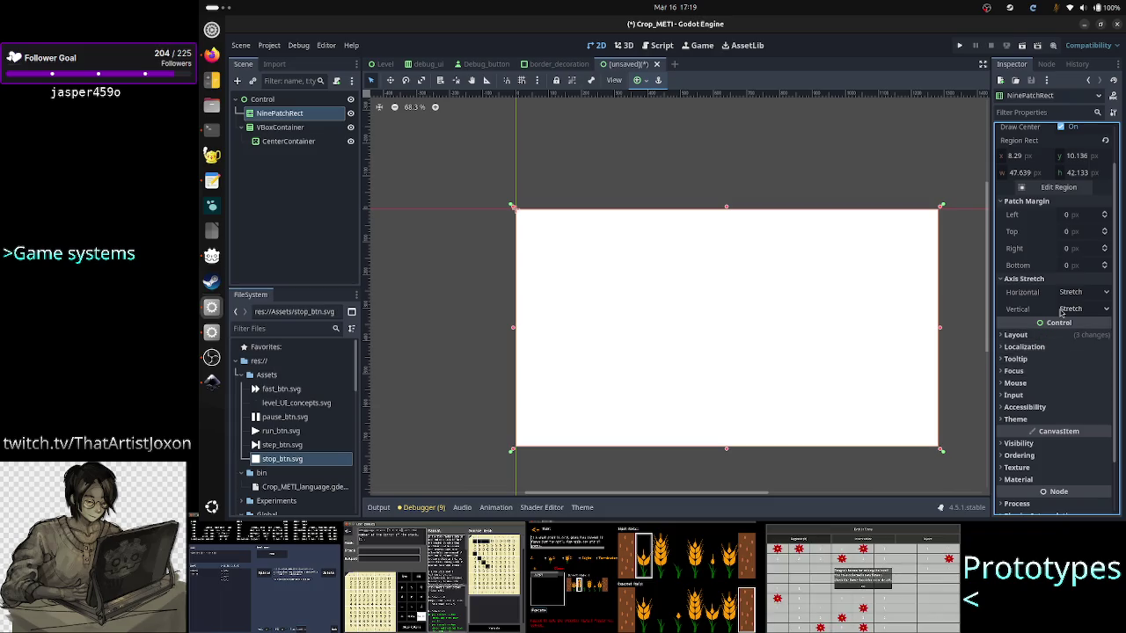
scroll(1060, 325, "up", 2)
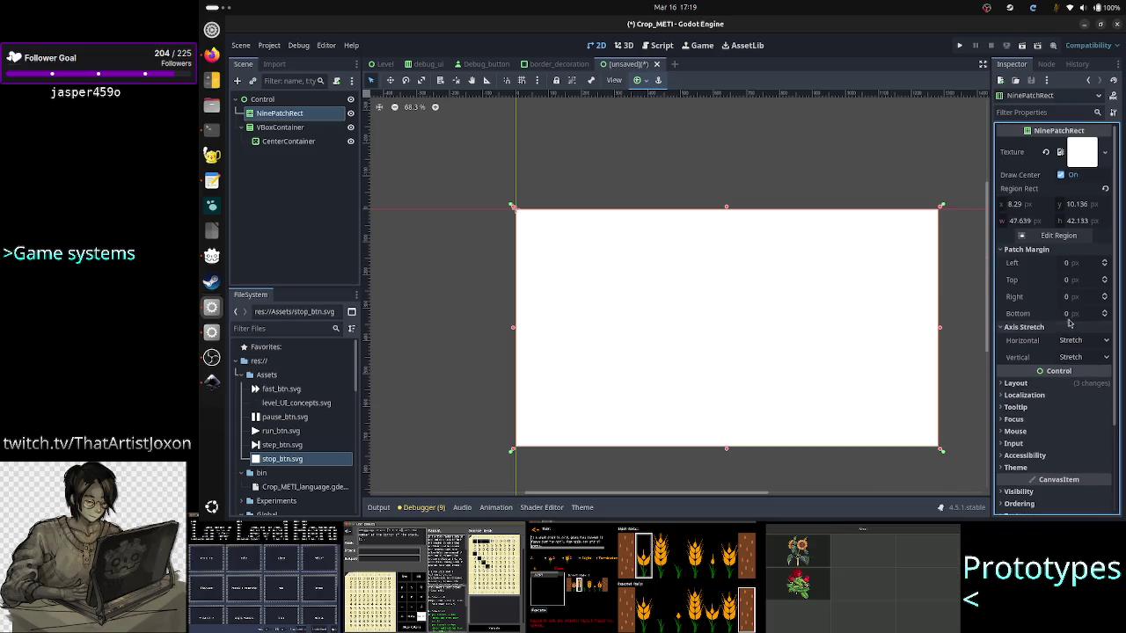
left_click(211, 54)
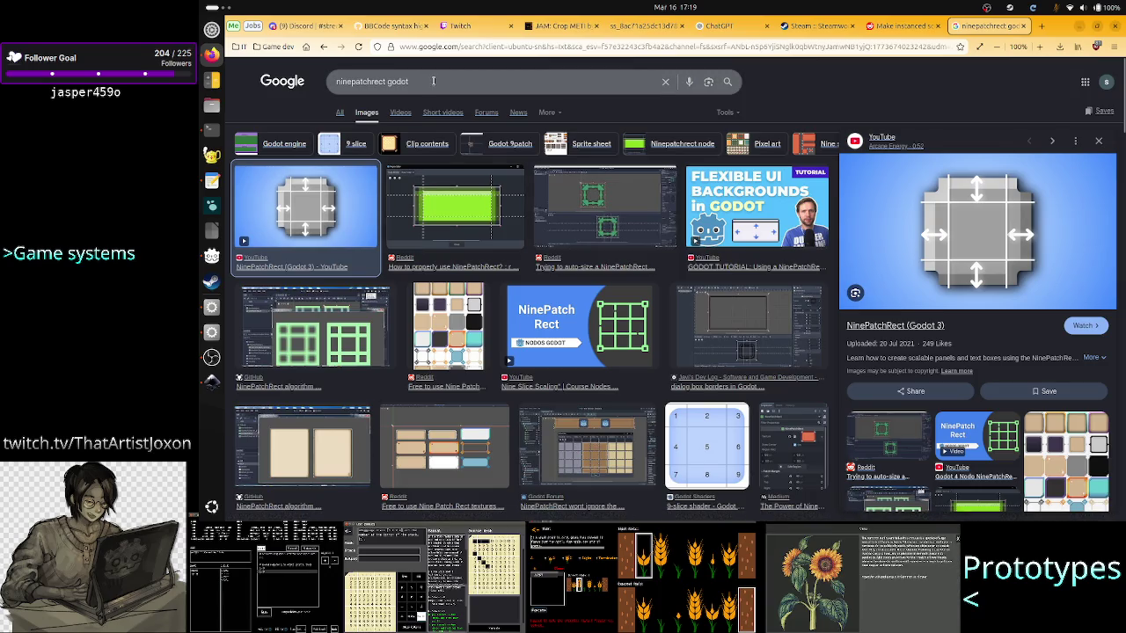
Skim the Godot Docs NinePatchRect class reference from the web results, then return to the results.
left_click(341, 113)
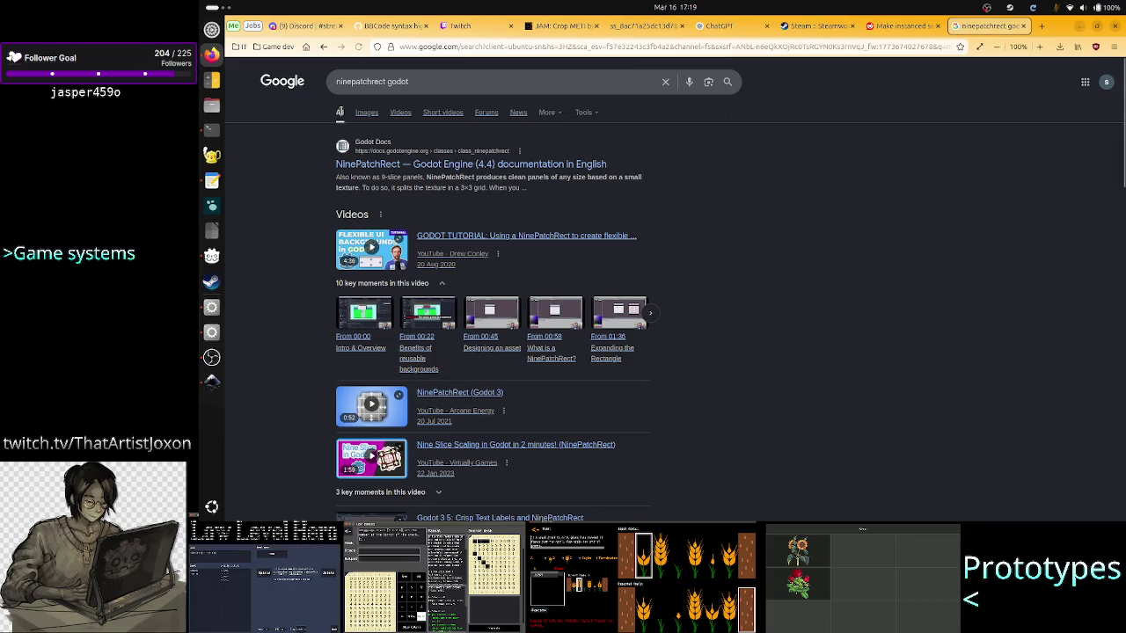
left_click(497, 167)
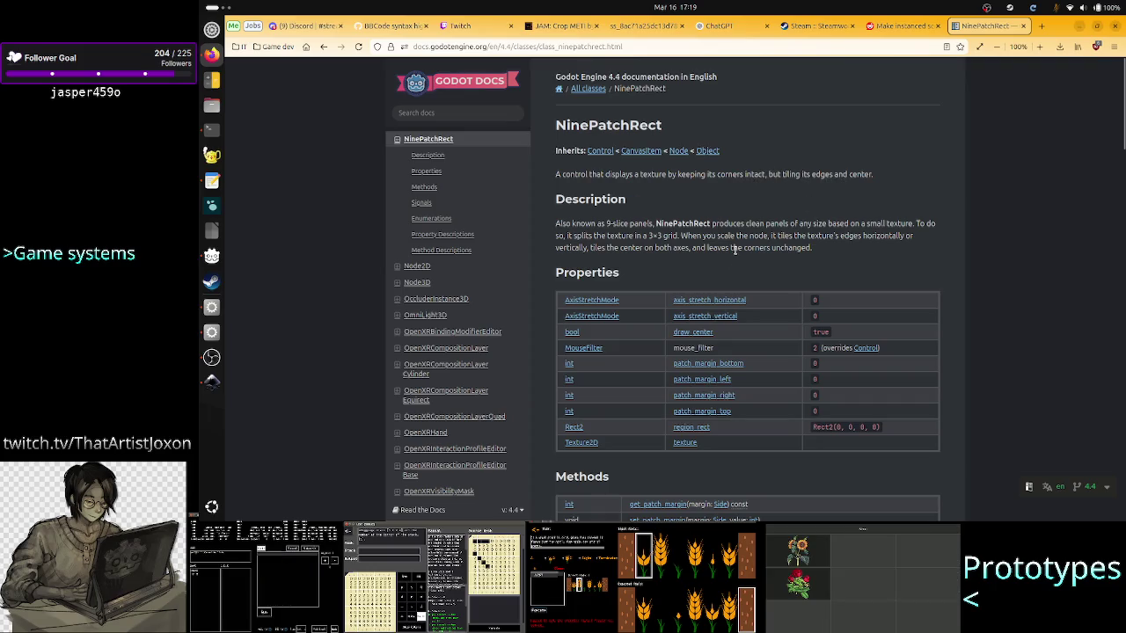
scroll(730, 261, "down", 5)
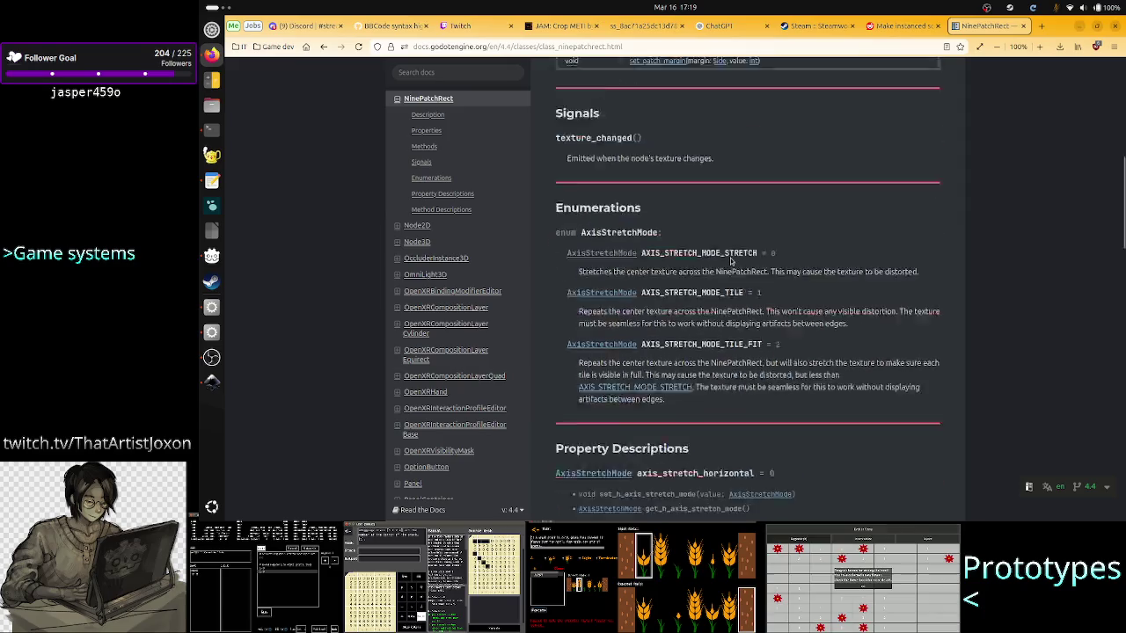
scroll(730, 261, "down", 15)
scroll(730, 261, "up", 14)
scroll(729, 262, "up", 10)
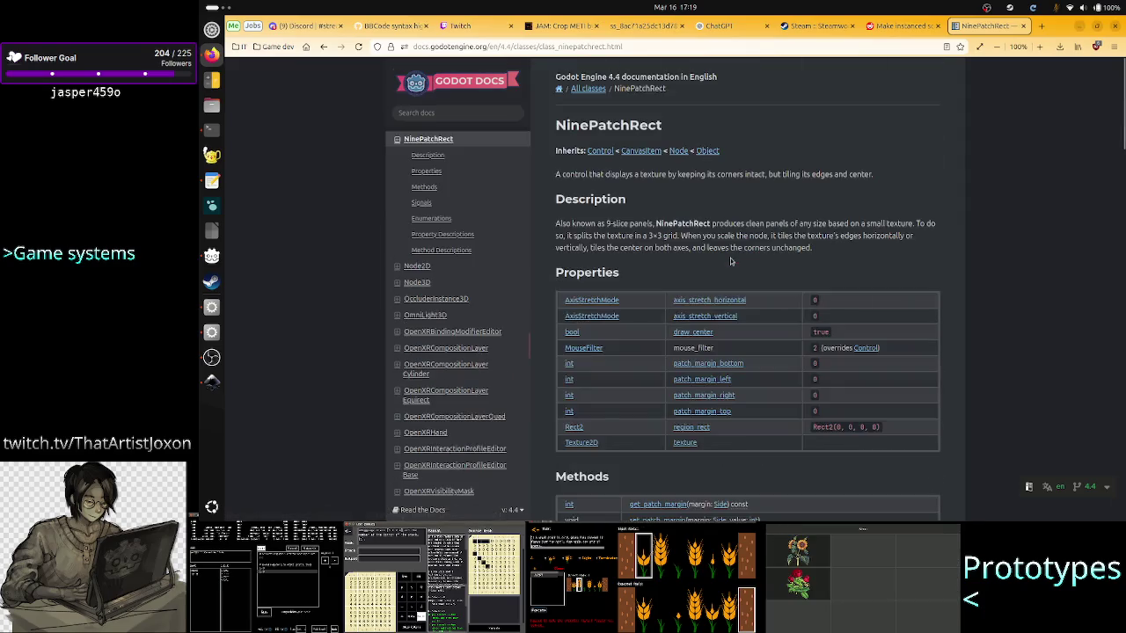
left_click(324, 46)
scroll(322, 284, "down", 3)
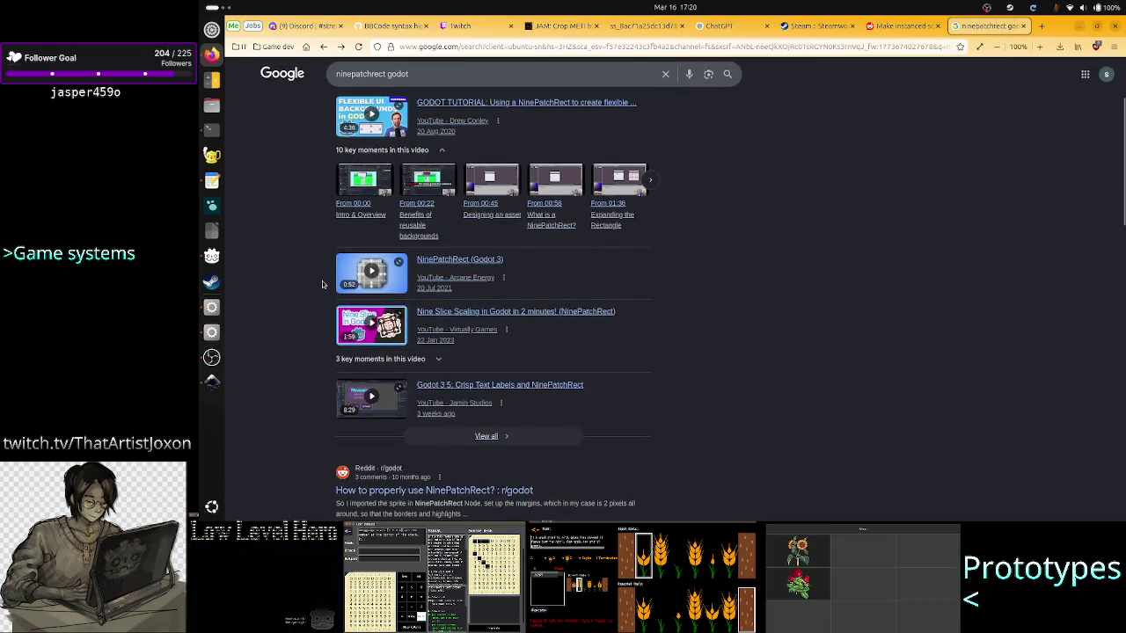
scroll(322, 284, "down", 4)
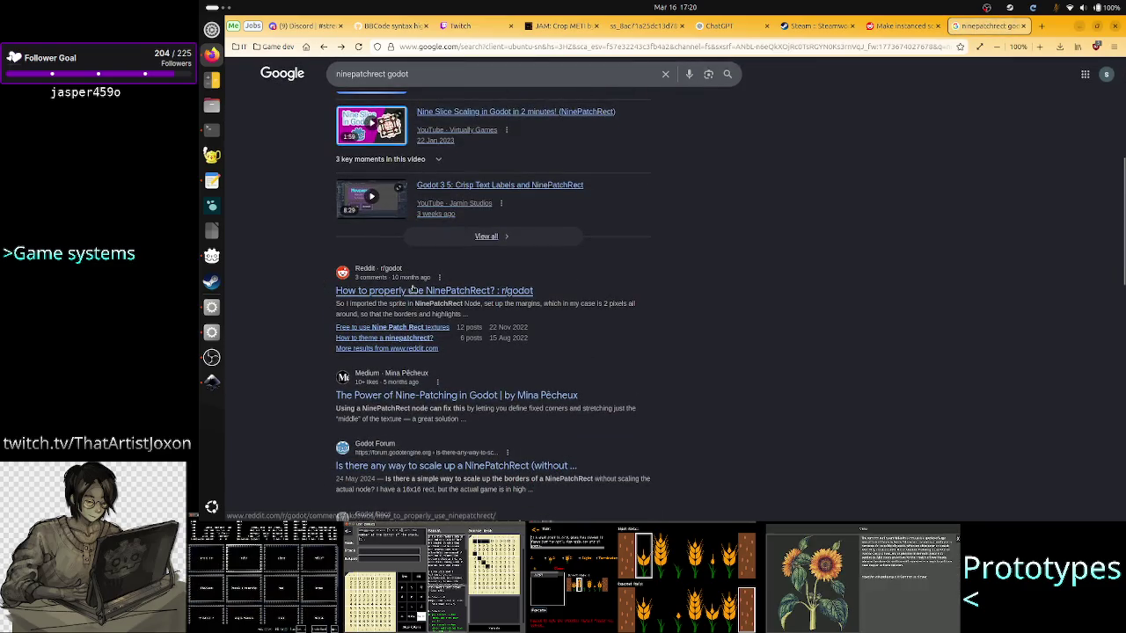
Open the Reddit thread 'How to properly use NinePatchRect?' and read its opening text.
left_click(412, 290)
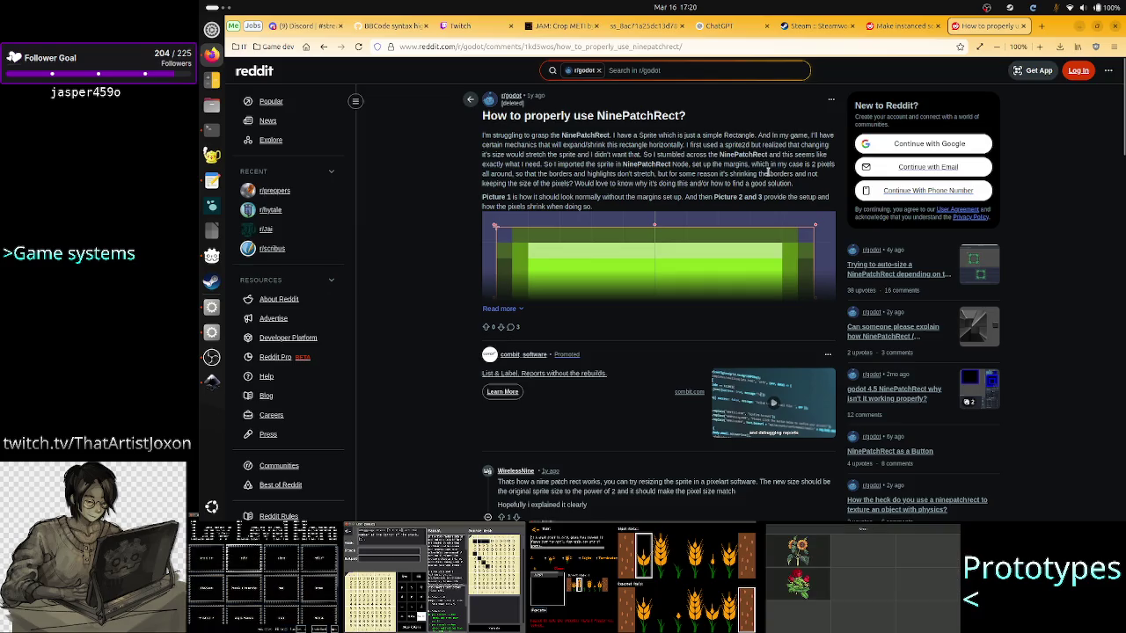
left_click_drag(573, 173, 696, 175)
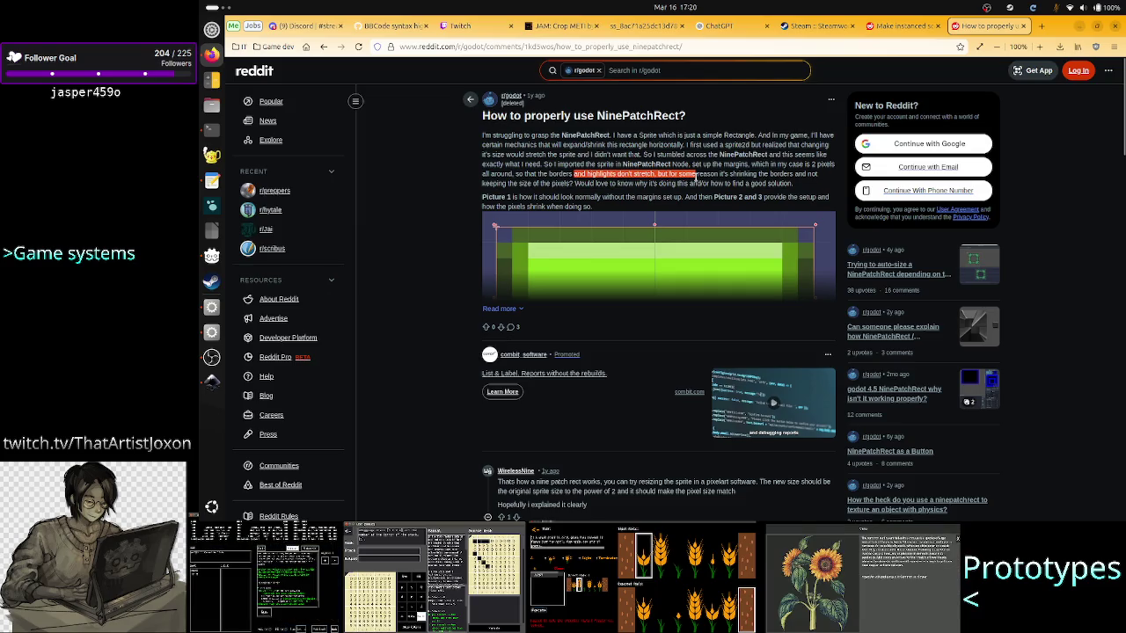
left_click(695, 176)
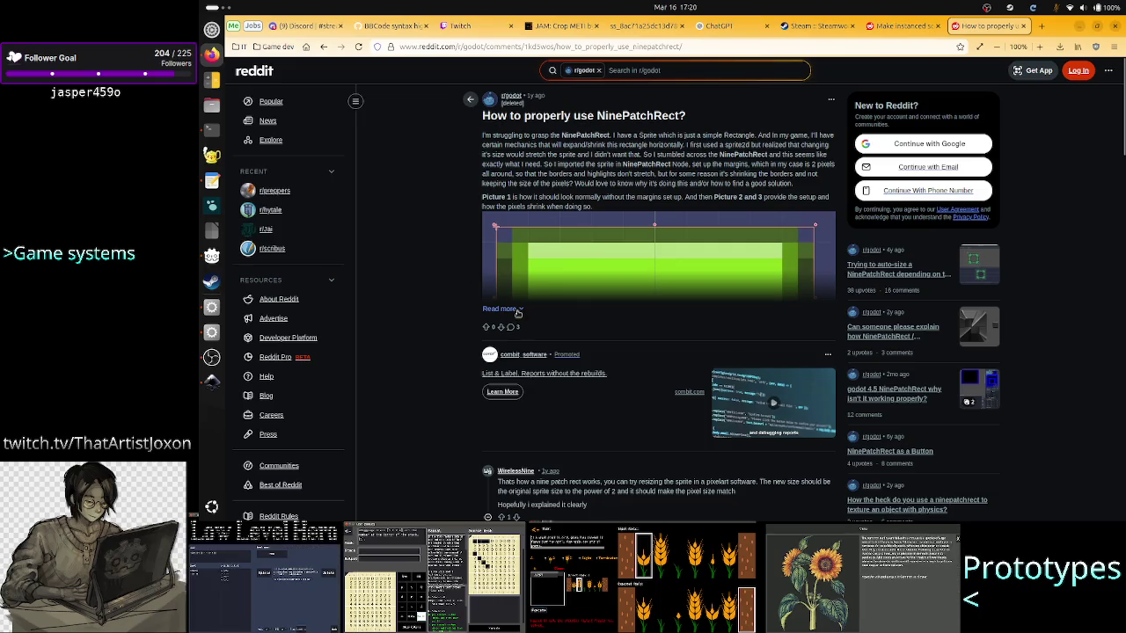
Expand the full post and read its Region Editor screenshots and comments, then go back.
left_click(486, 311)
scroll(460, 327, "down", 3)
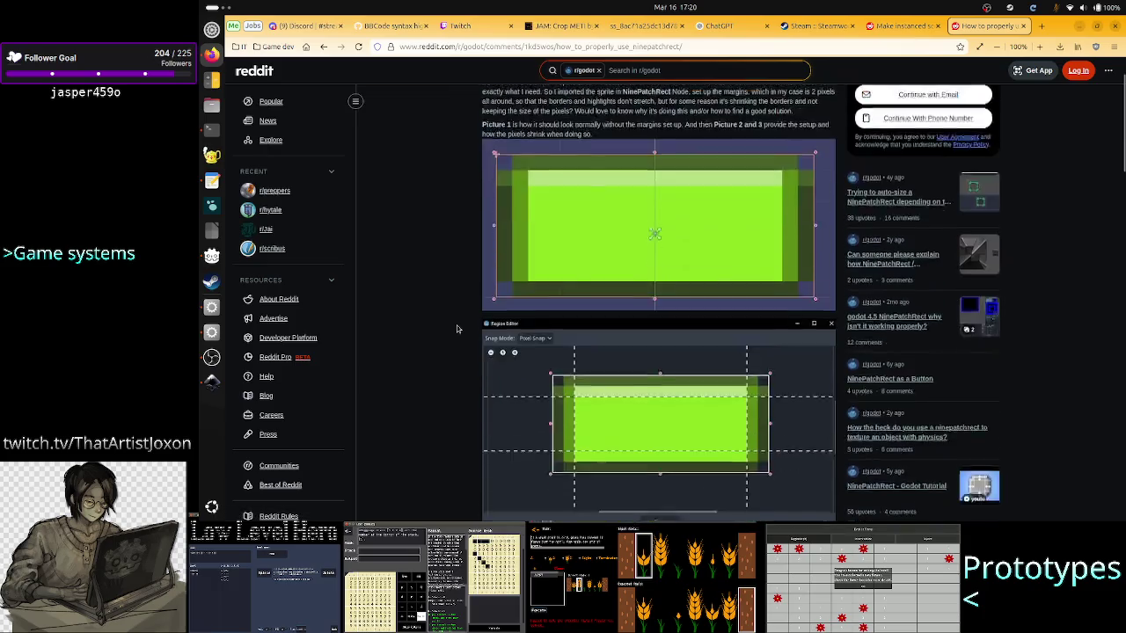
scroll(458, 328, "up", 3)
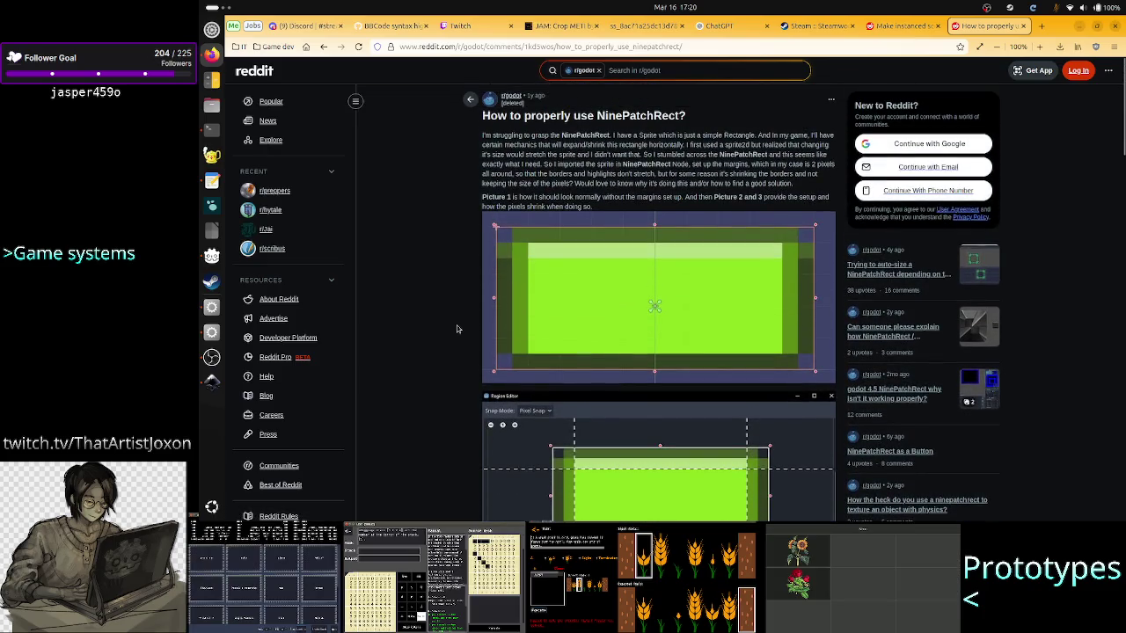
scroll(457, 329, "down", 3)
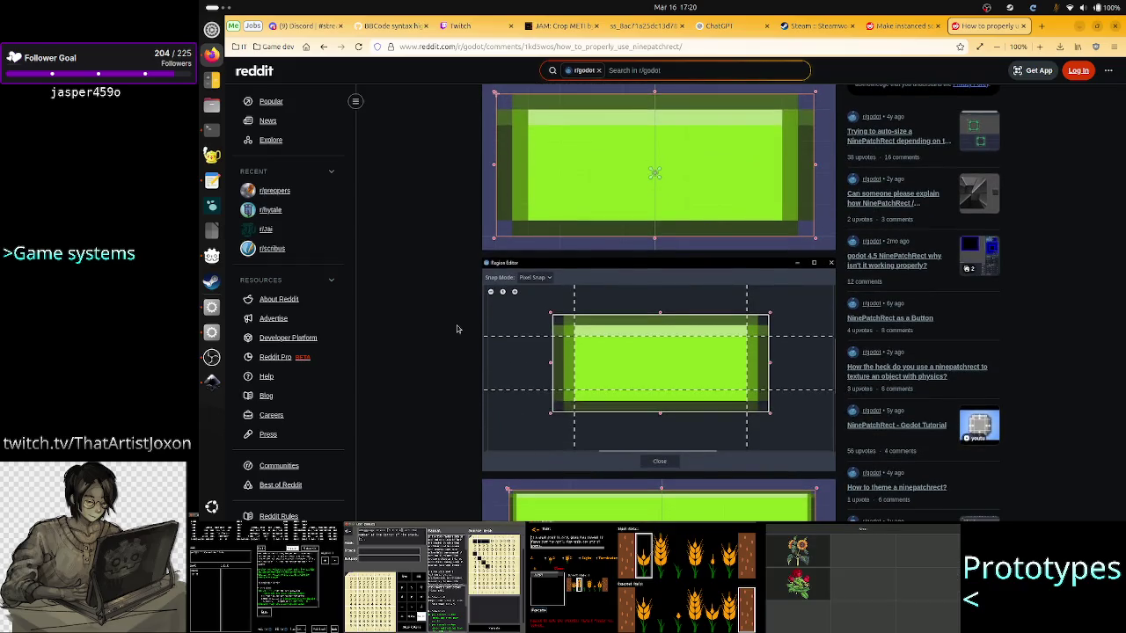
scroll(456, 329, "down", 3)
scroll(456, 329, "down", 6)
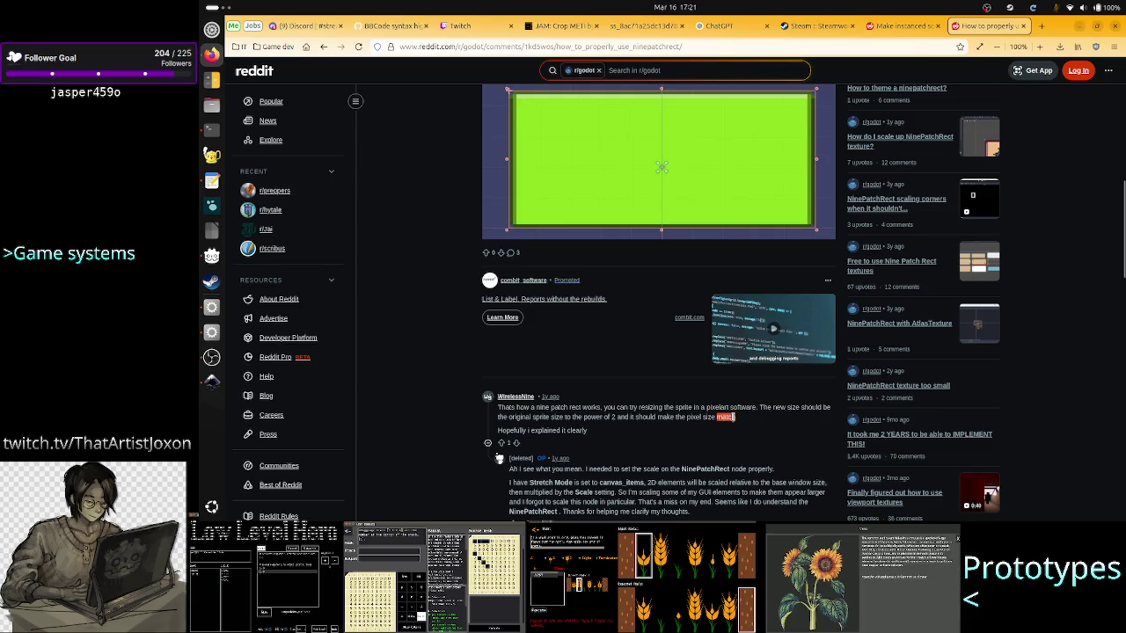
scroll(656, 454, "down", 3)
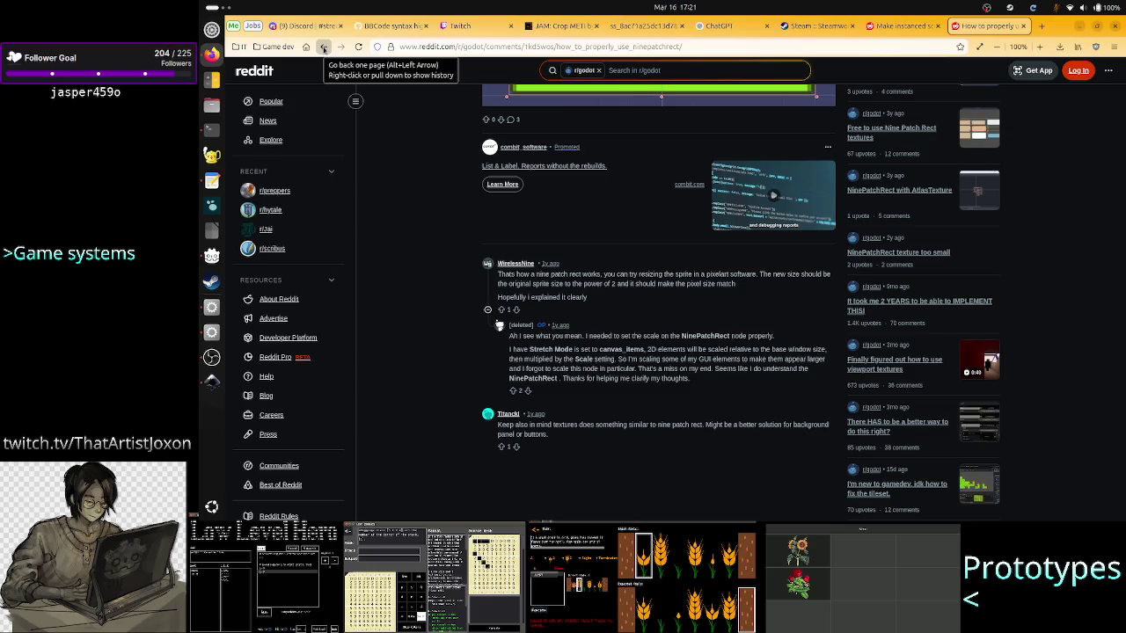
left_click(324, 48)
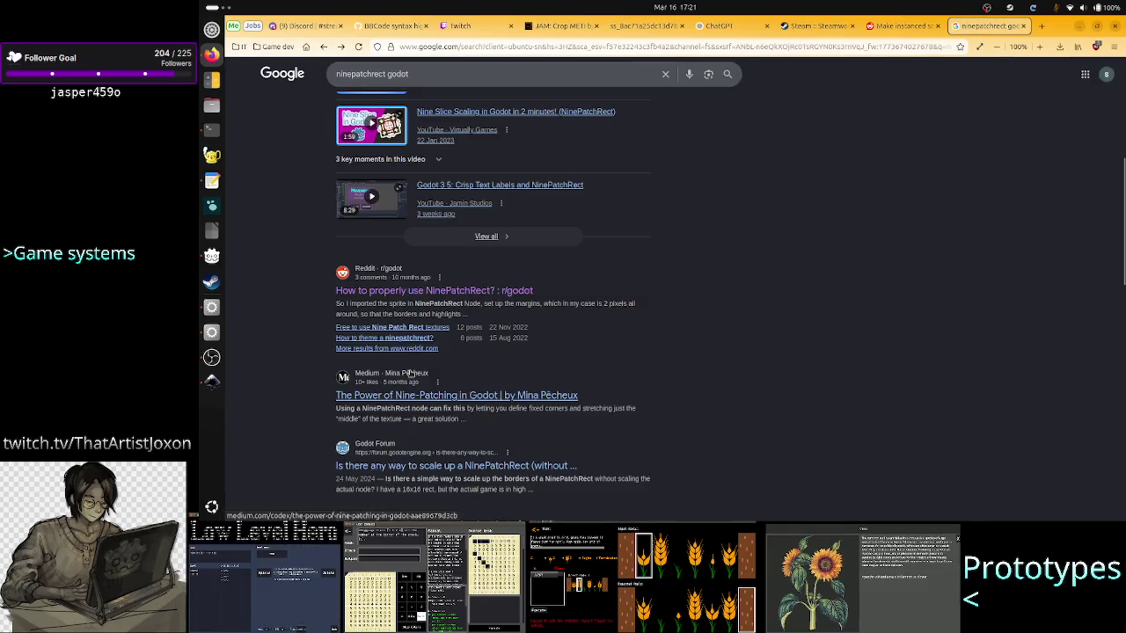
Open Medium's 'The Power of Nine-Patching in Godot' and read the intro on UI panels and speech bubbles.
left_click(477, 396)
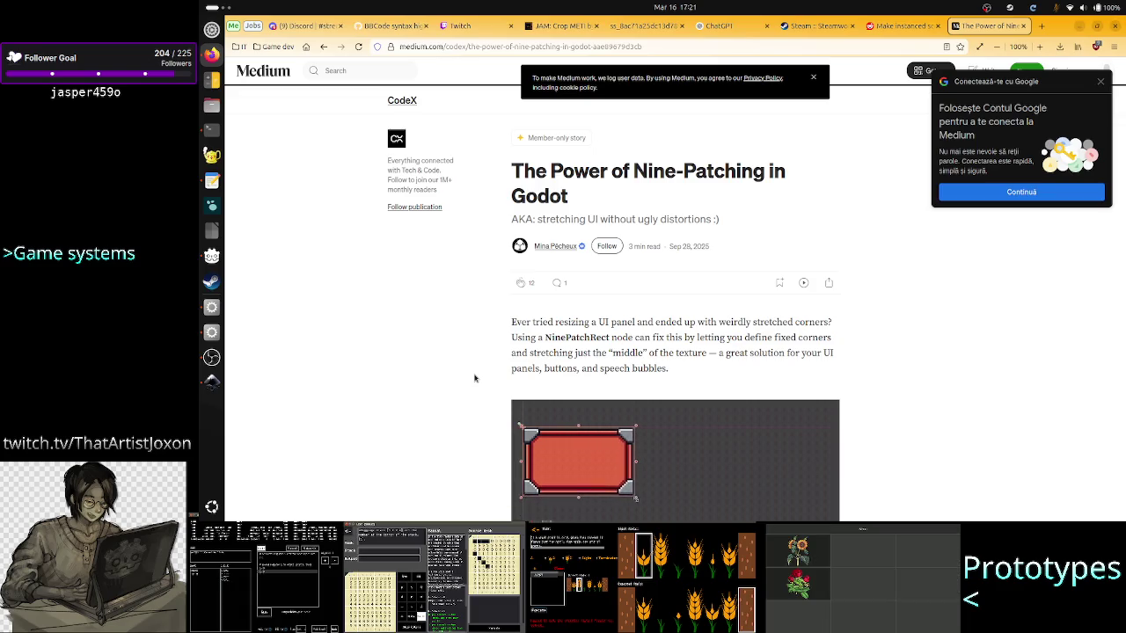
scroll(474, 378, "down", 1)
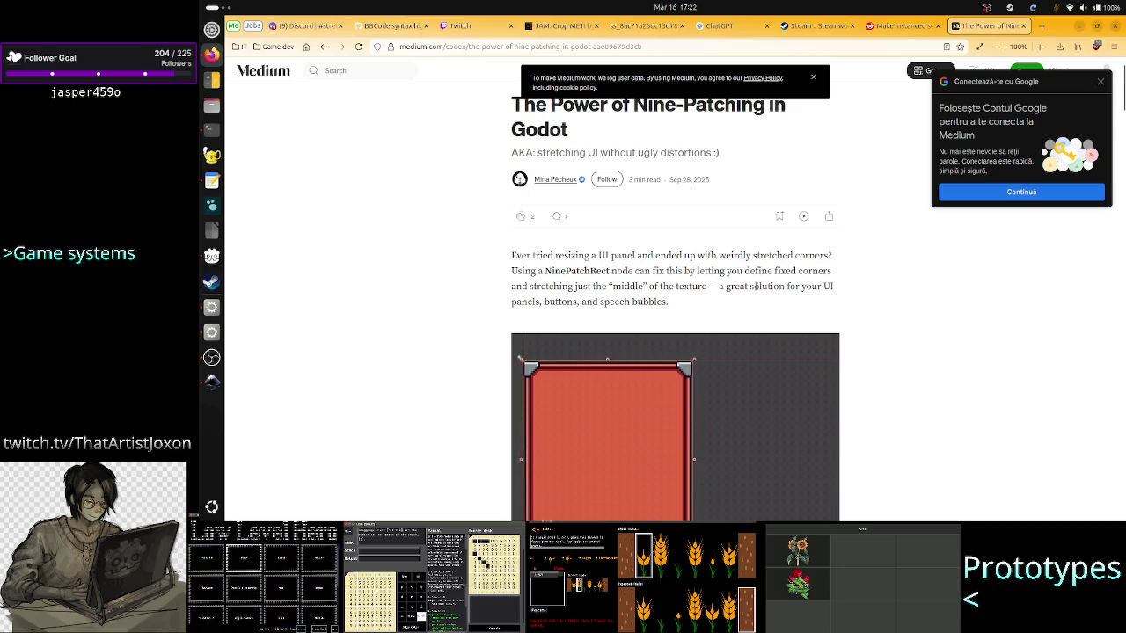
mouse_move(778, 287)
left_mouse_down()
mouse_move(845, 284)
mouse_move(534, 316)
left_mouse_up()
left_click(559, 333)
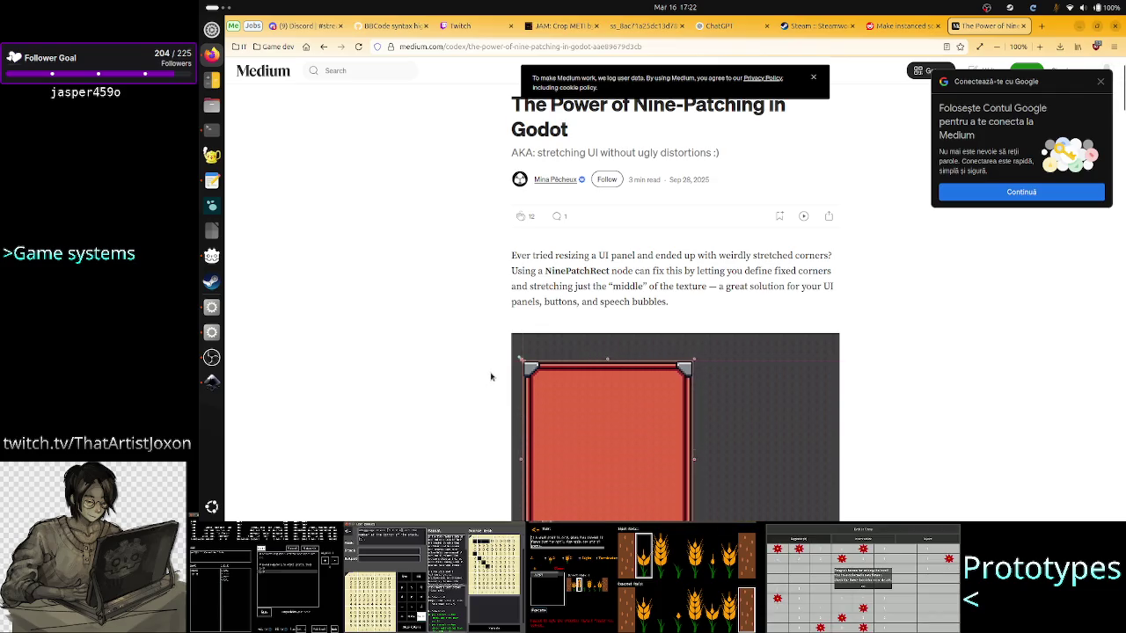
Read down to the Patch Margin section, noting the sentence about corner sizes in pixels.
scroll(491, 376, "down", 4)
scroll(491, 377, "down", 2)
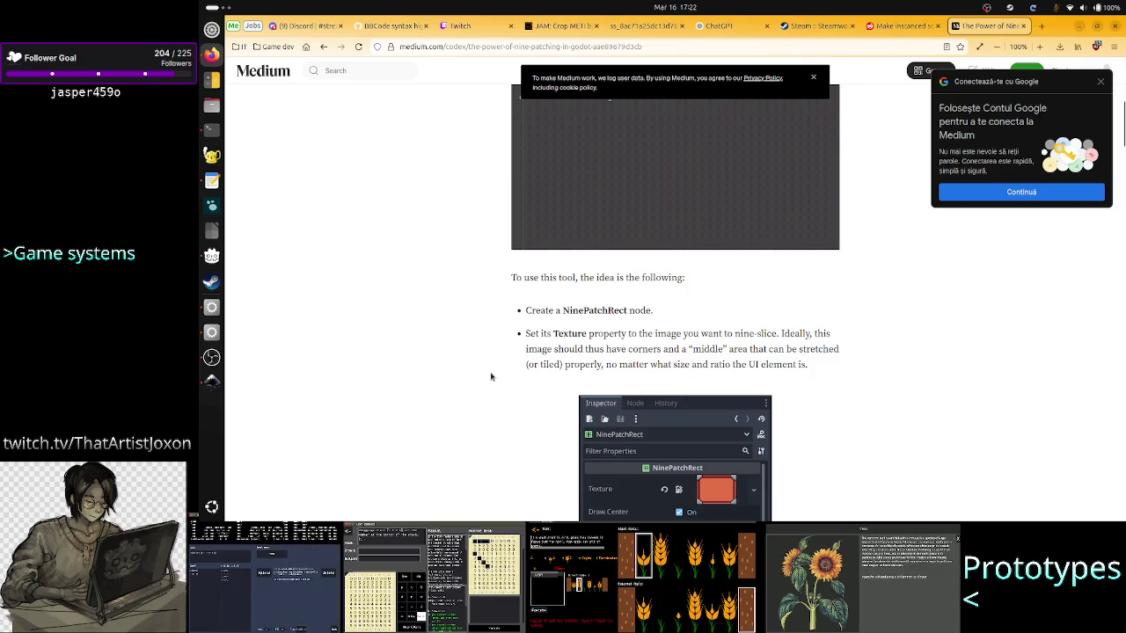
scroll(491, 376, "down", 3)
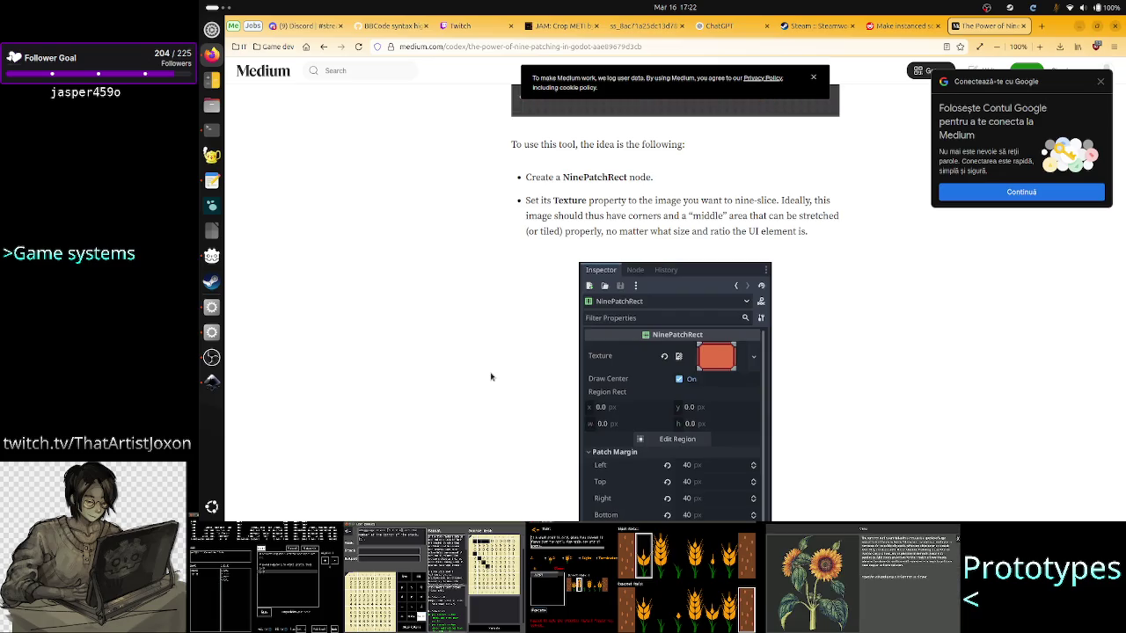
scroll(490, 376, "down", 3)
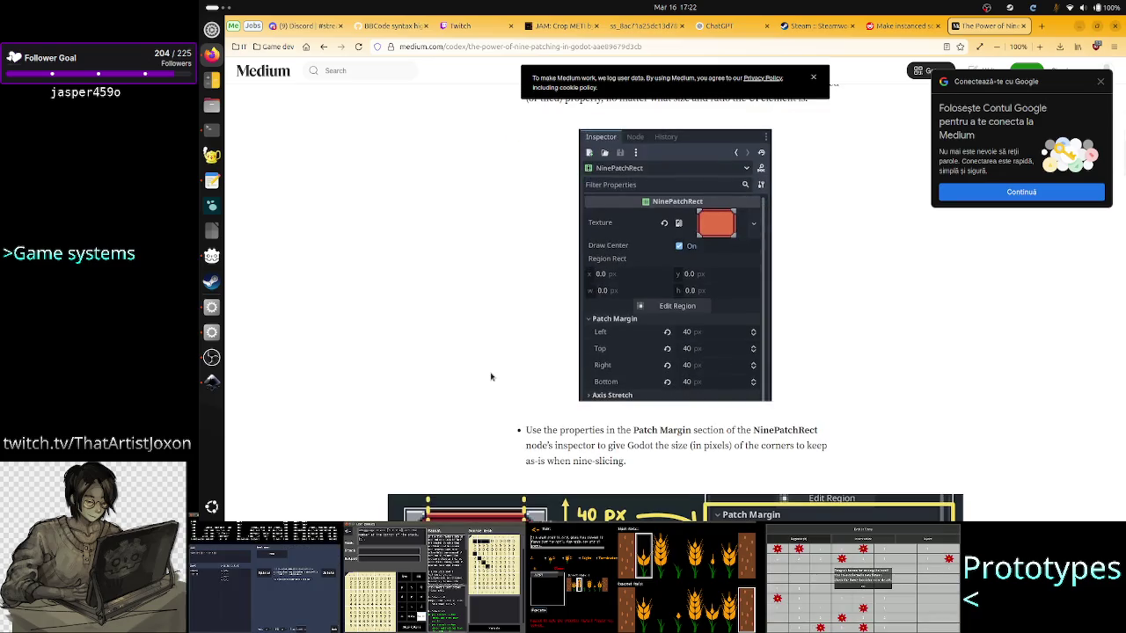
scroll(519, 419, "down", 2)
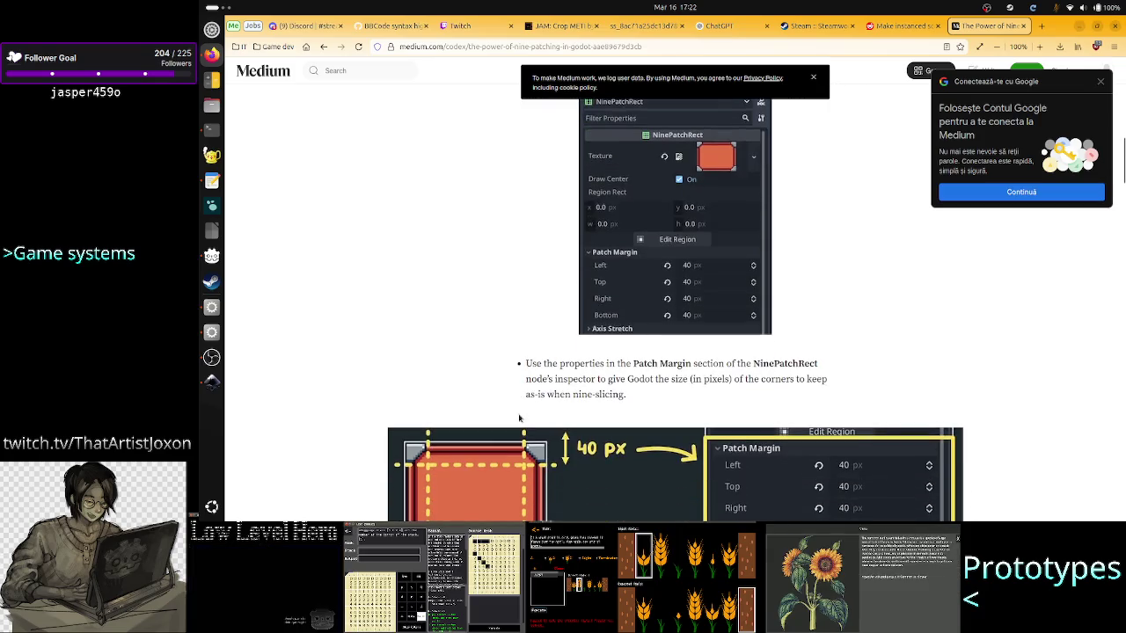
scroll(519, 419, "down", 2)
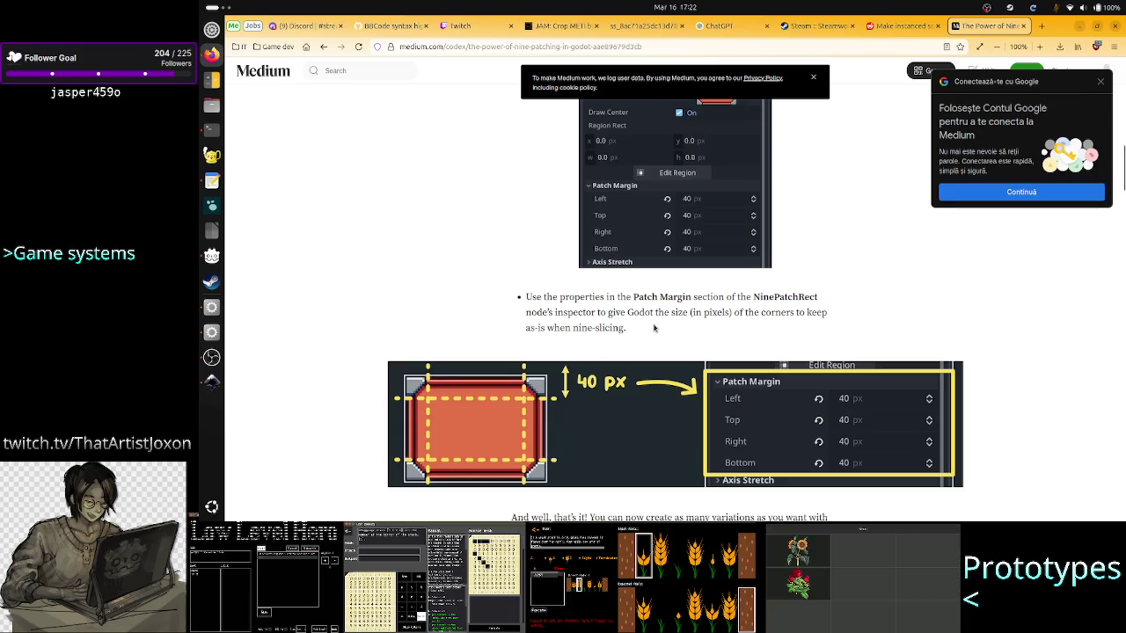
mouse_move(692, 312)
left_mouse_down()
mouse_move(788, 313)
mouse_move(801, 297)
mouse_move(564, 327)
left_mouse_up()
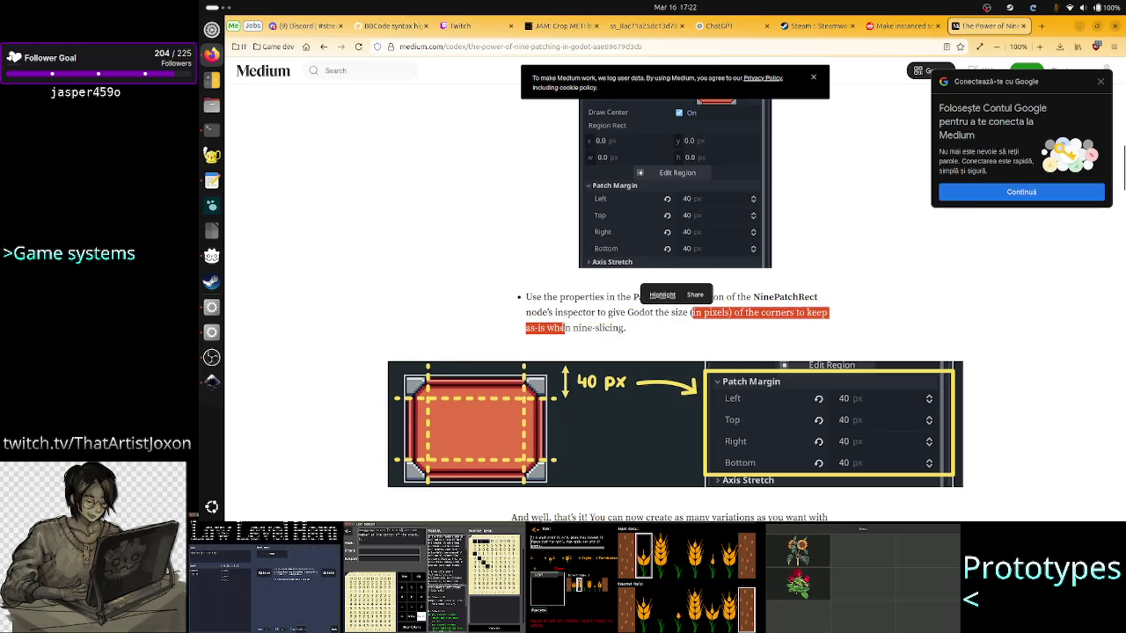
left_click(563, 329)
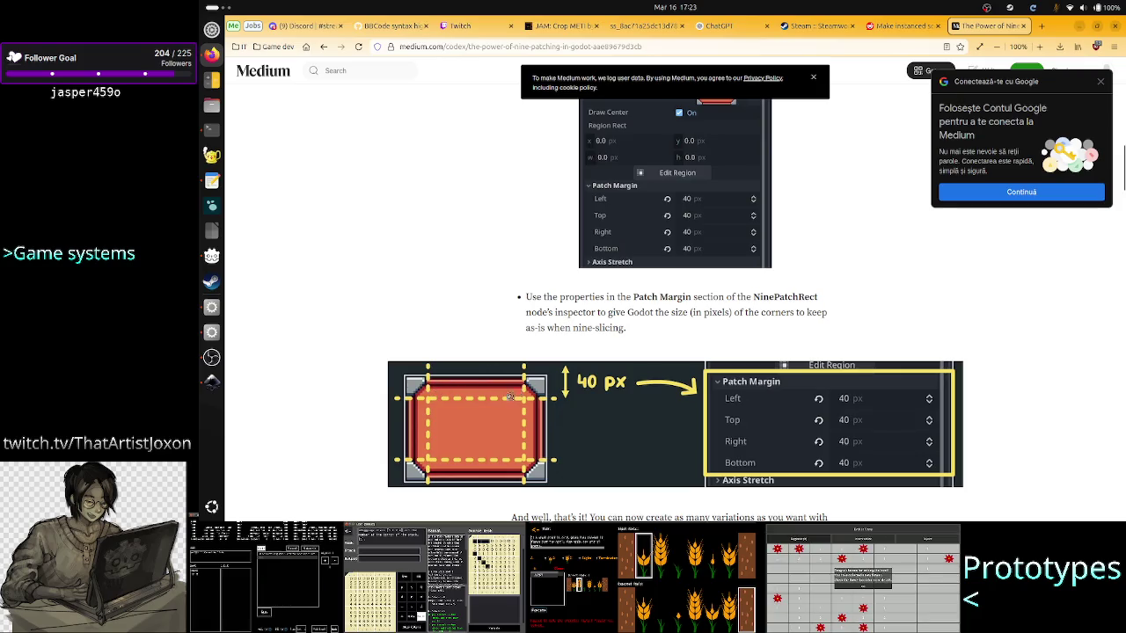
scroll(511, 329, "up", 10)
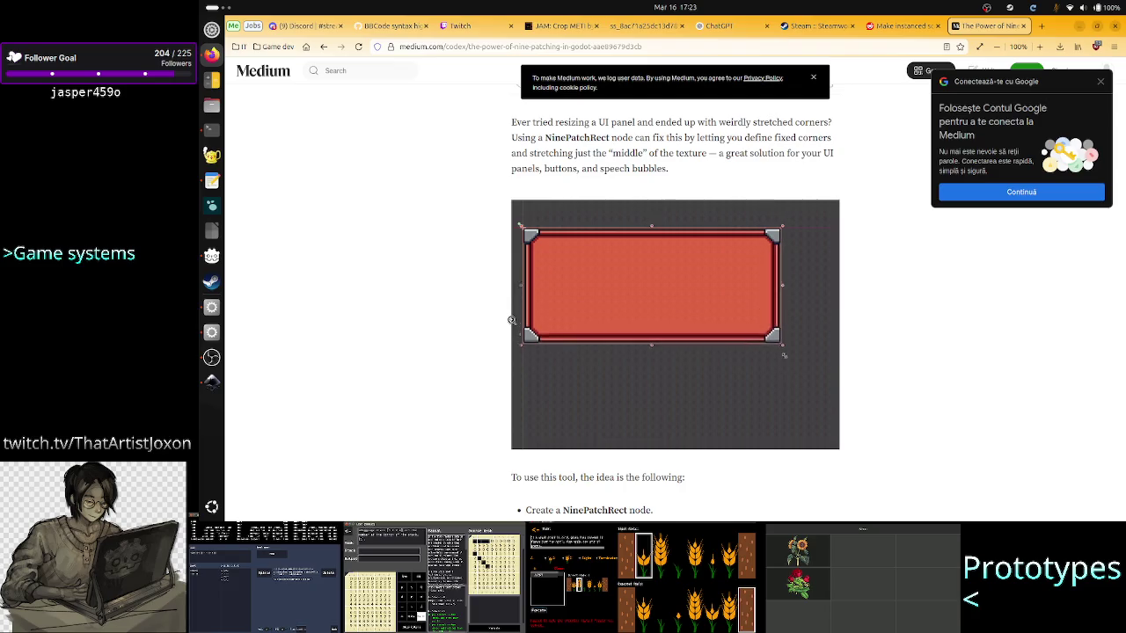
scroll(512, 322, "down", 5)
scroll(512, 324, "down", 5)
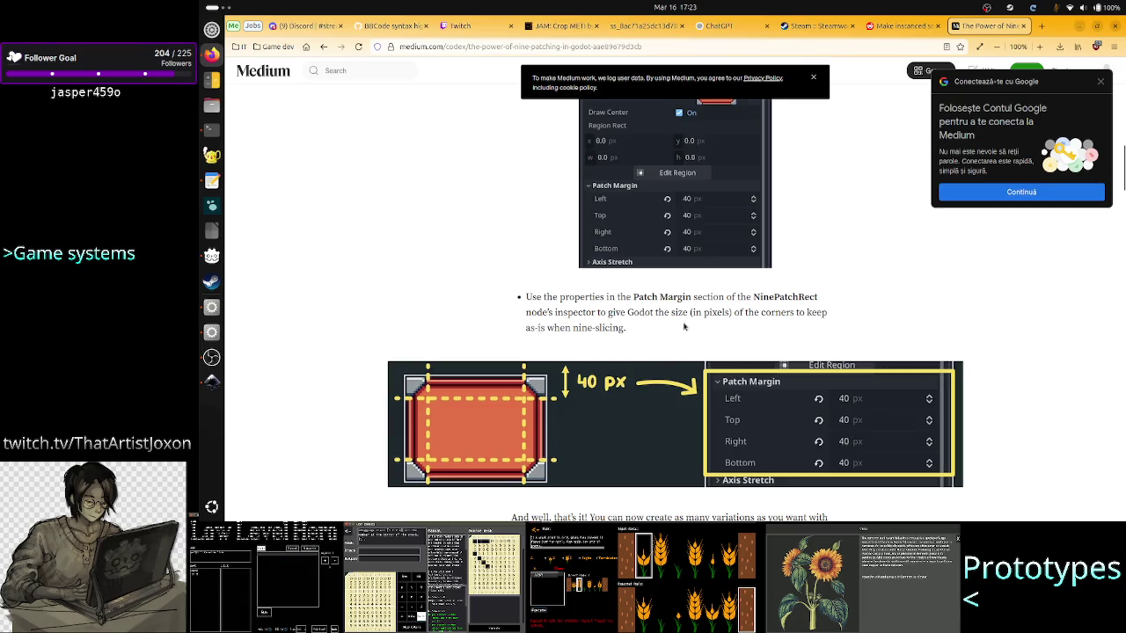
scroll(683, 364, "up", 15)
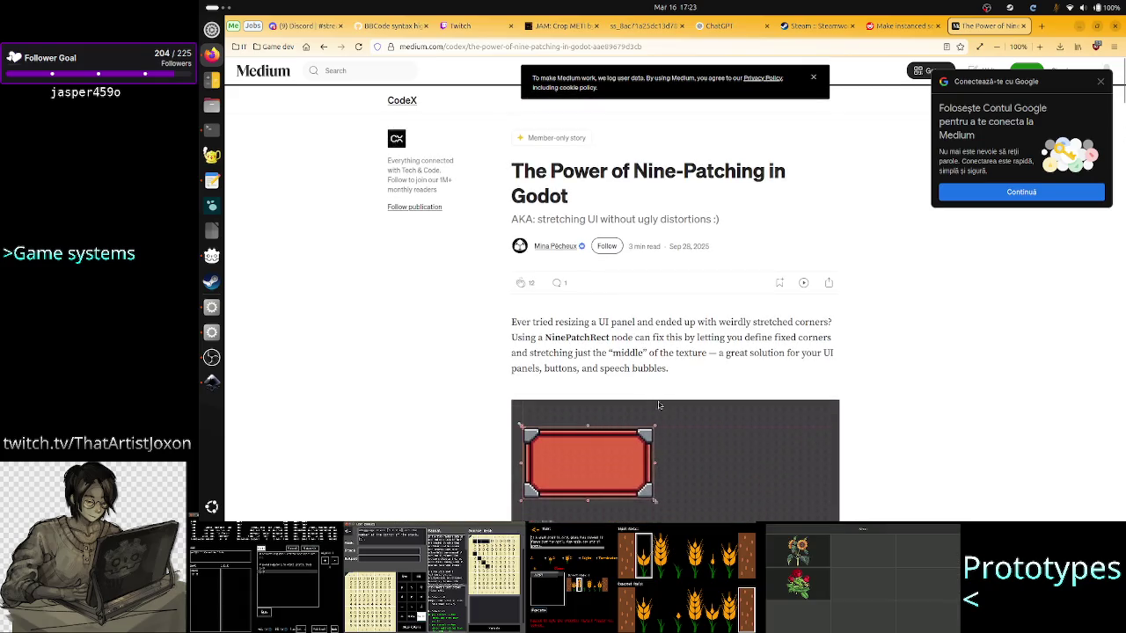
scroll(743, 446, "down", 5)
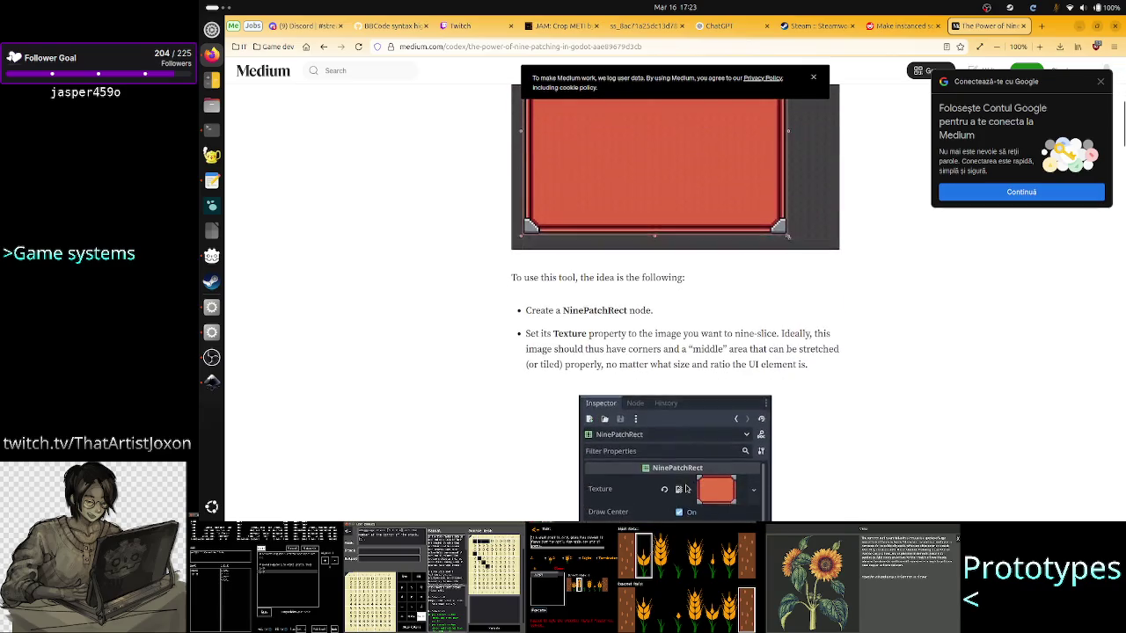
scroll(712, 466, "up", 5)
scroll(684, 481, "down", 3)
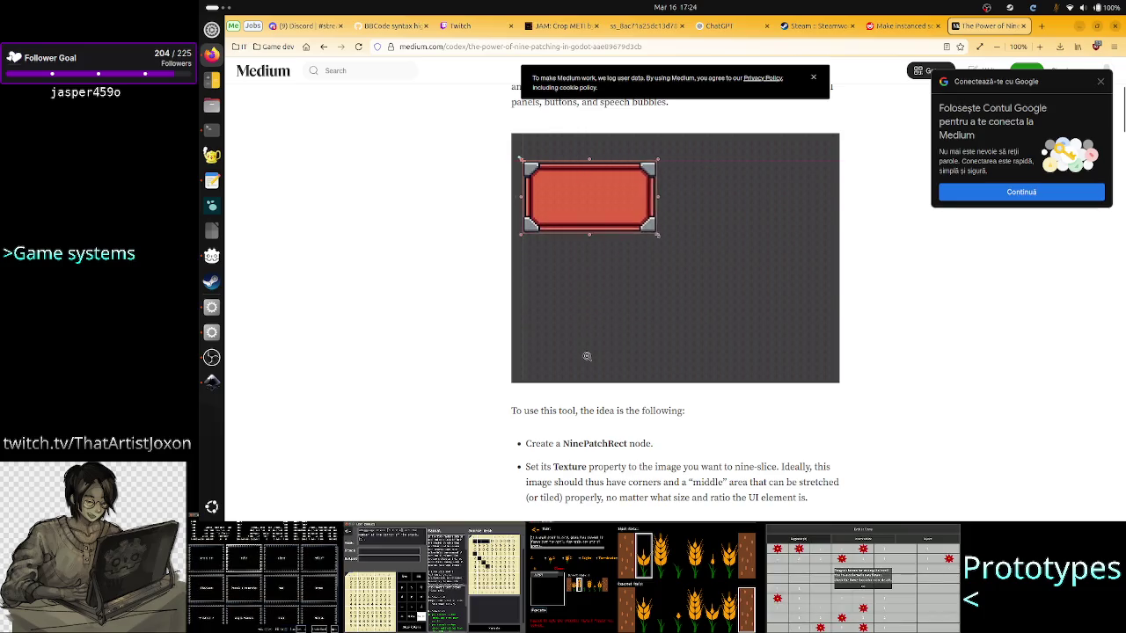
scroll(593, 311, "up", 3)
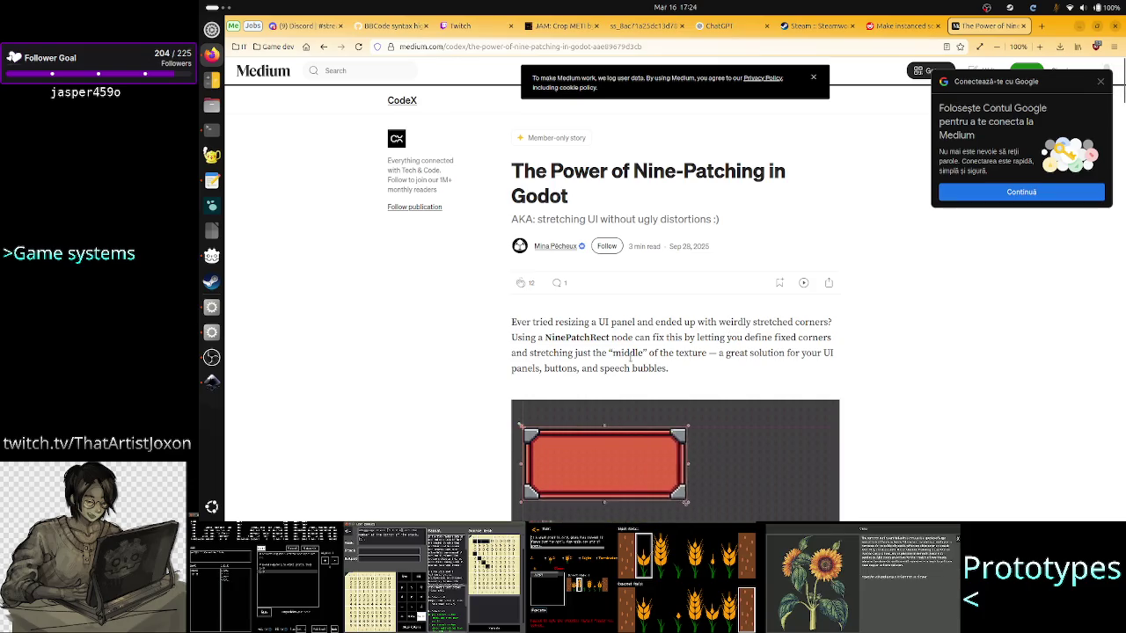
left_click_drag(622, 338, 711, 353)
left_click(711, 353)
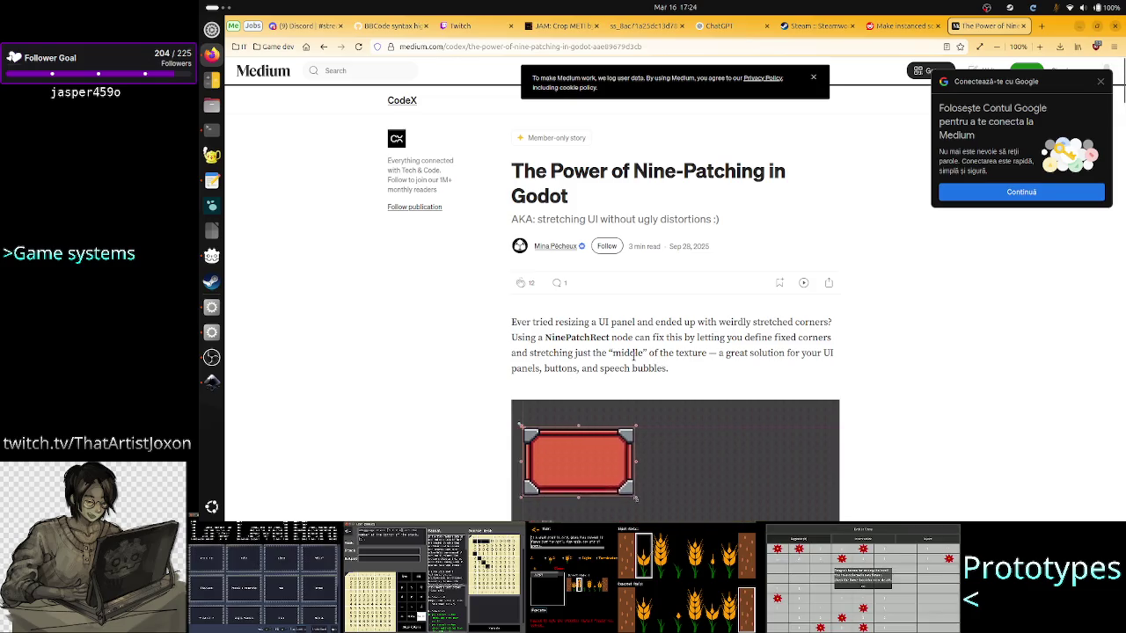
left_click_drag(635, 353, 587, 352)
left_click(704, 365)
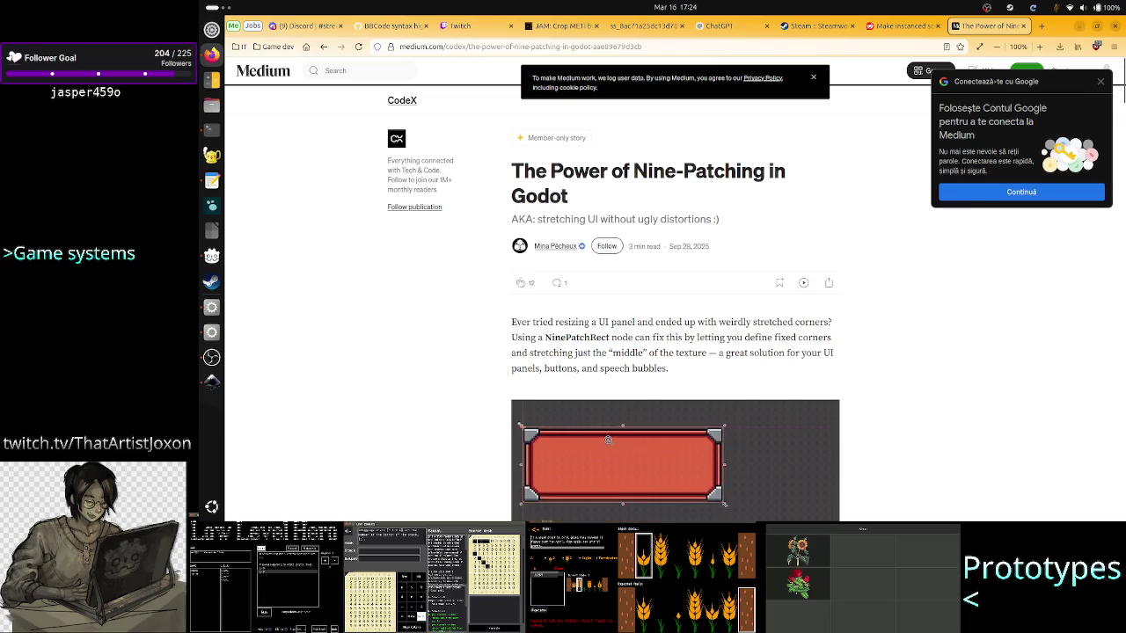
scroll(608, 444, "down", 5)
scroll(608, 444, "down", 5)
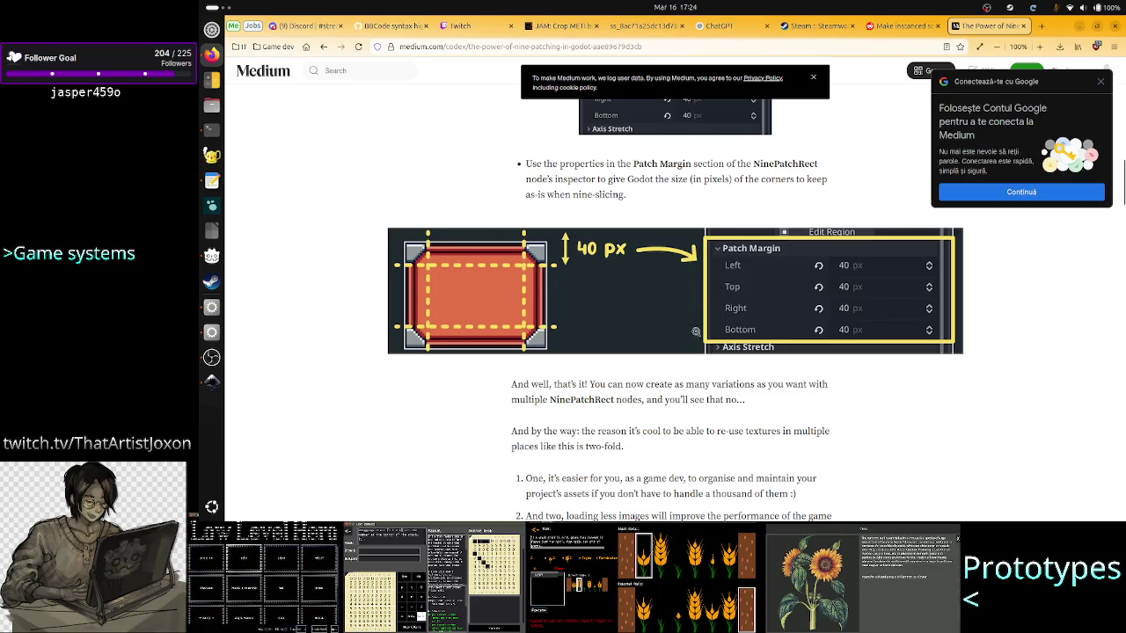
scroll(665, 373, "down", 3)
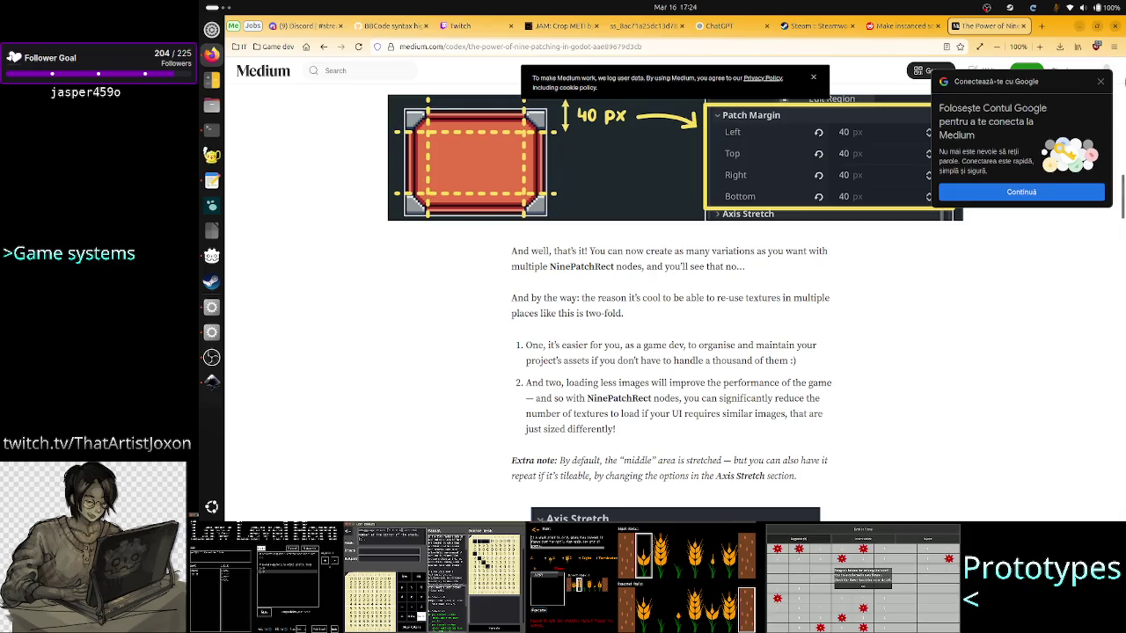
Close the Google sign-in popup on Medium and switch to the Inkscape level UI mockup.
left_click(1099, 82)
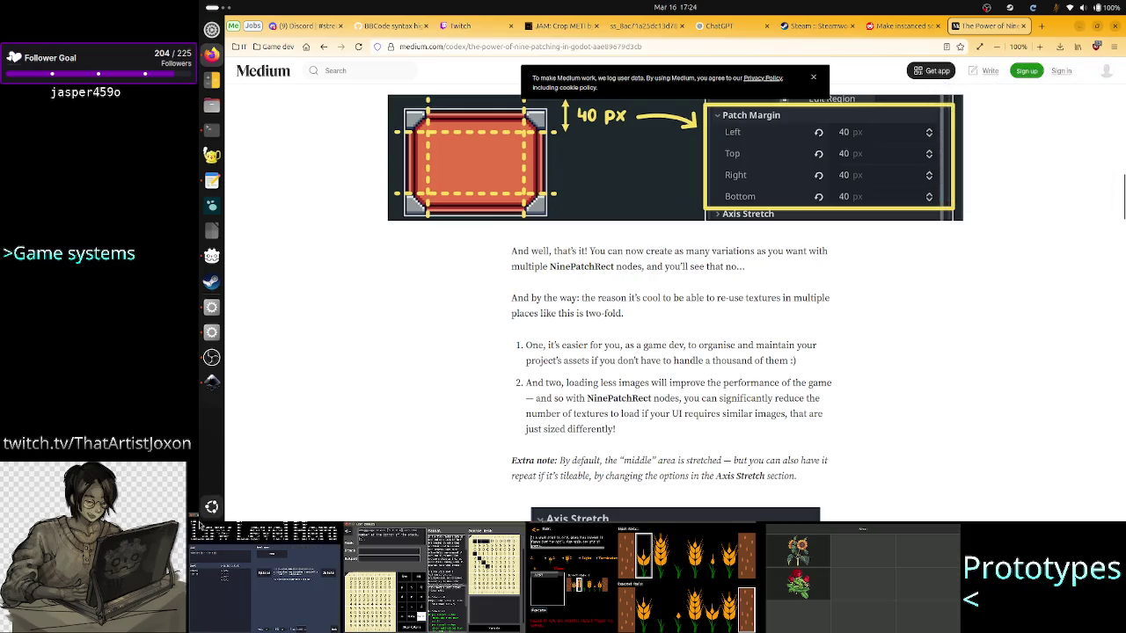
left_click(211, 381)
scroll(642, 325, "down", 5)
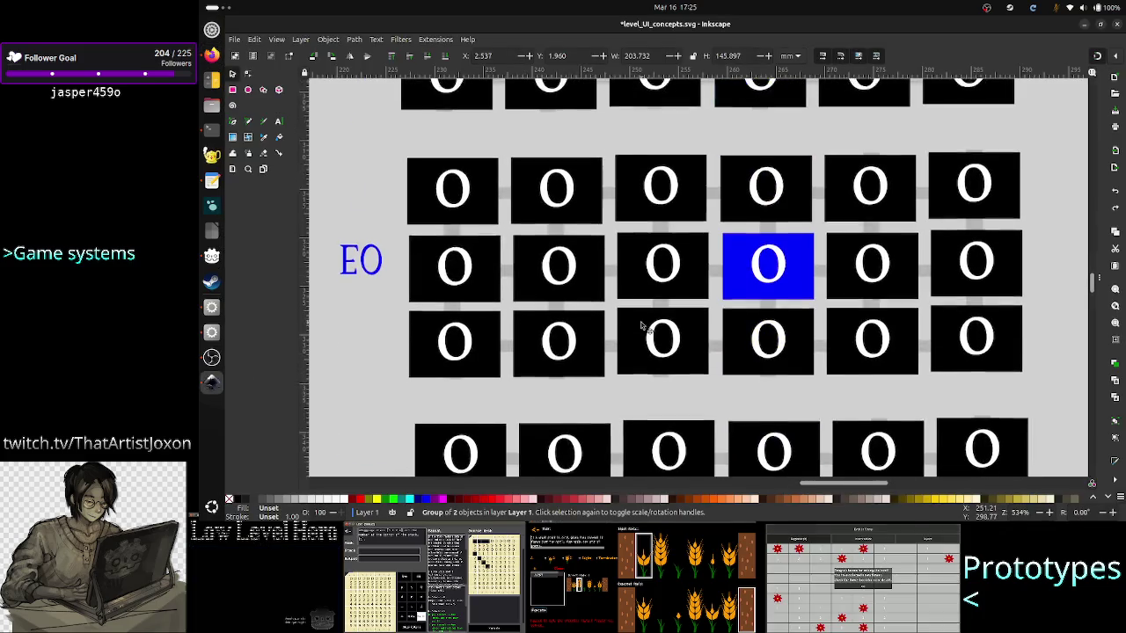
Zoom out and in on the mockup's main level UI panel, then return to Firefox.
scroll(642, 326, "down", 9)
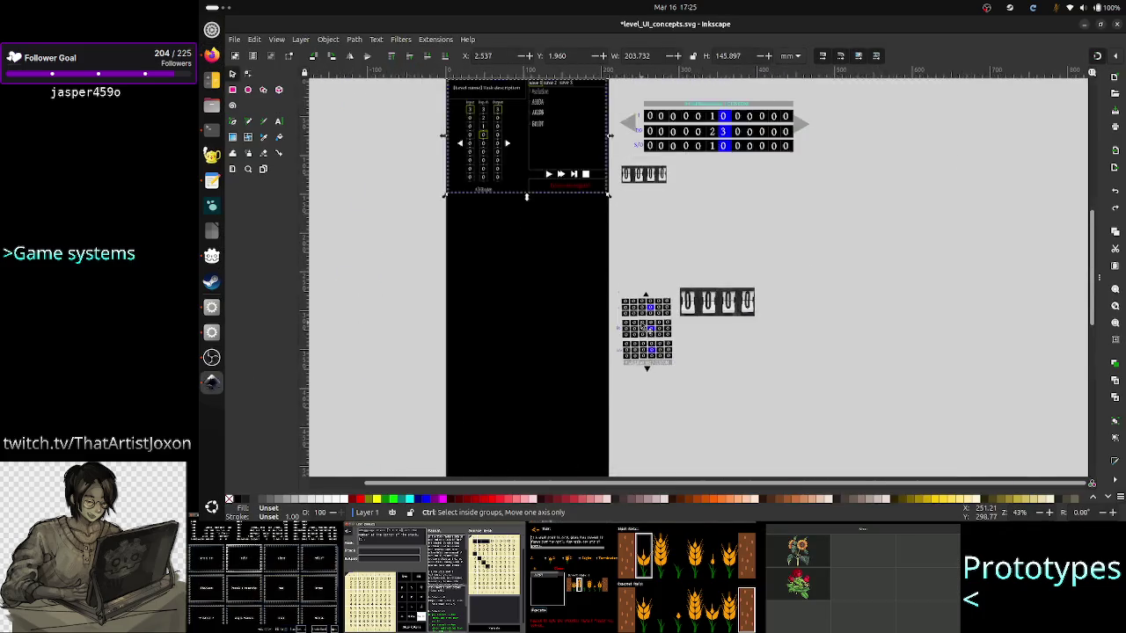
scroll(642, 327, "up", 2)
scroll(642, 326, "down", 2)
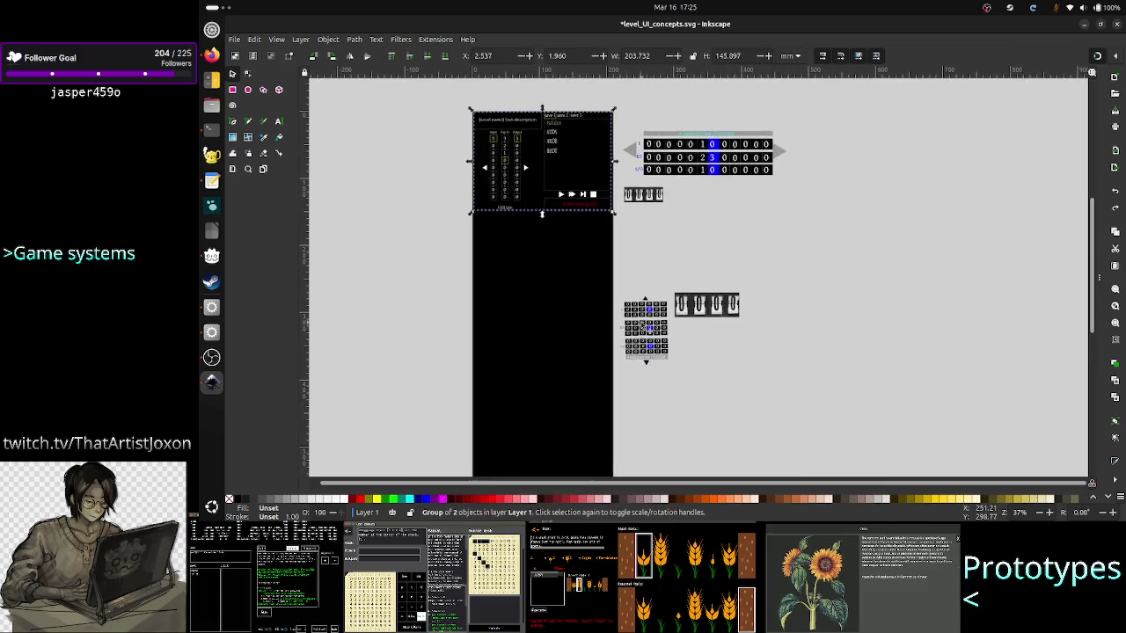
left_click_drag(1097, 288, 1094, 262)
scroll(548, 261, "up", 3)
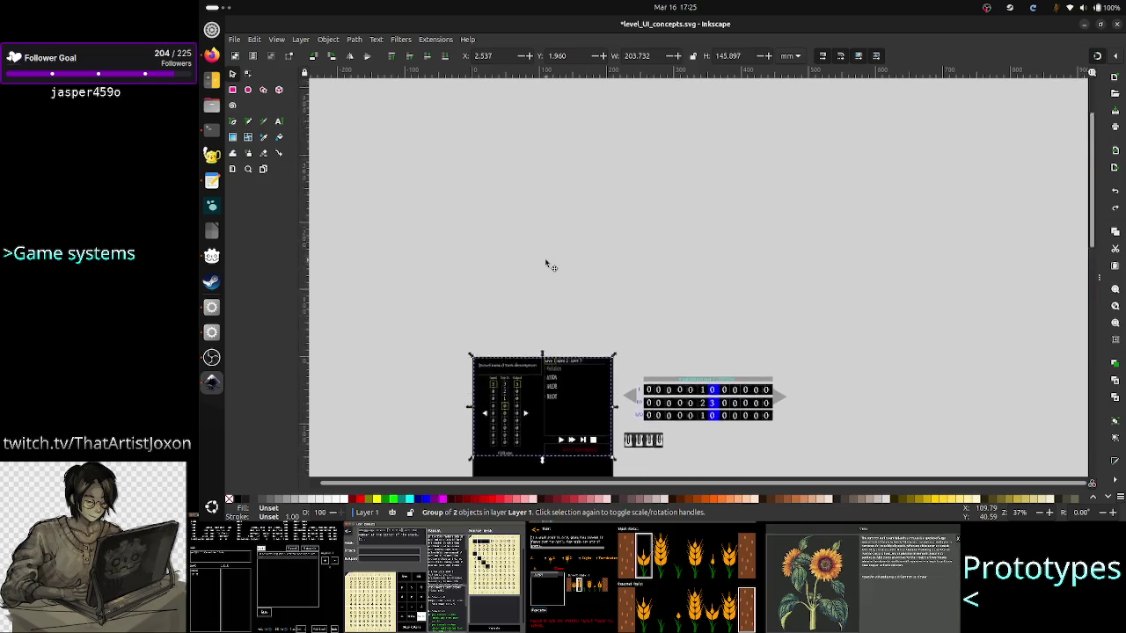
scroll(548, 261, "down", 2)
scroll(547, 261, "up", 2)
scroll(546, 262, "up", 1)
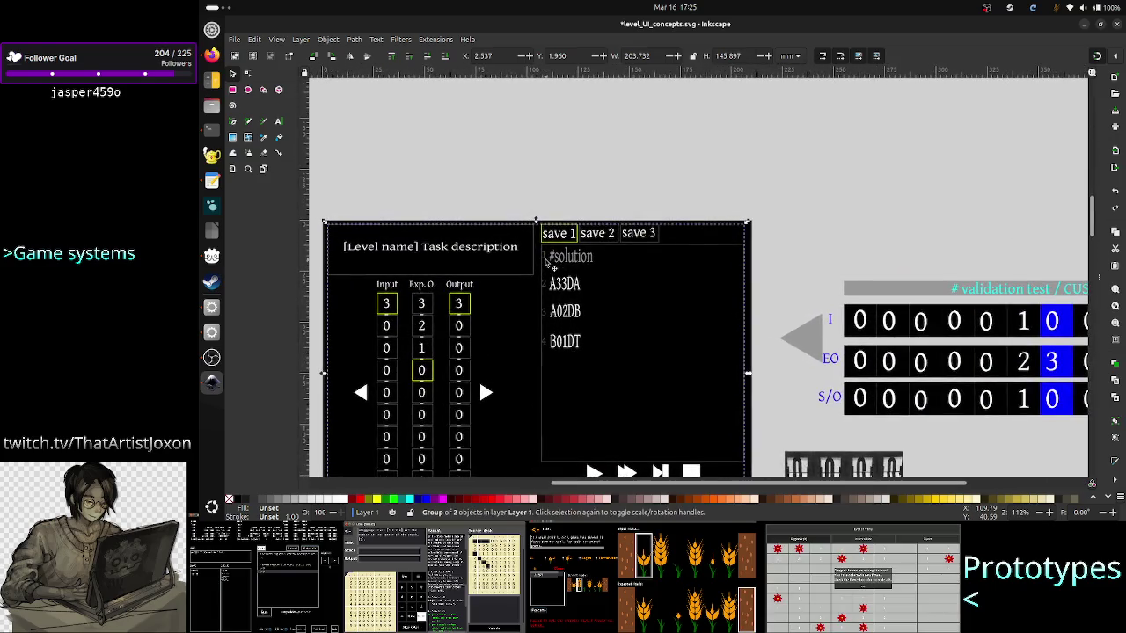
scroll(545, 262, "down", 2)
scroll(546, 262, "down", 1)
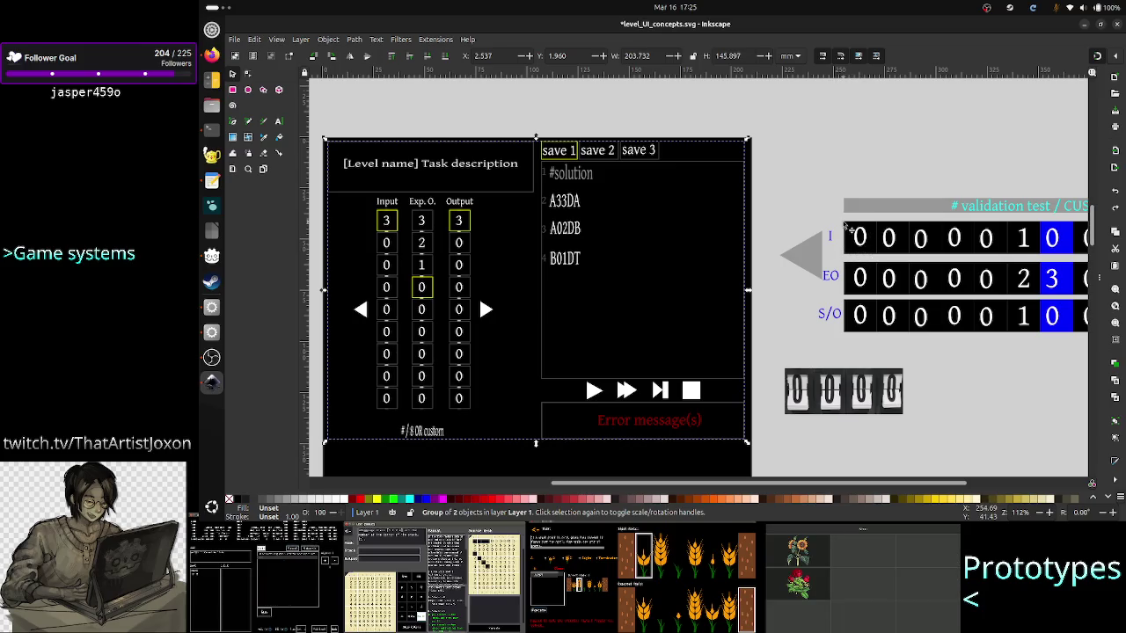
key("alt+Tab")
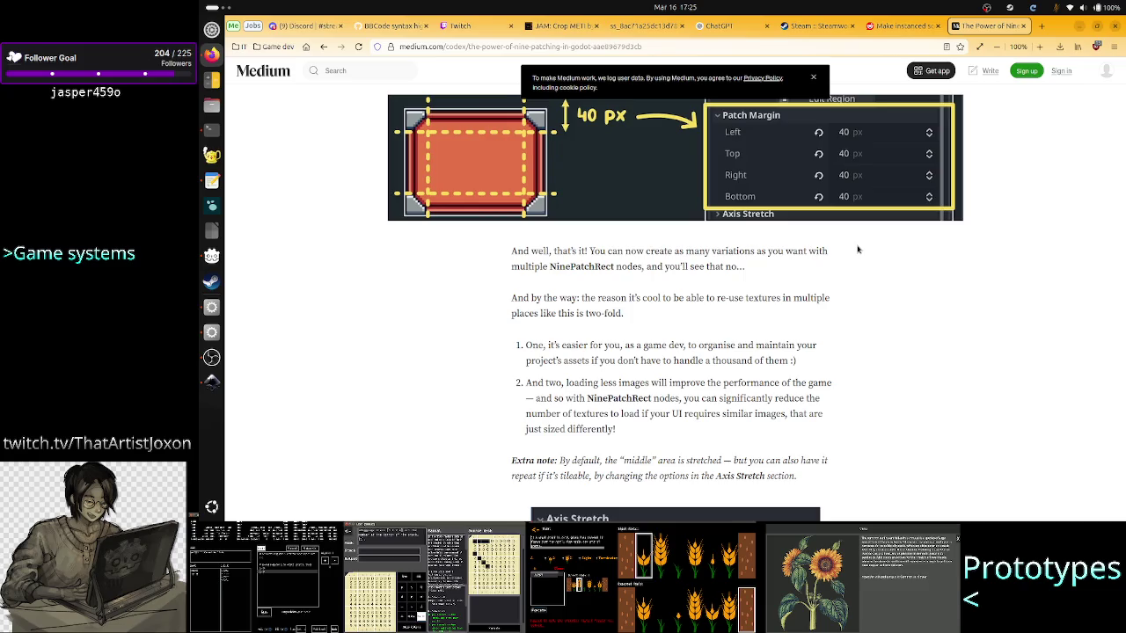
Compare the article's 40 px Patch Margin example with the mockup, ending in Inkscape.
scroll(716, 295, "up", 3)
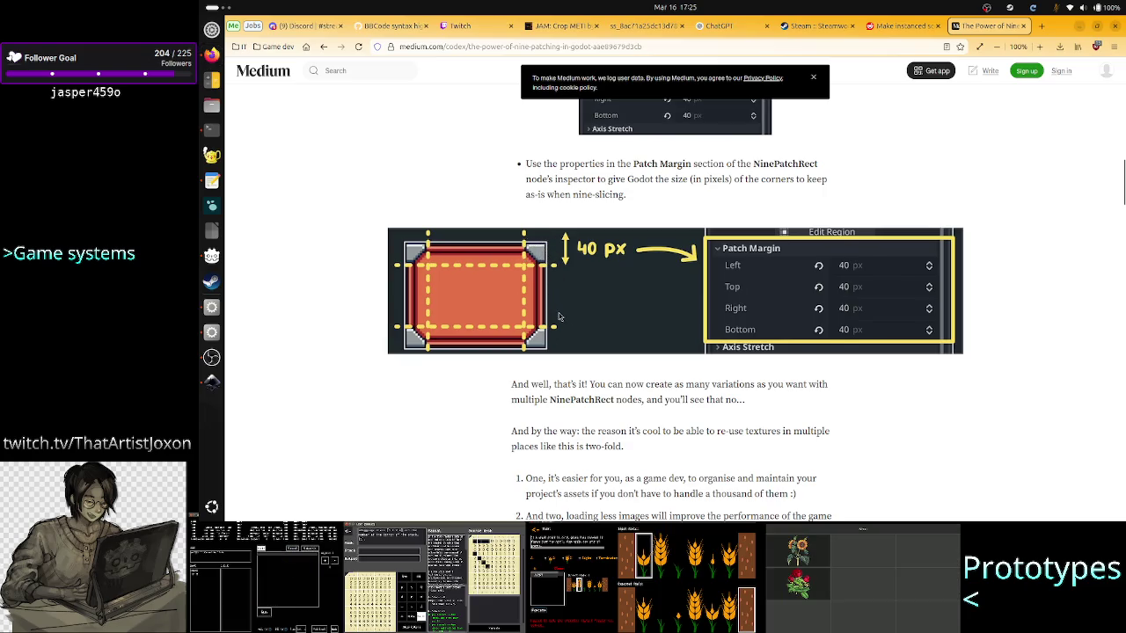
key("alt+Tab")
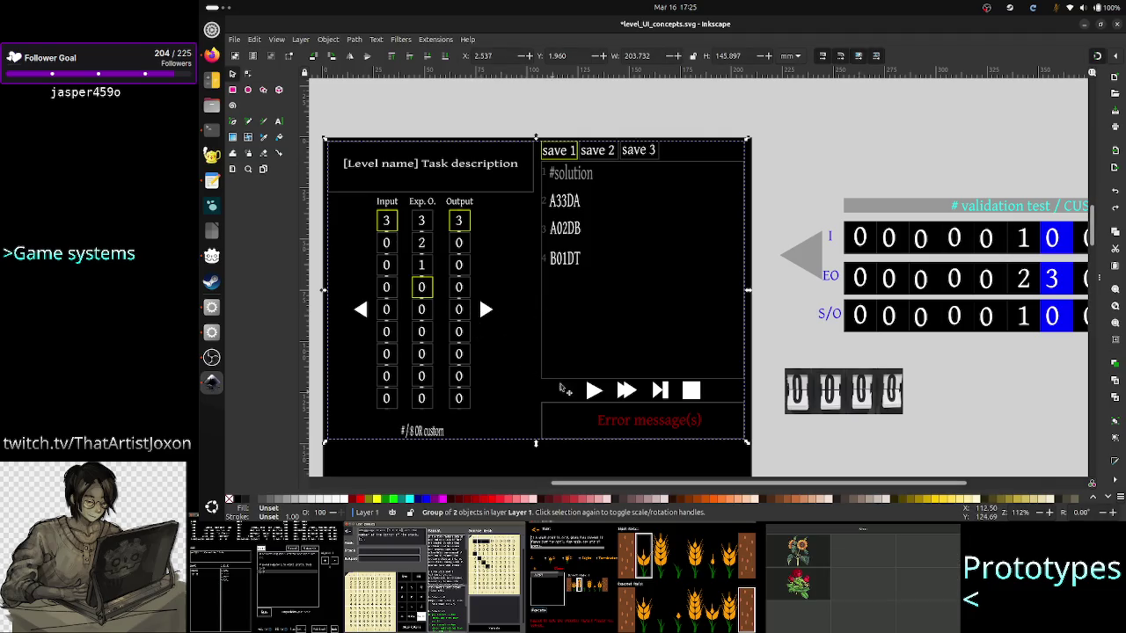
key("alt+Tab")
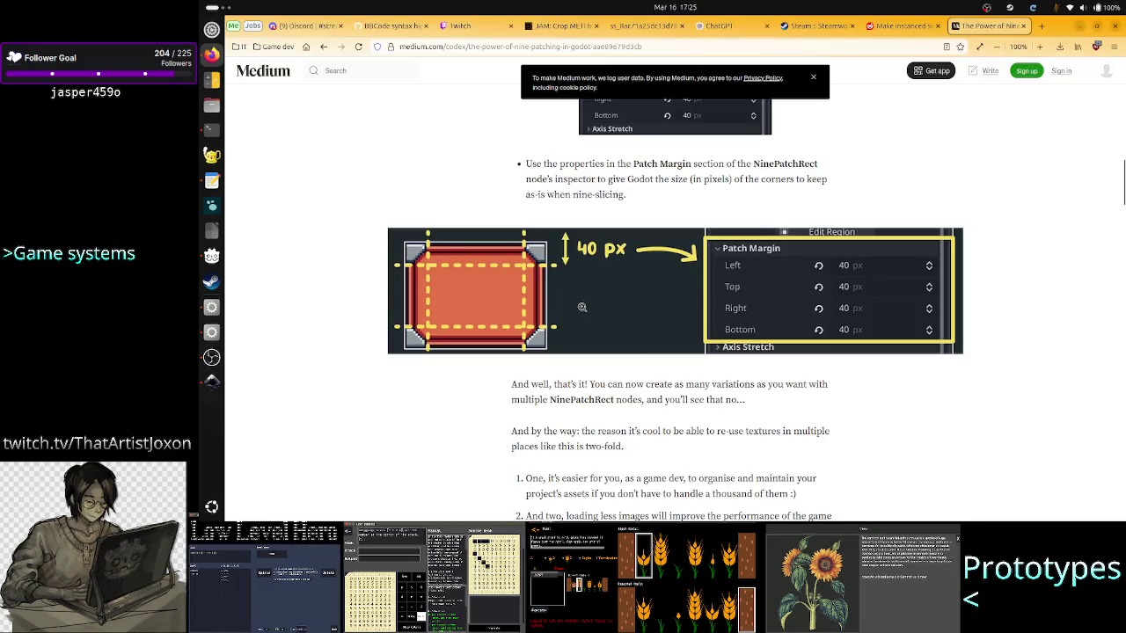
scroll(581, 307, "up", 15)
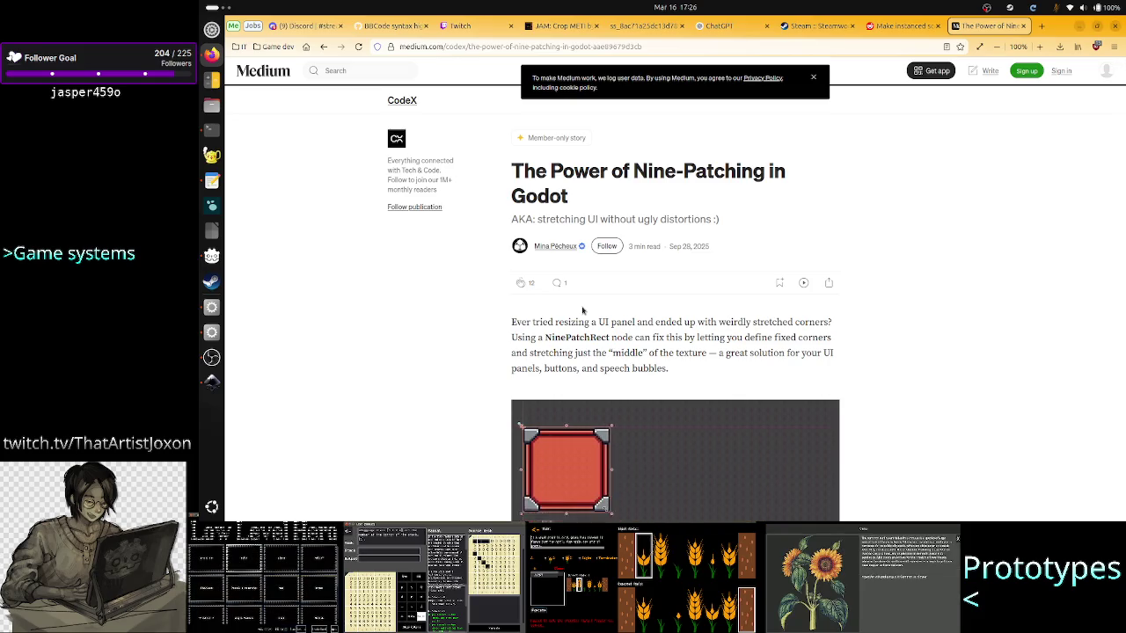
scroll(581, 310, "down", 15)
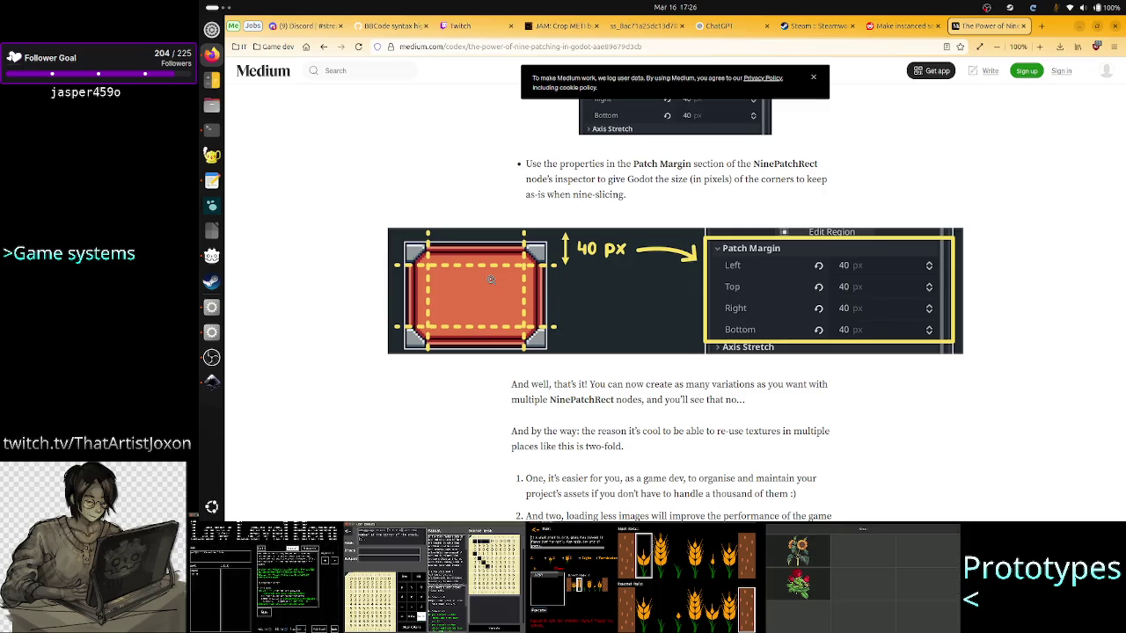
left_click(211, 382)
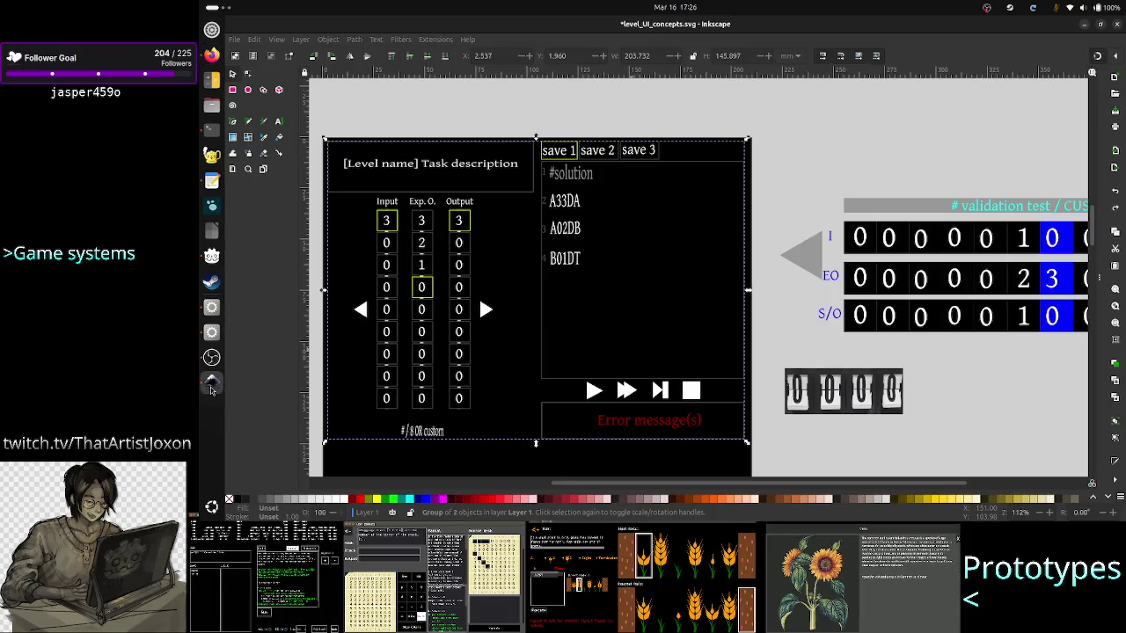
scroll(535, 317, "up", 4)
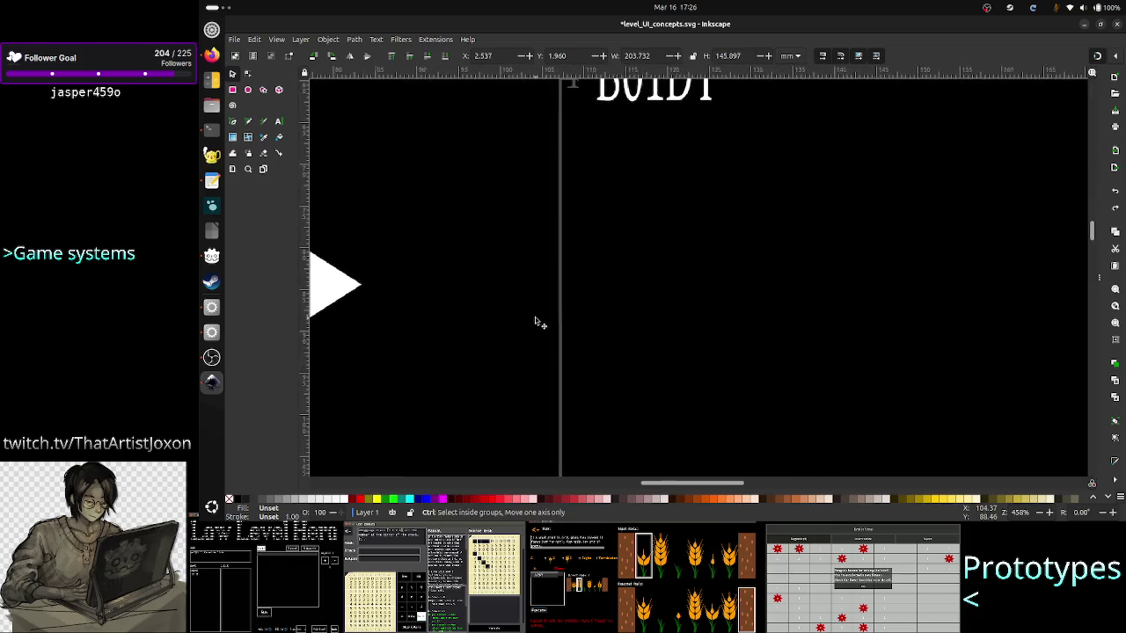
Zoom in on the grey divider under the yellow-outlined 0 tile, comparing it with the Medium article.
left_click_drag(678, 489, 616, 486)
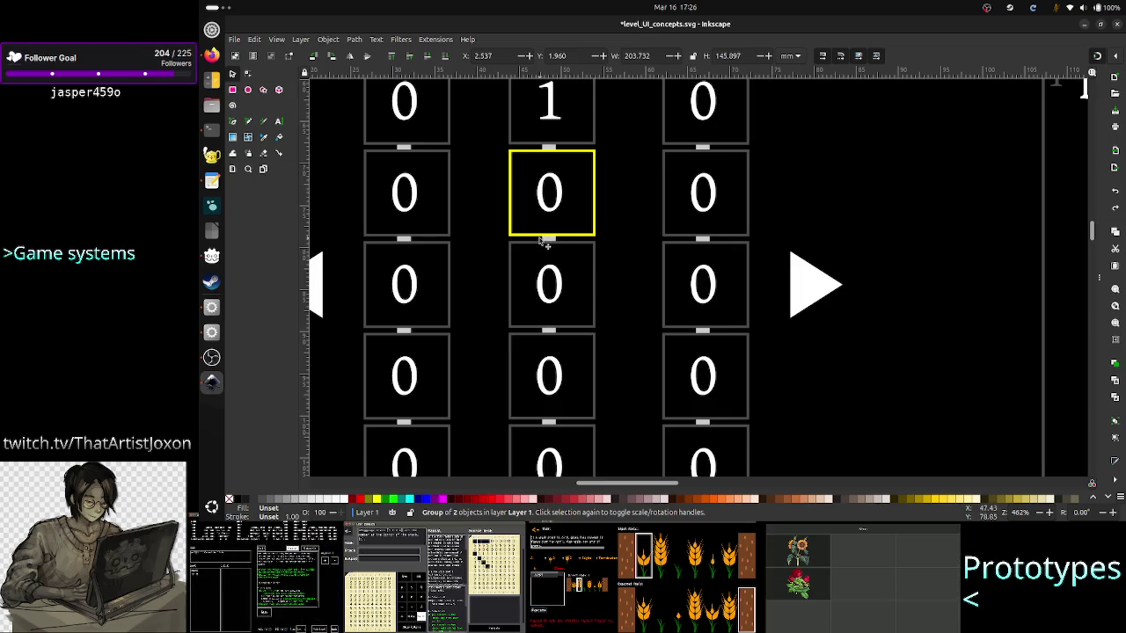
scroll(547, 250, "up", 3, "ctrl")
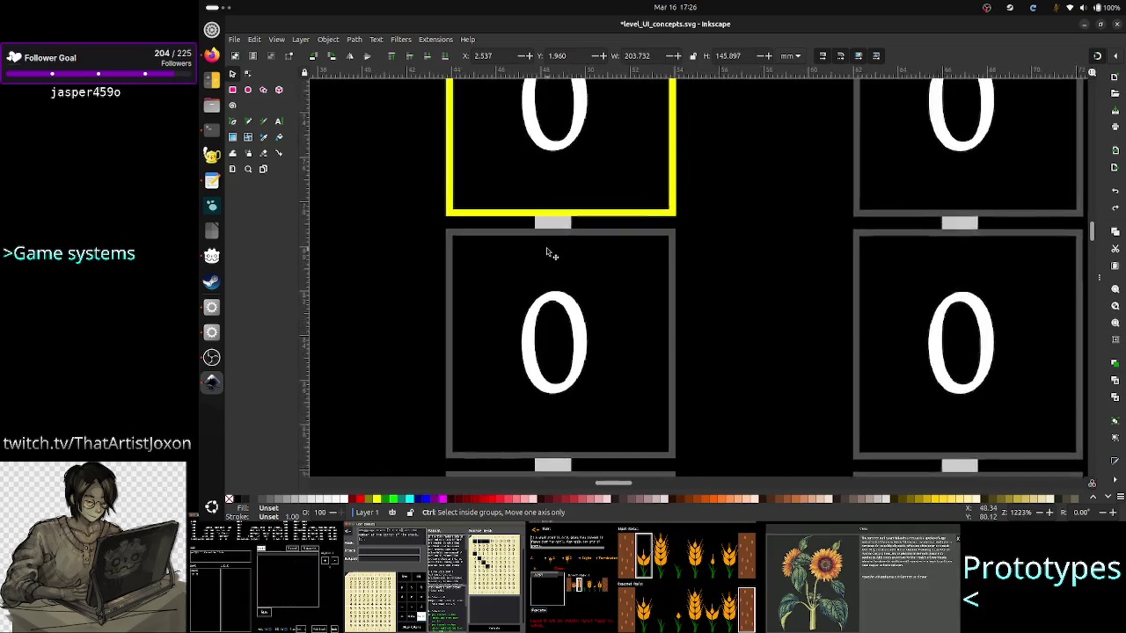
scroll(547, 253, "down", 2, "ctrl")
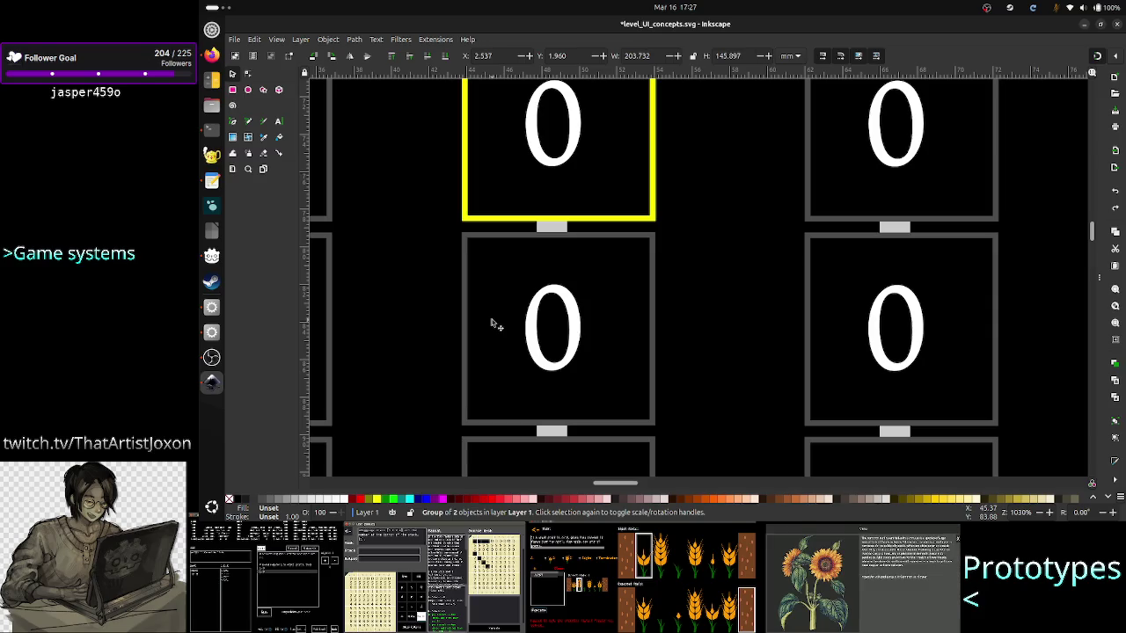
scroll(499, 278, "up", 1)
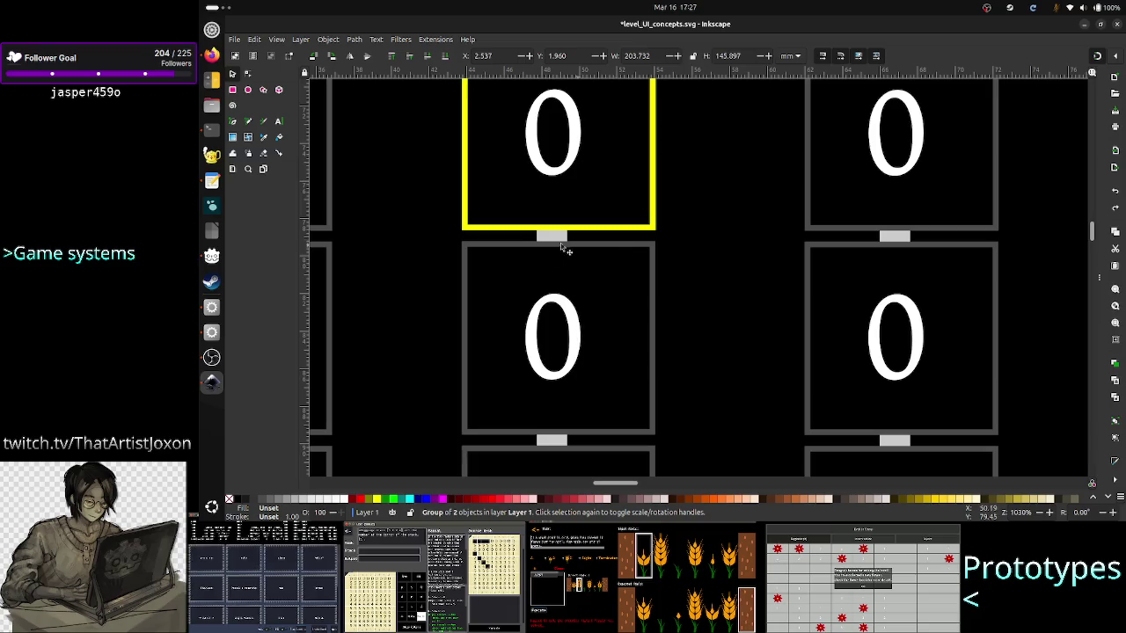
key("alt+Tab")
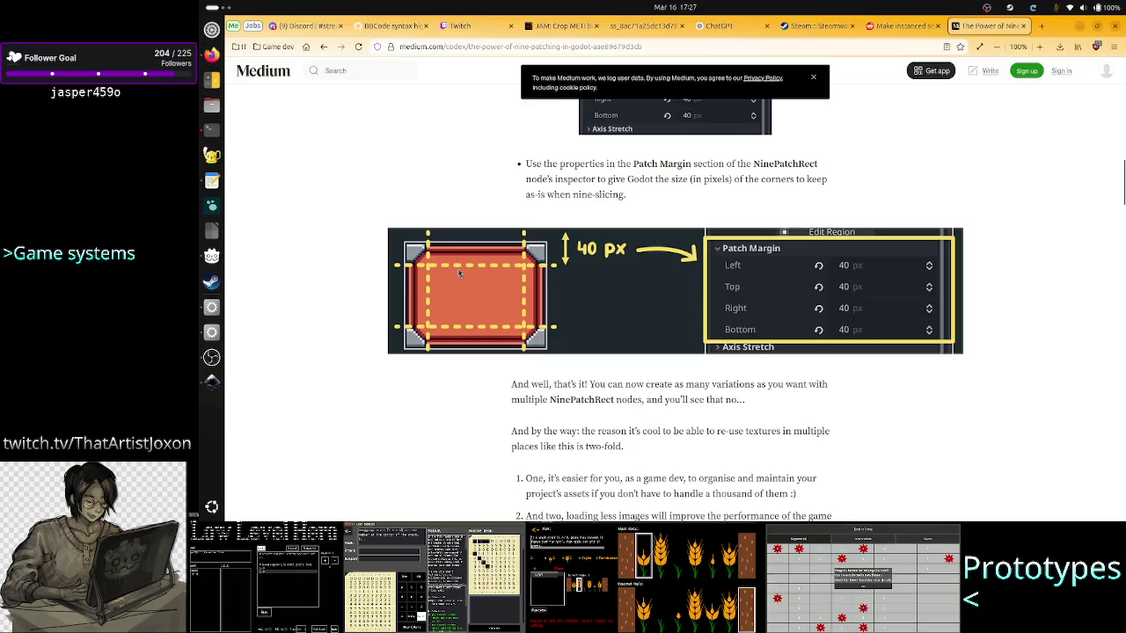
key("alt+Tab")
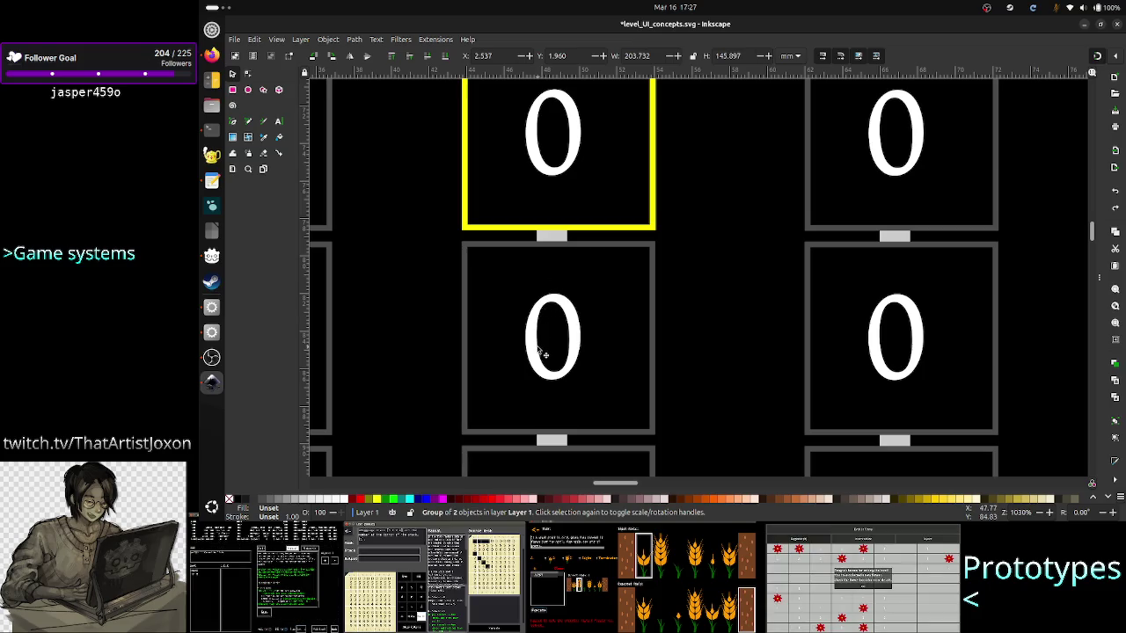
key("alt+Tab")
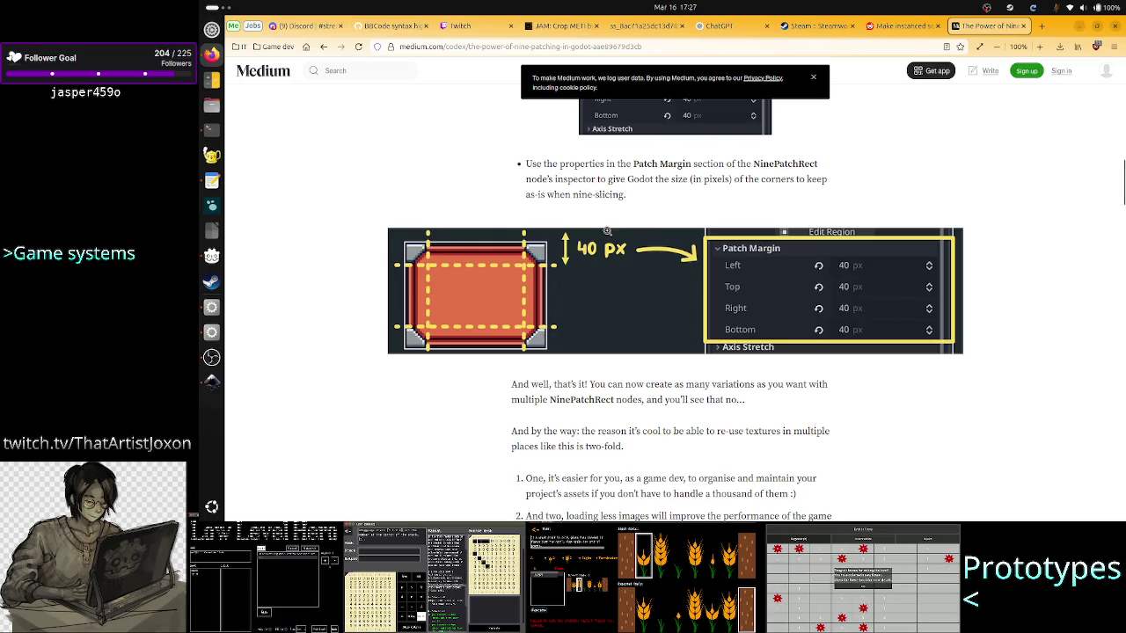
Close the Medium nine-patch article and ban the suspicious spam account from the Twitch stream chat.
left_click(1023, 26)
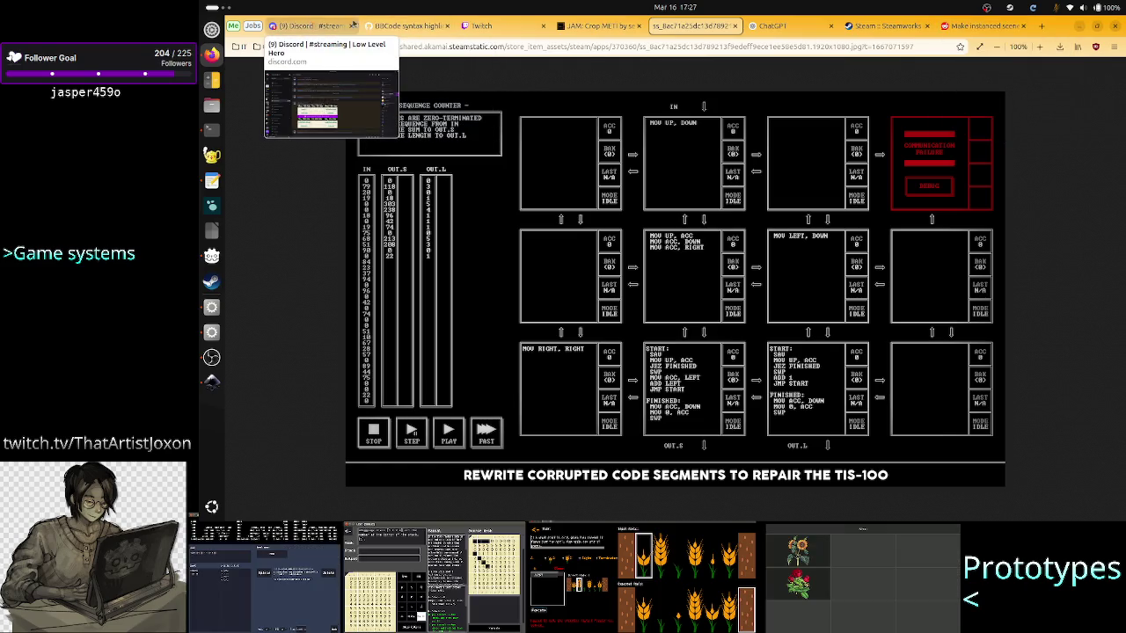
left_click(479, 26)
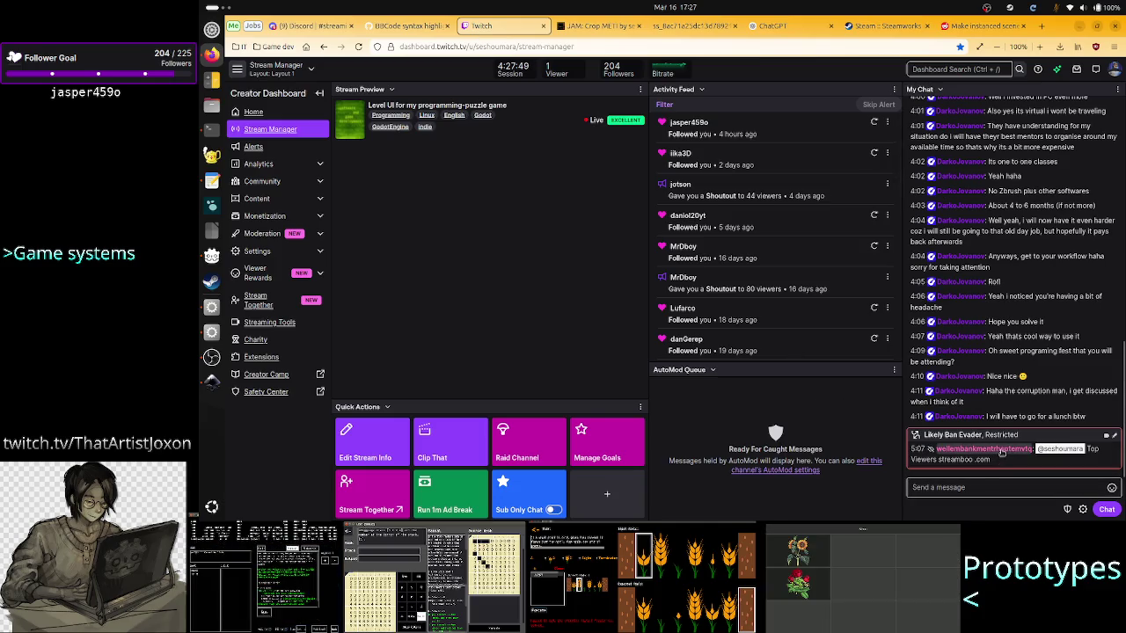
left_click(1002, 451)
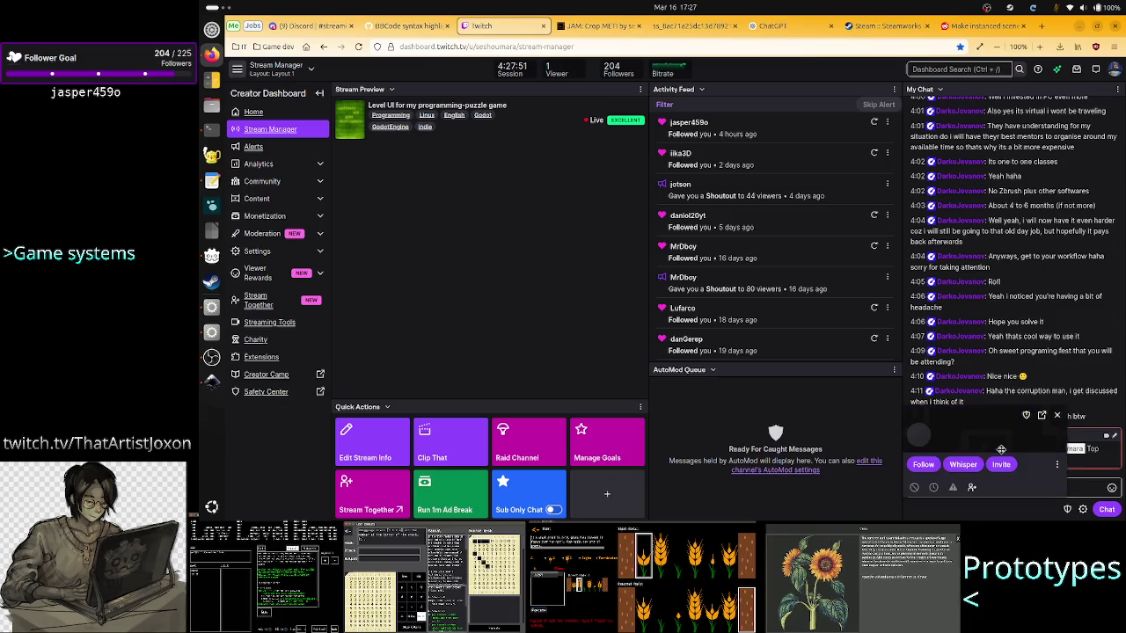
left_click(915, 485)
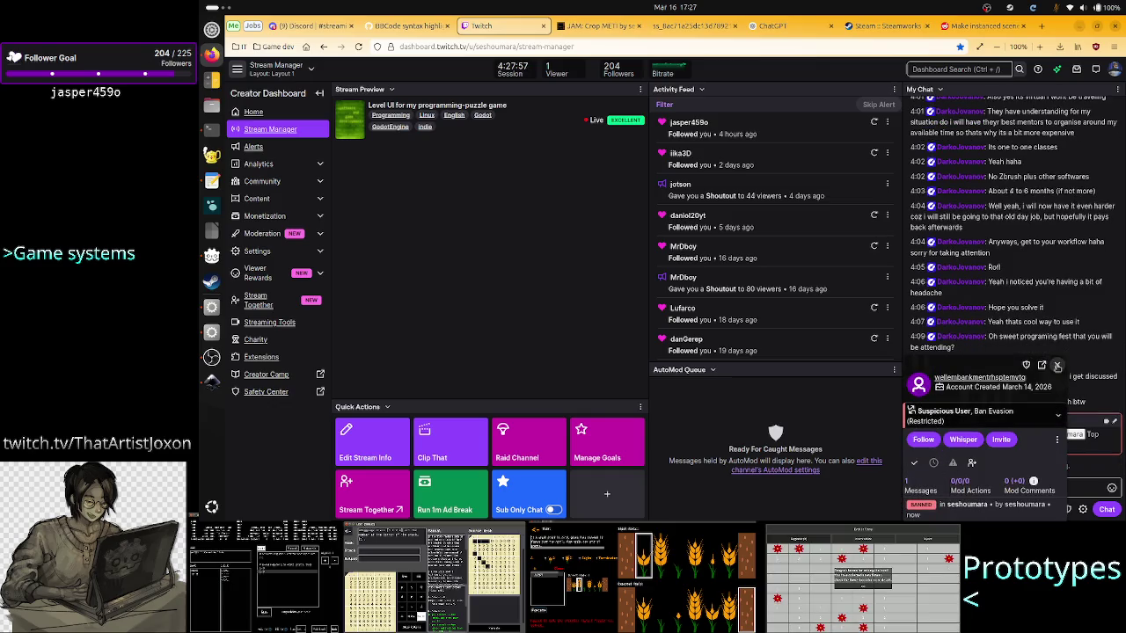
left_click(1057, 365)
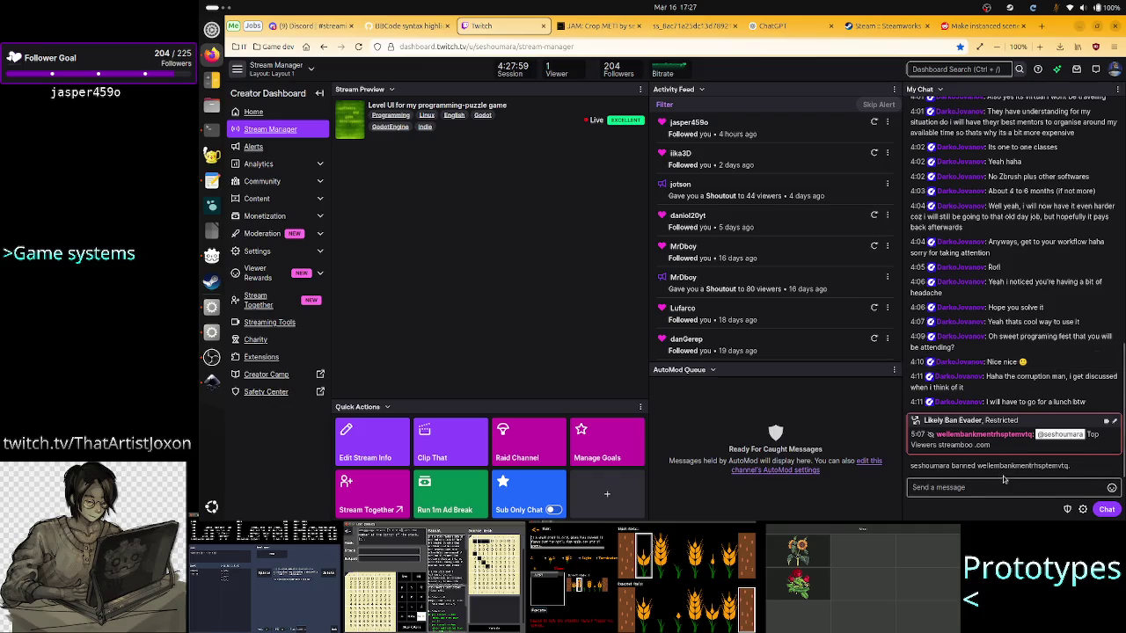
Scroll through the Twitch chat, then return to the Inkscape mockup.
scroll(1029, 372, "up", 10)
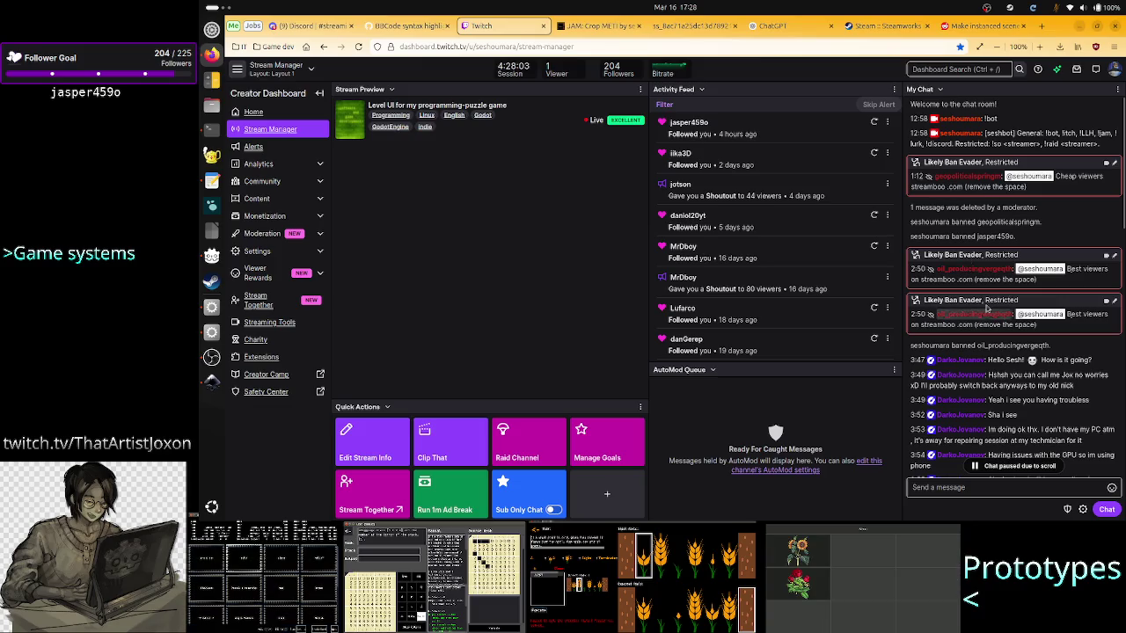
scroll(1012, 278, "down", 10)
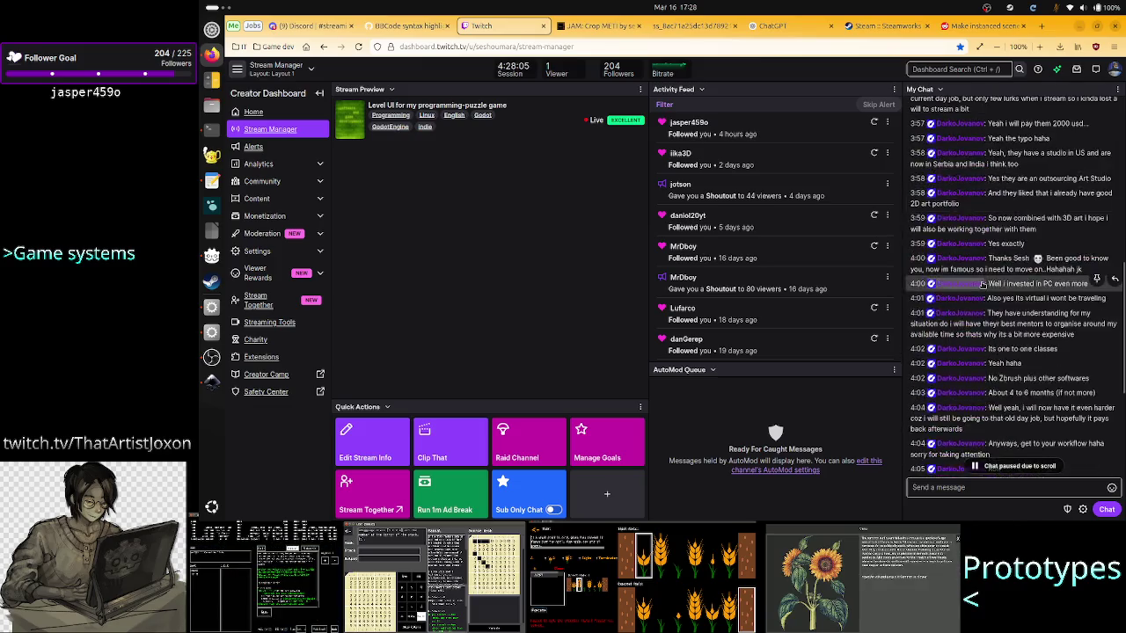
key("alt+Tab")
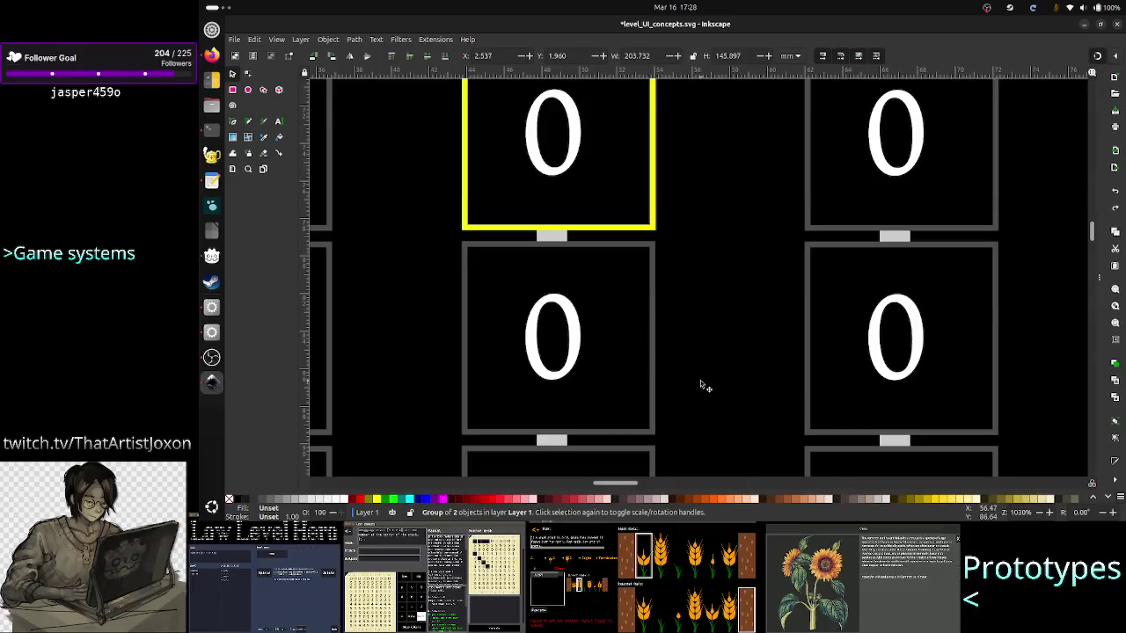
key("alt+Tab")
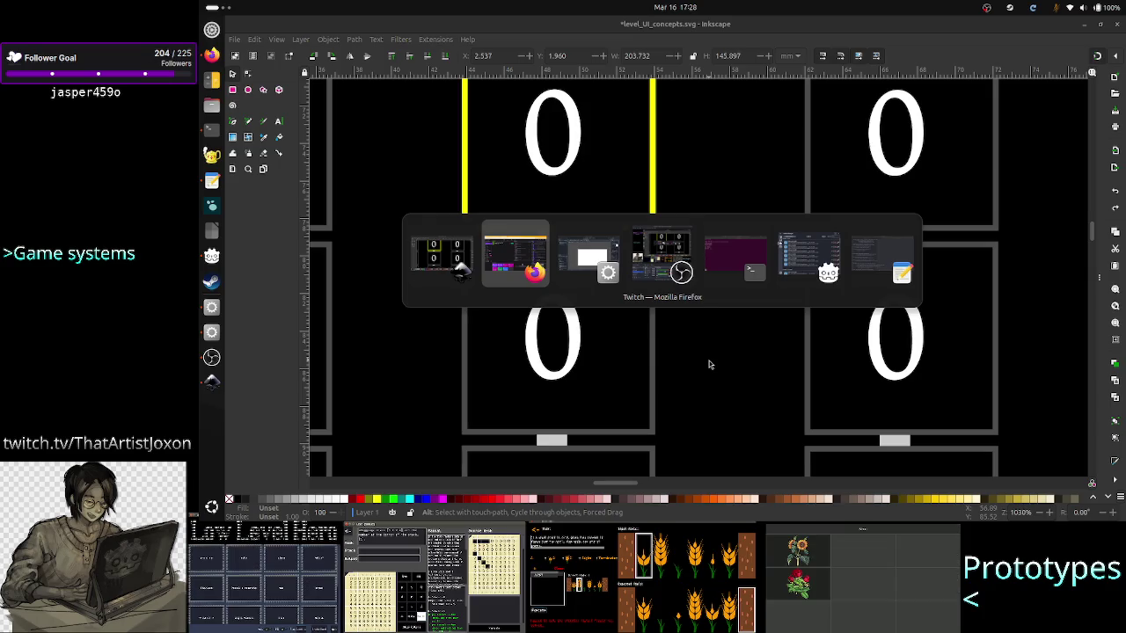
key("Tab")
key("Tab")
key("Tab")
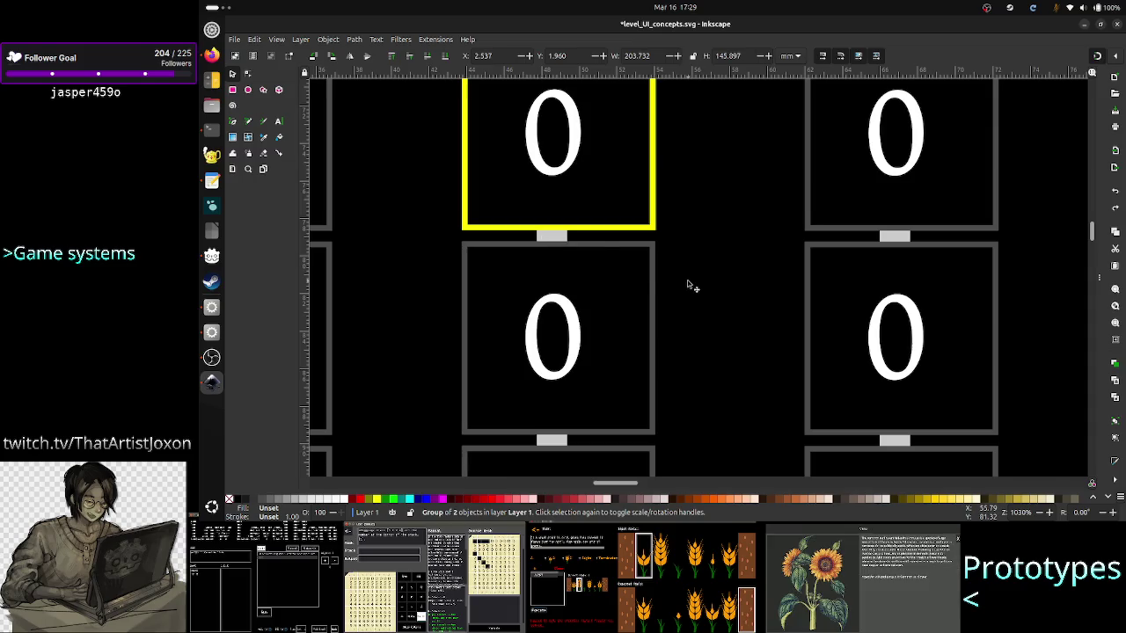
Finish checking the divider on the Inkscape canvas, then bring the Godot editor forward.
scroll(693, 260, "up", 2)
scroll(694, 260, "up", 1)
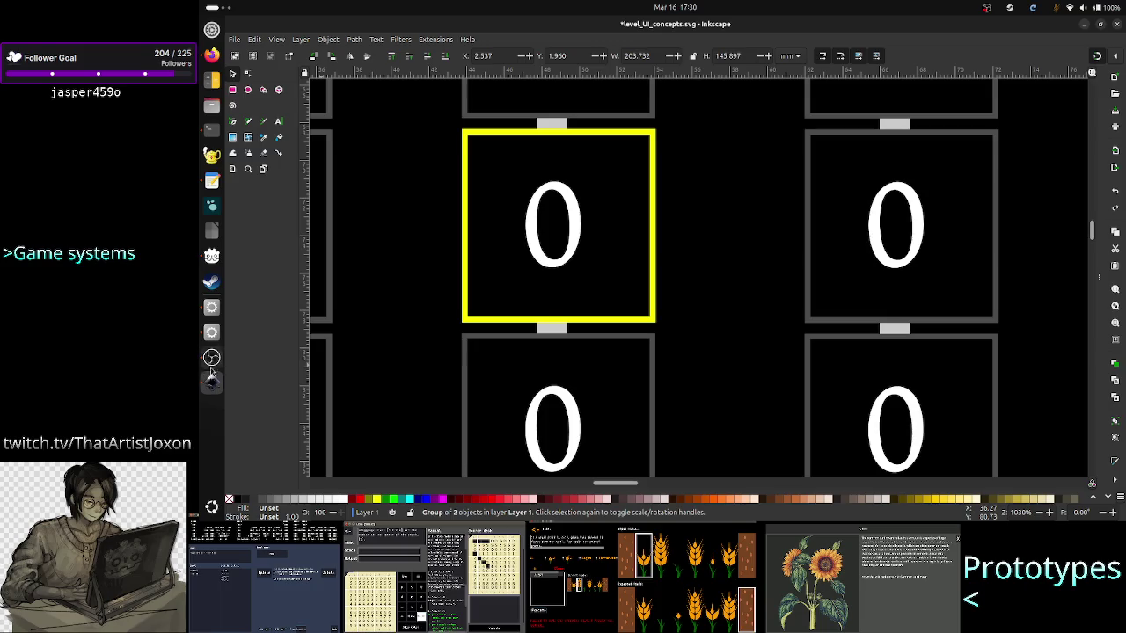
left_click(211, 307)
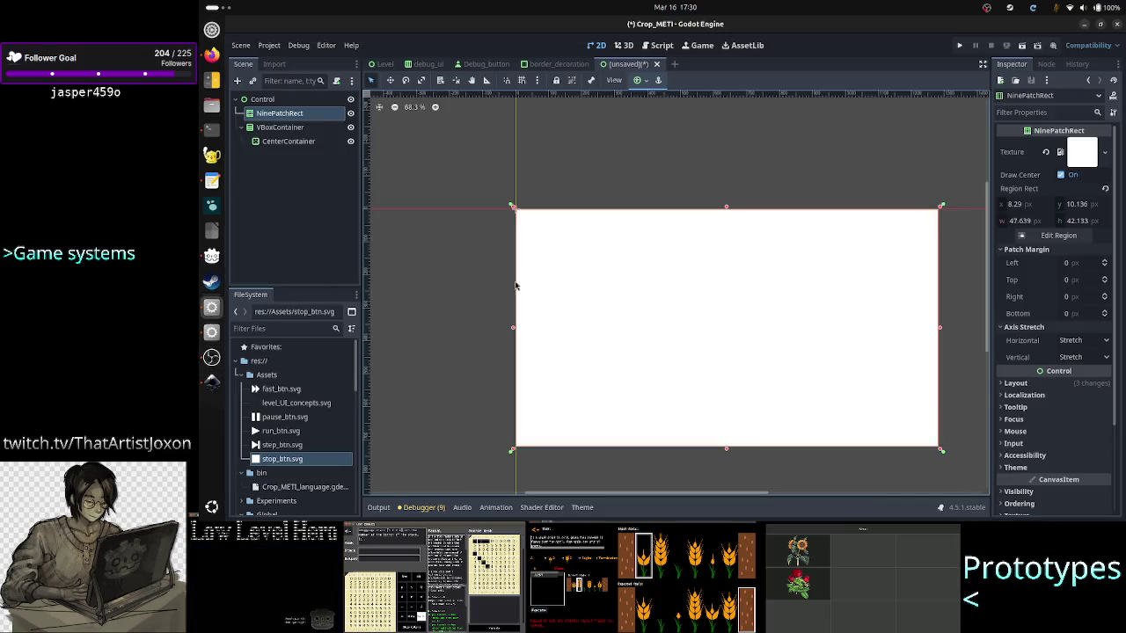
Delete the NinePatchRect node from the scene.
right_click(336, 117)
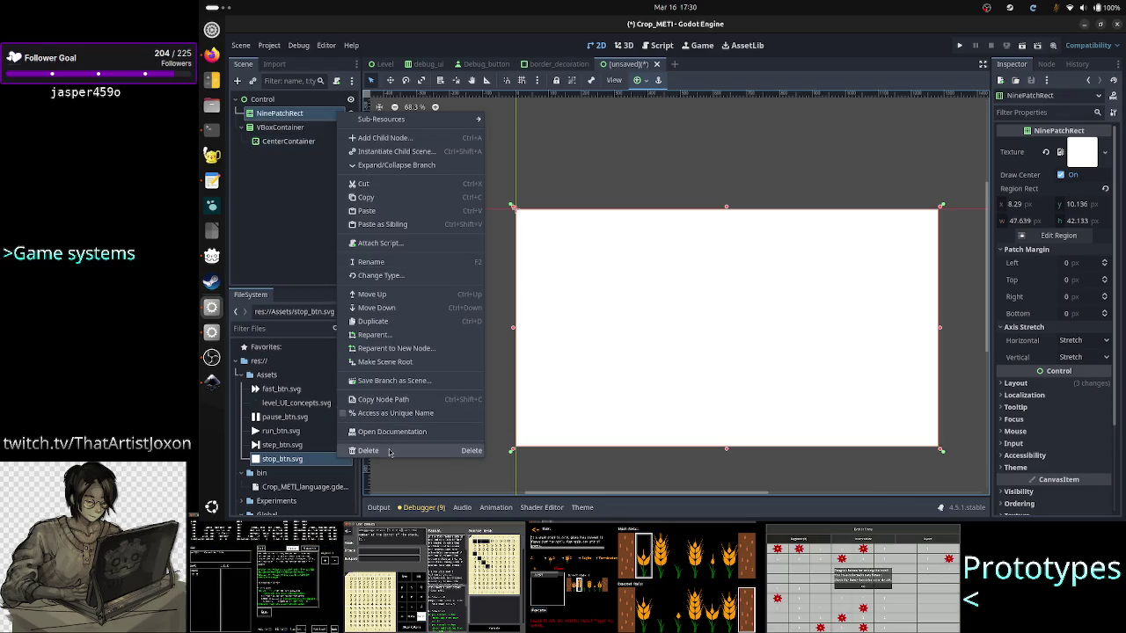
left_click(390, 451)
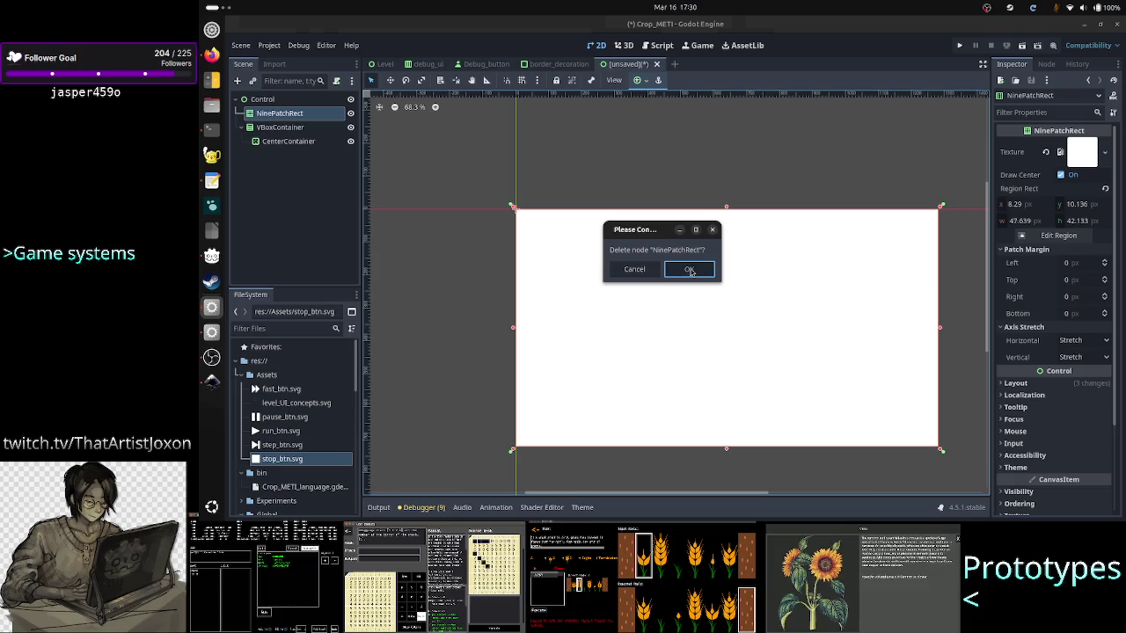
left_click(689, 269)
Delete the CenterContainer node, leaving VBoxContainer selected for a new child node.
left_click(272, 115)
left_click(287, 128)
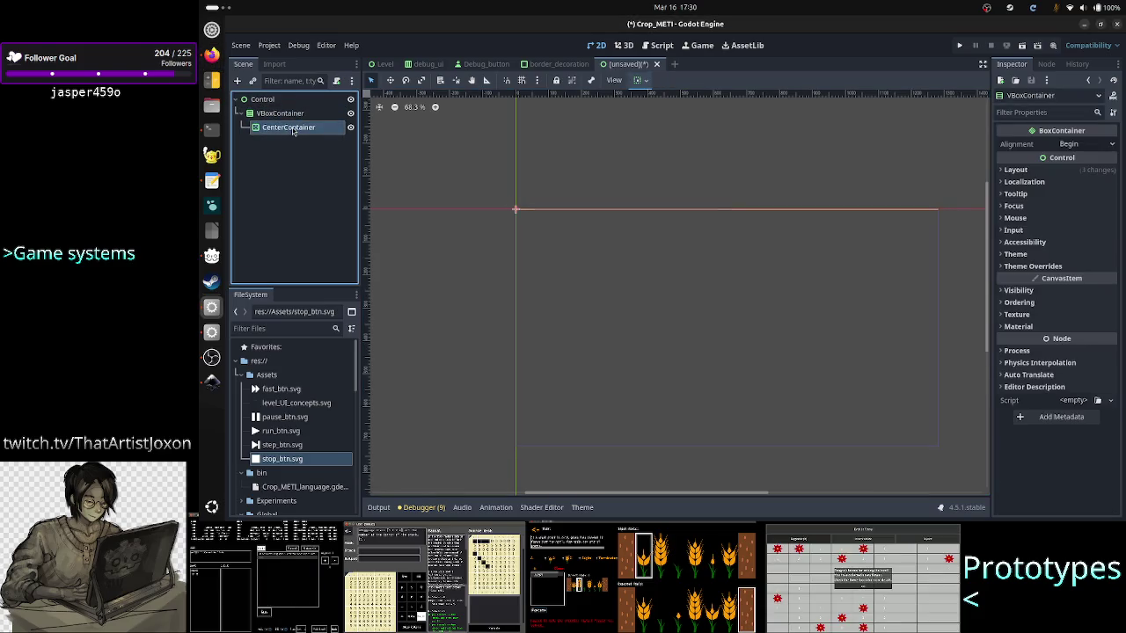
right_click(293, 131)
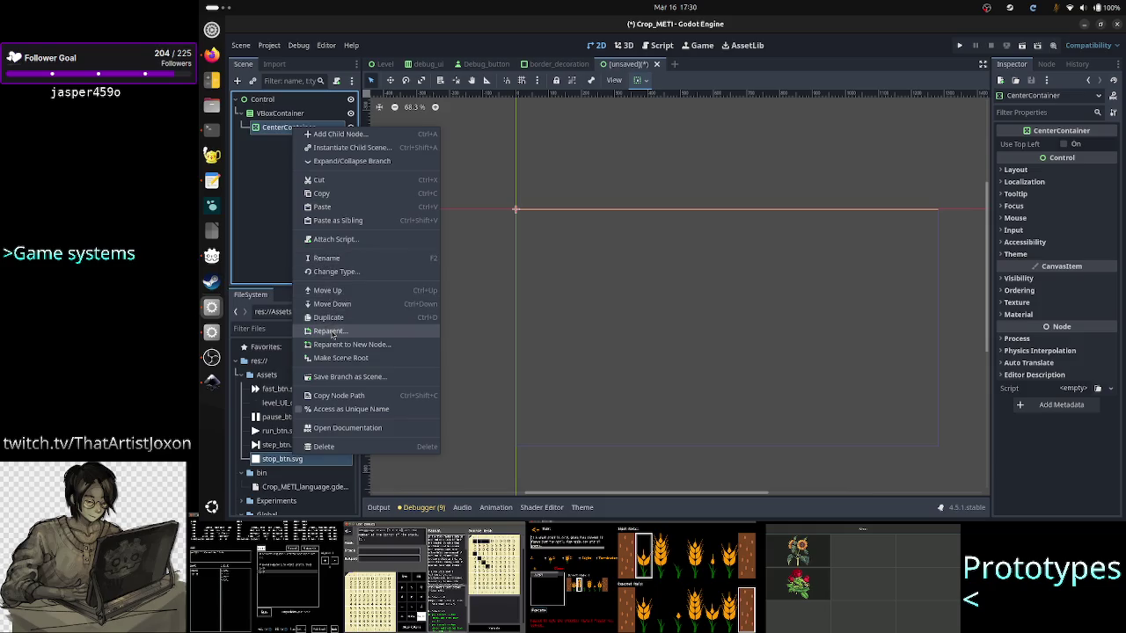
left_click(332, 450)
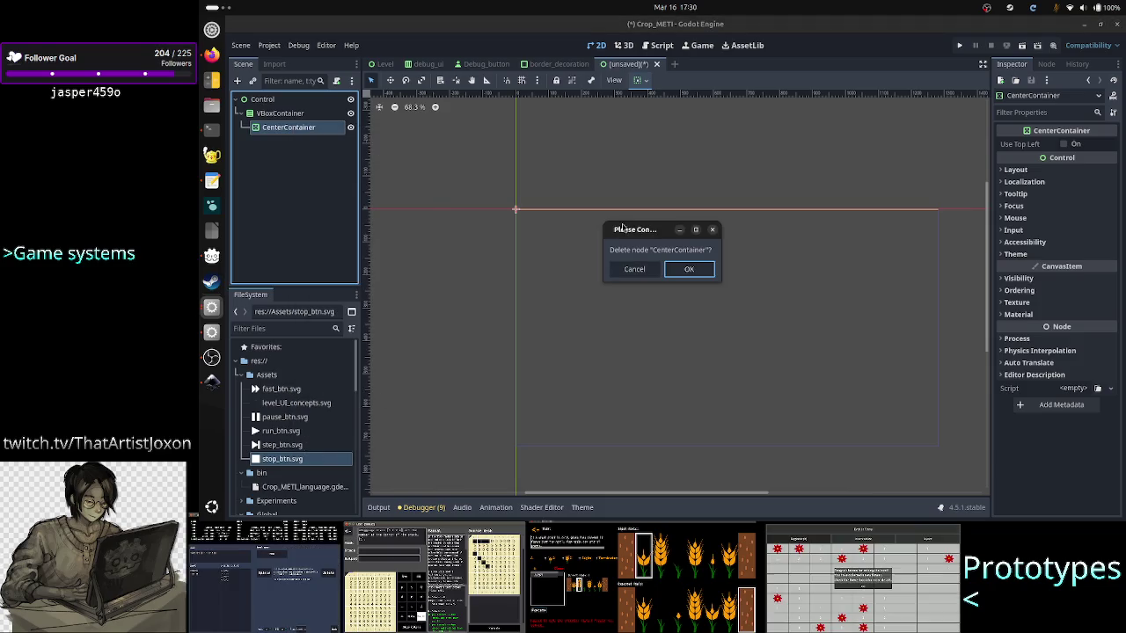
left_click(691, 272)
left_click(269, 114)
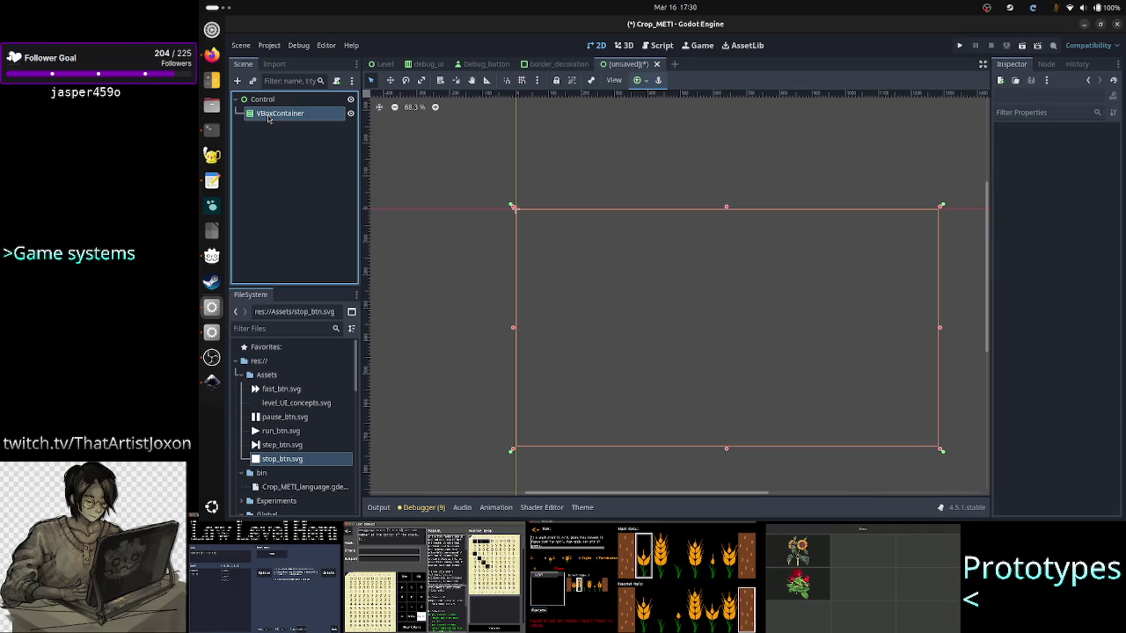
left_click(237, 81)
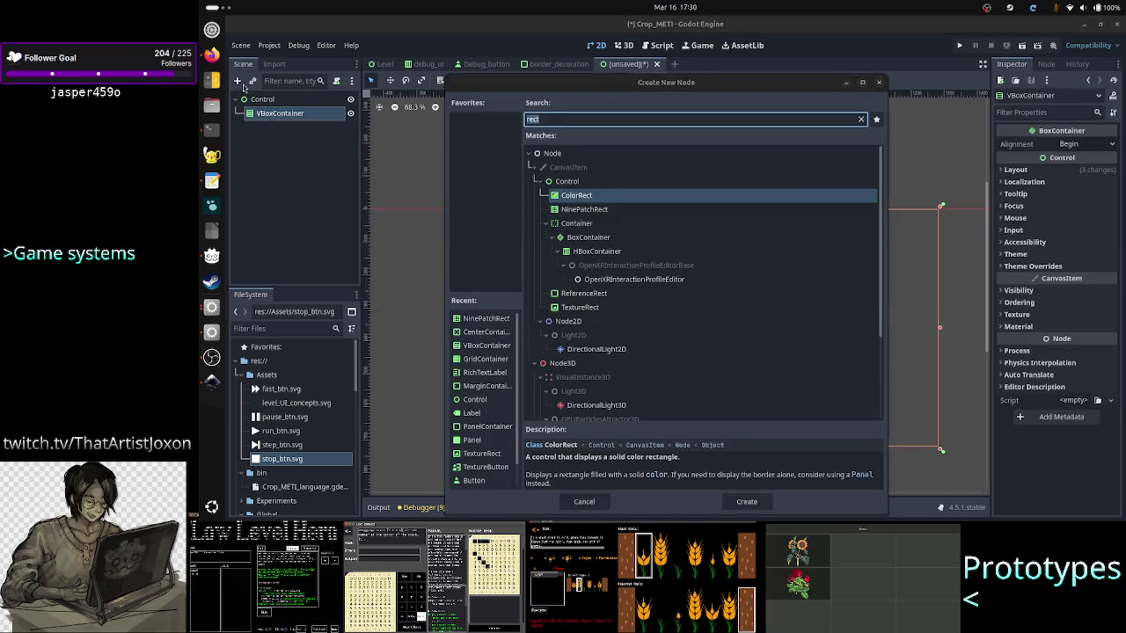
Compare against the Inkscape mockup, clear the 'panel' node search in Godot, and return to Inkscape.
key("alt+Tab")
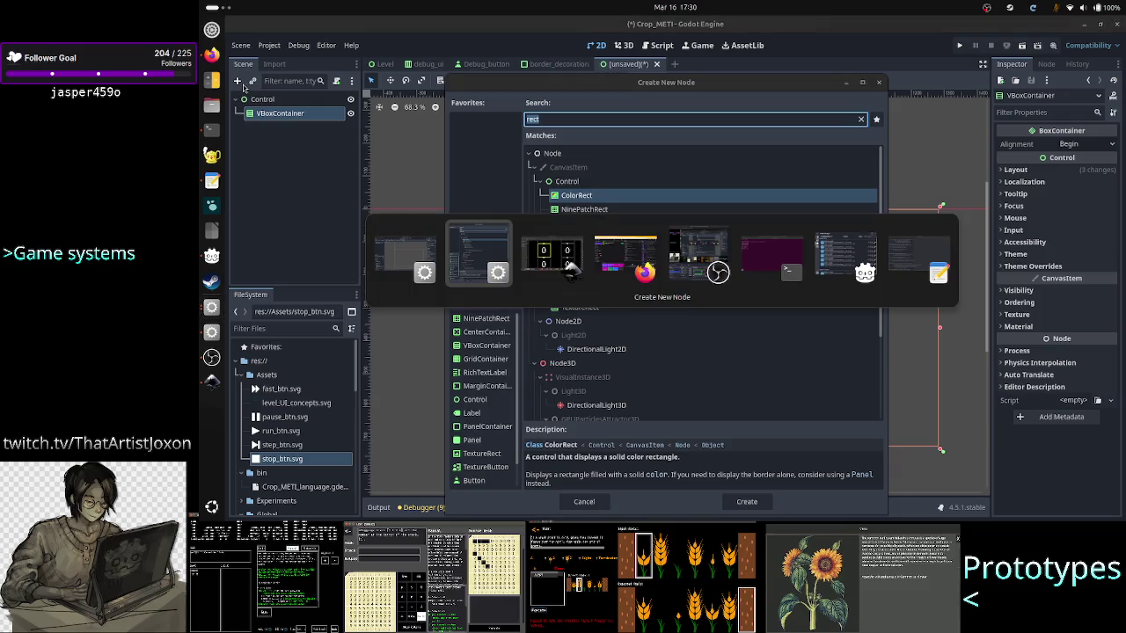
key("alt+Tab")
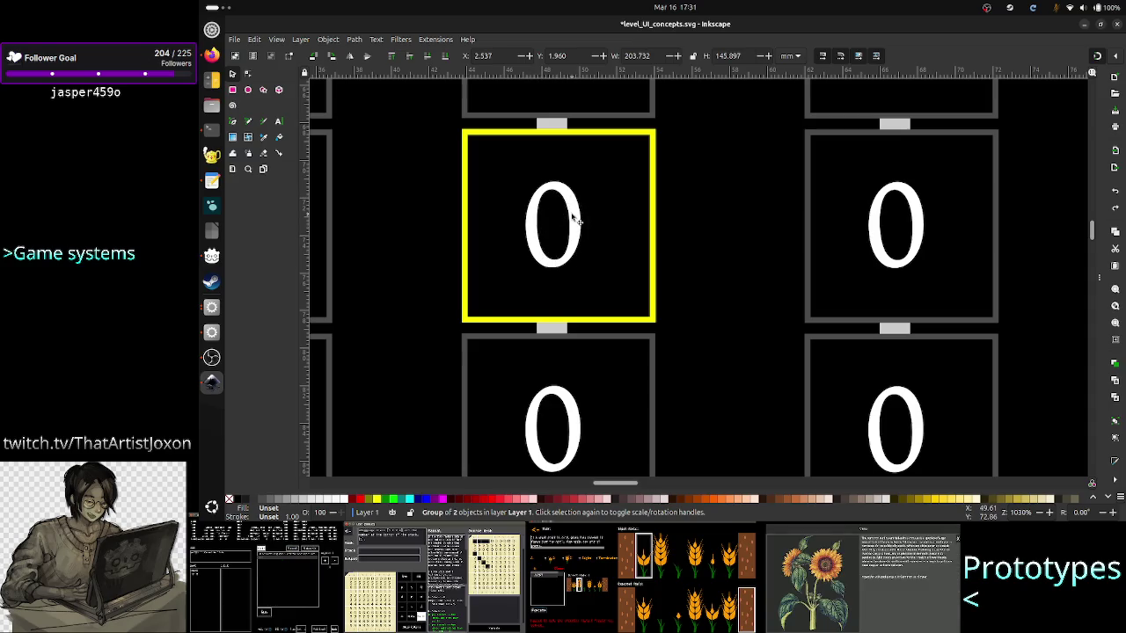
key("alt+Tab")
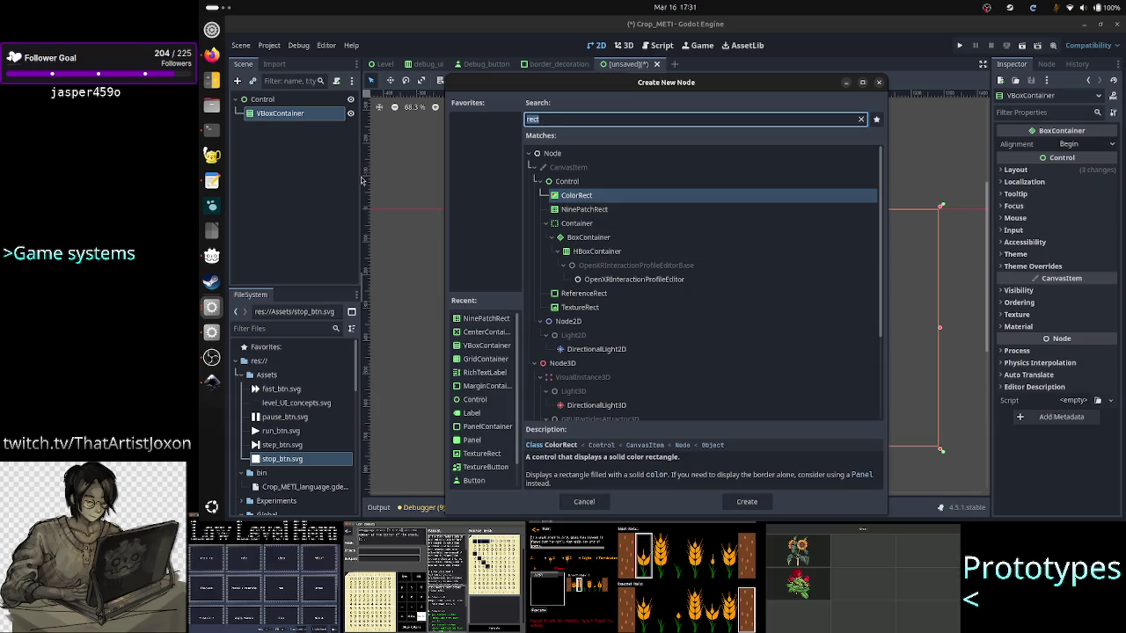
type("panel")
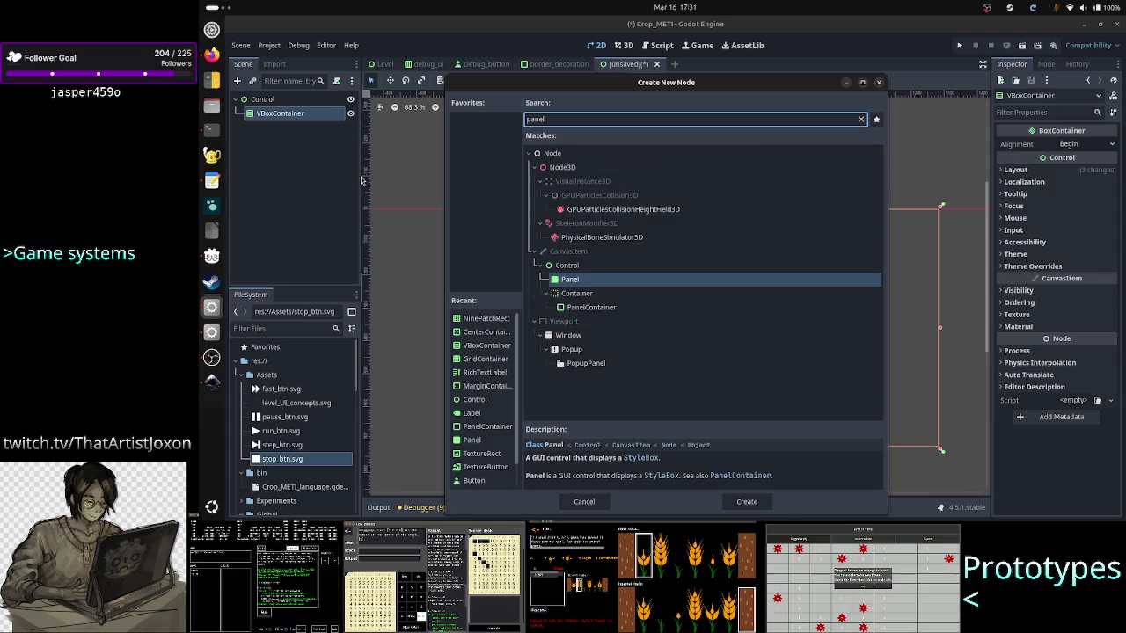
key("BackSpace")
key("BackSpace")
key("BackSpace")
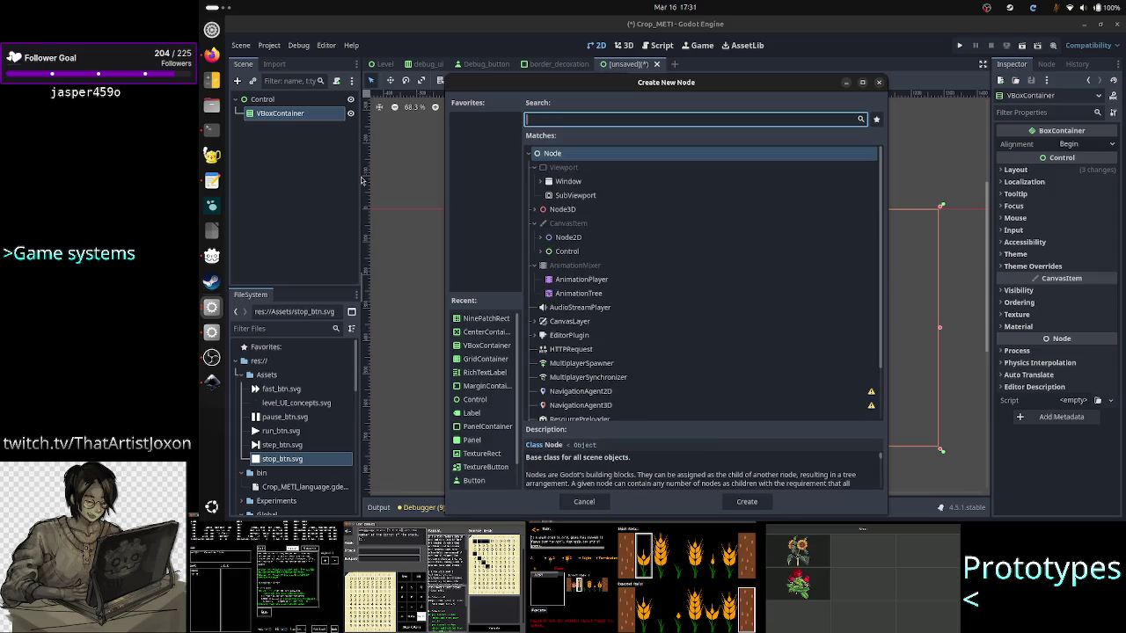
key("alt+Tab")
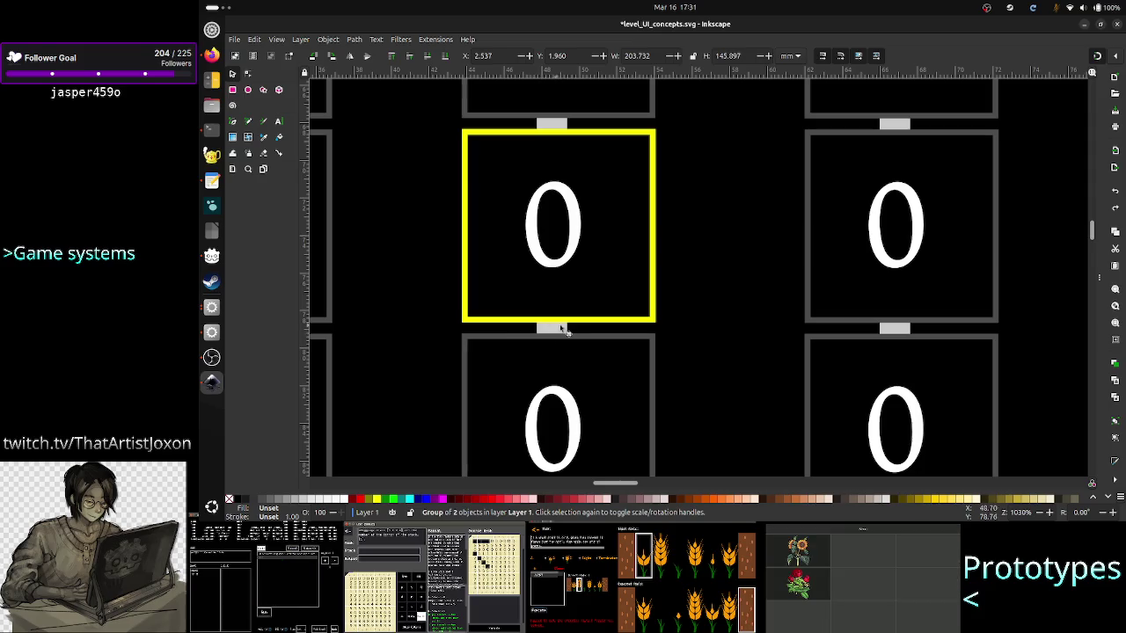
scroll(552, 325, "up", 2)
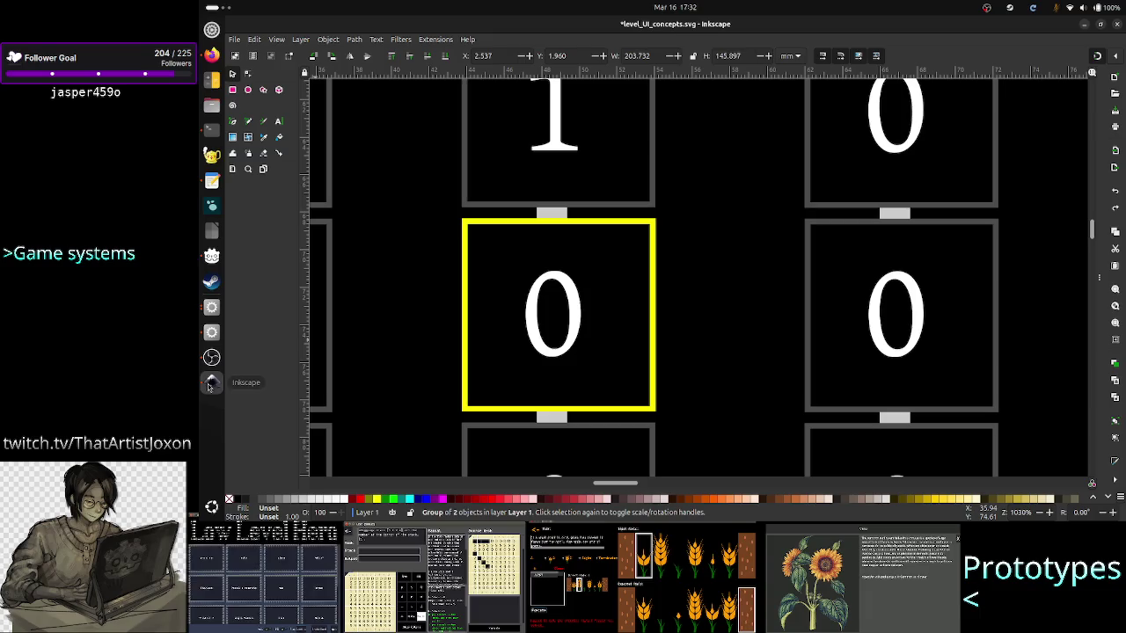
Add a CenterContainer under the VBoxContainer via the 'center' node search.
left_click(211, 312)
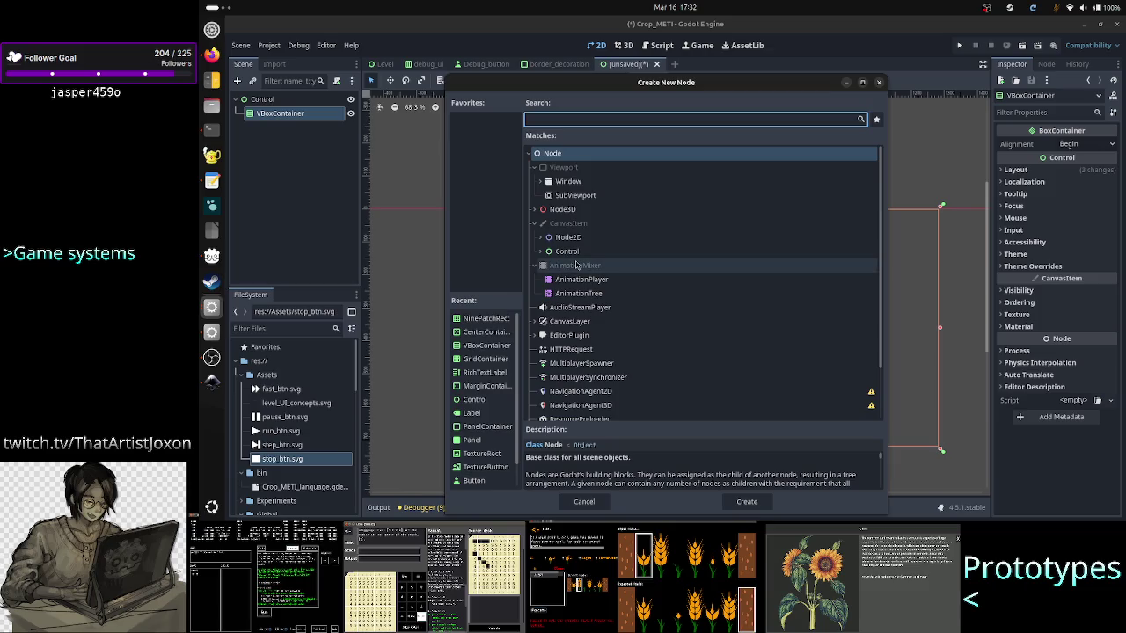
type("center")
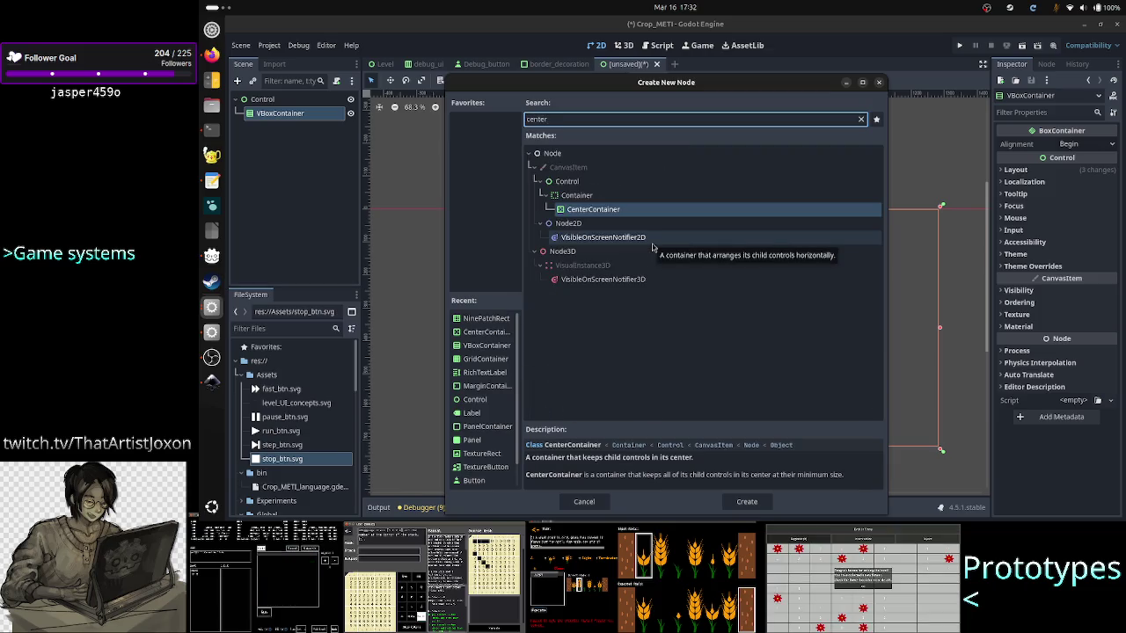
double_click(616, 211)
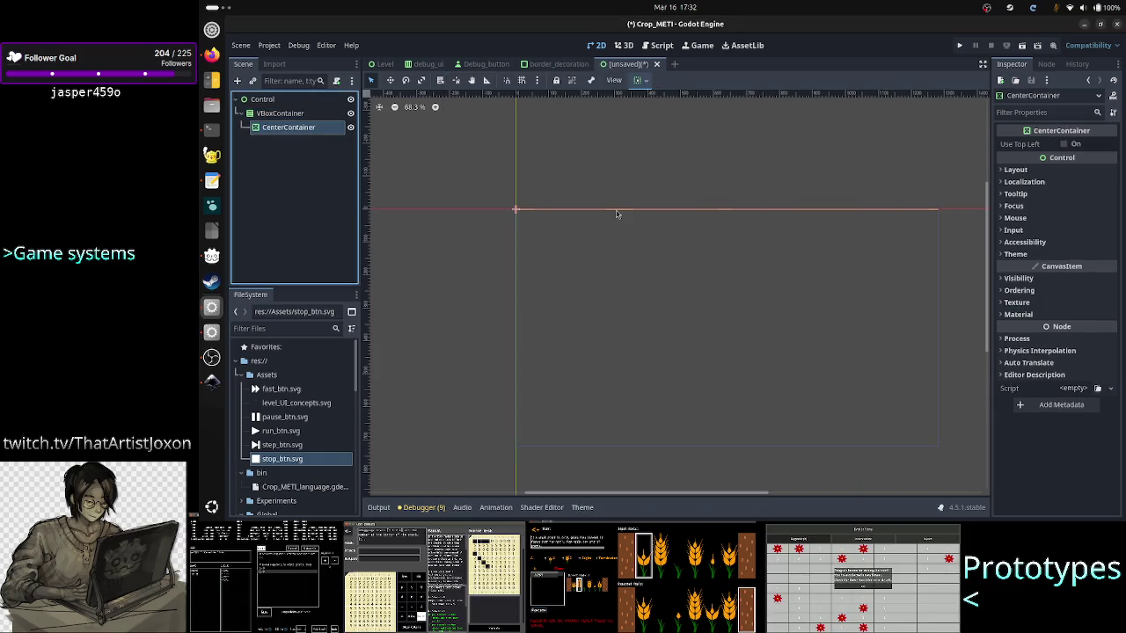
Add a ColorRect inside the CenterContainer using the 'rect' node search.
left_click(239, 82)
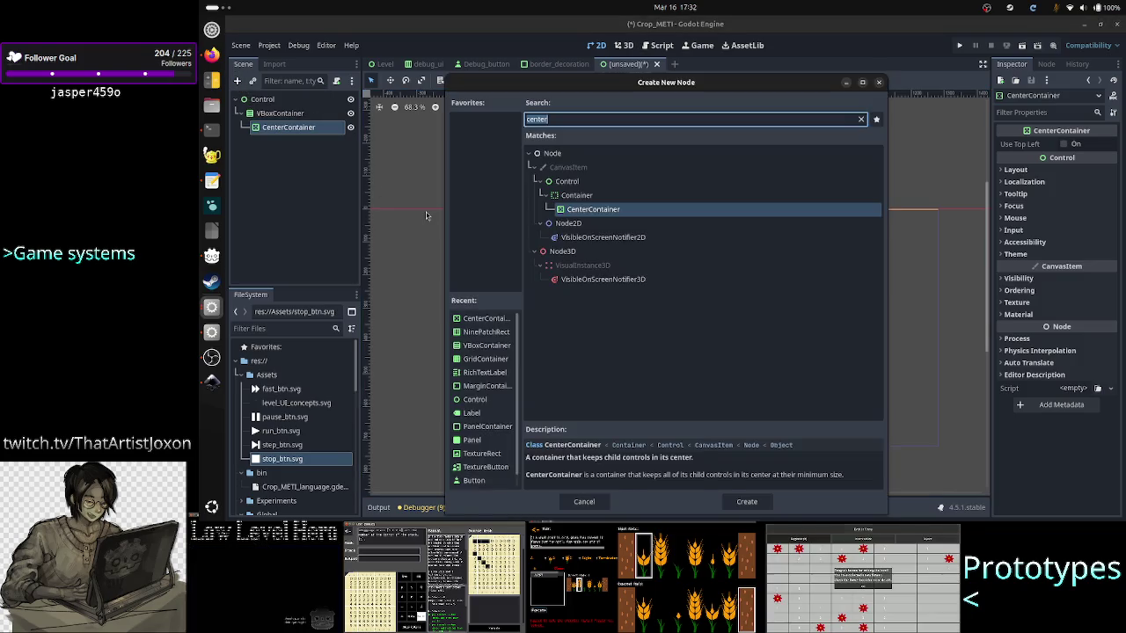
type("panel")
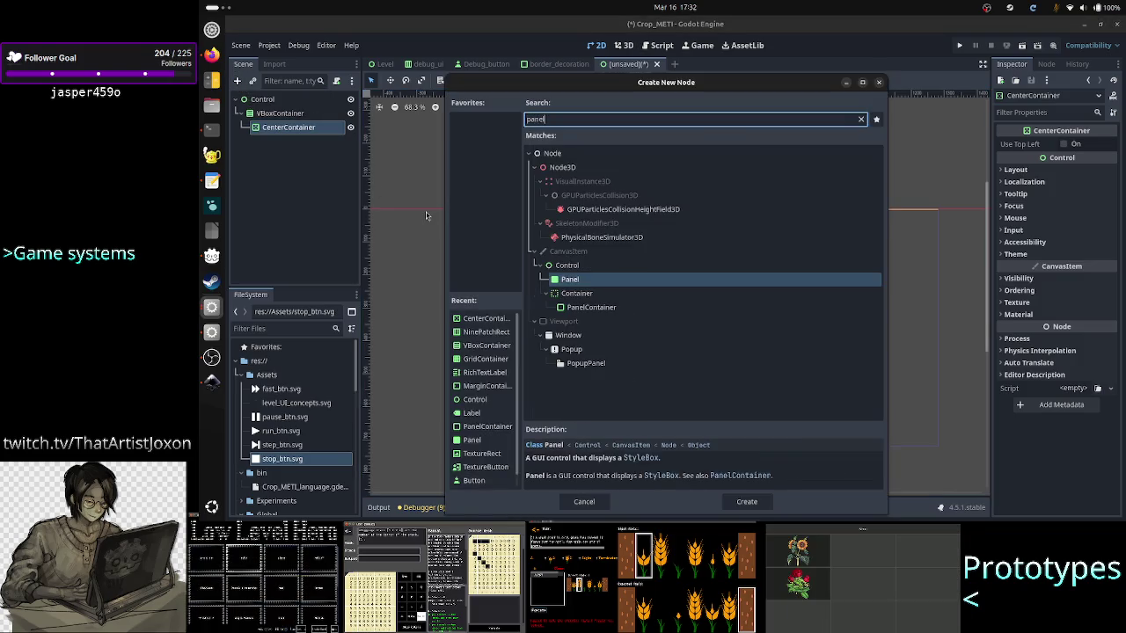
key("BackSpace")
key("BackSpace")
key("BackSpace")
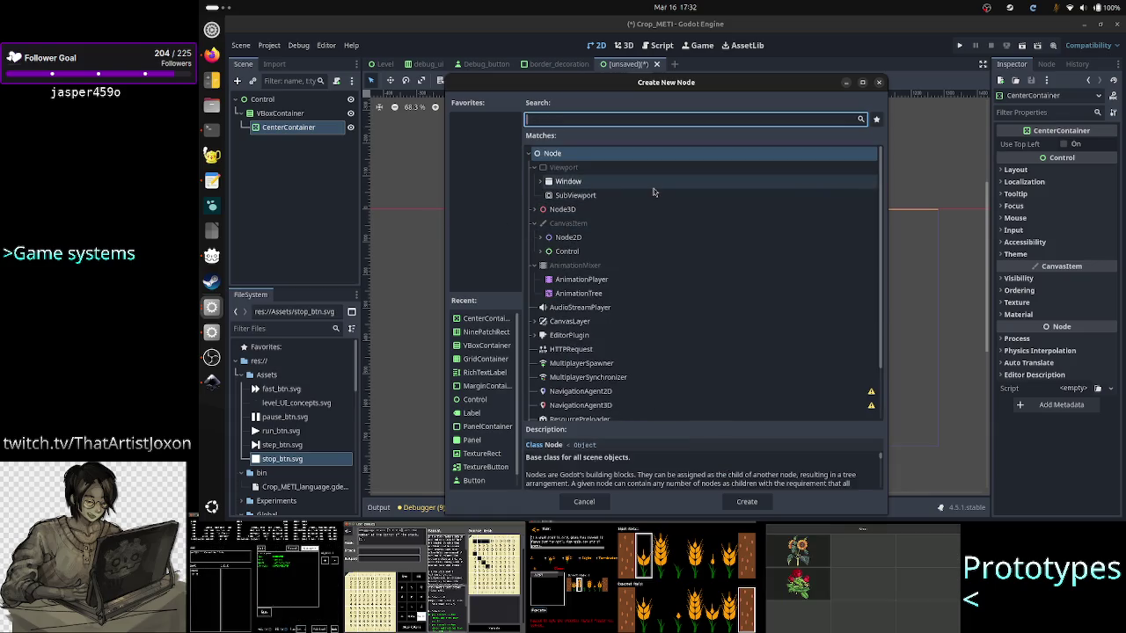
type("rect")
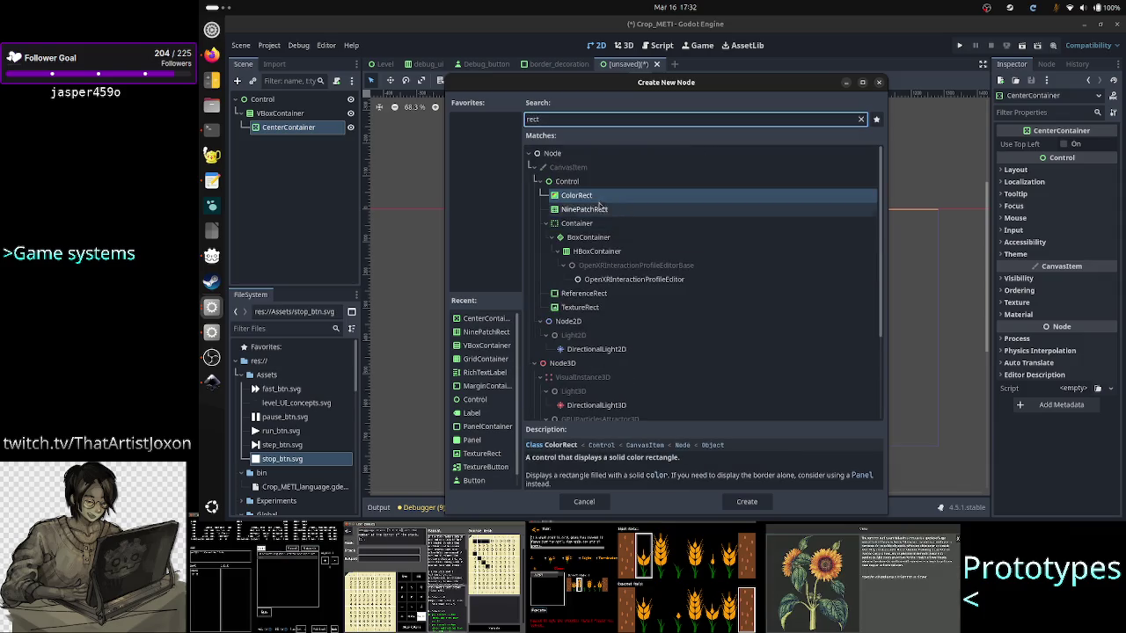
double_click(608, 196)
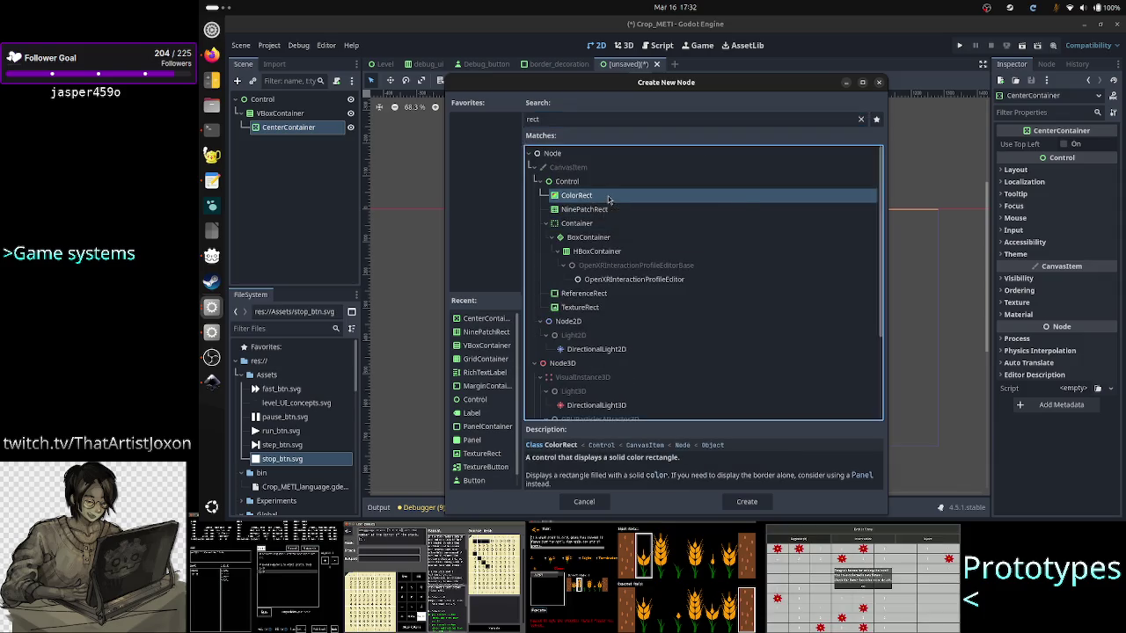
Review the ColorRect's Input, Mouse and Focus properties, keeping mouse filter at Stop, before checking the mockup.
left_click(1039, 228)
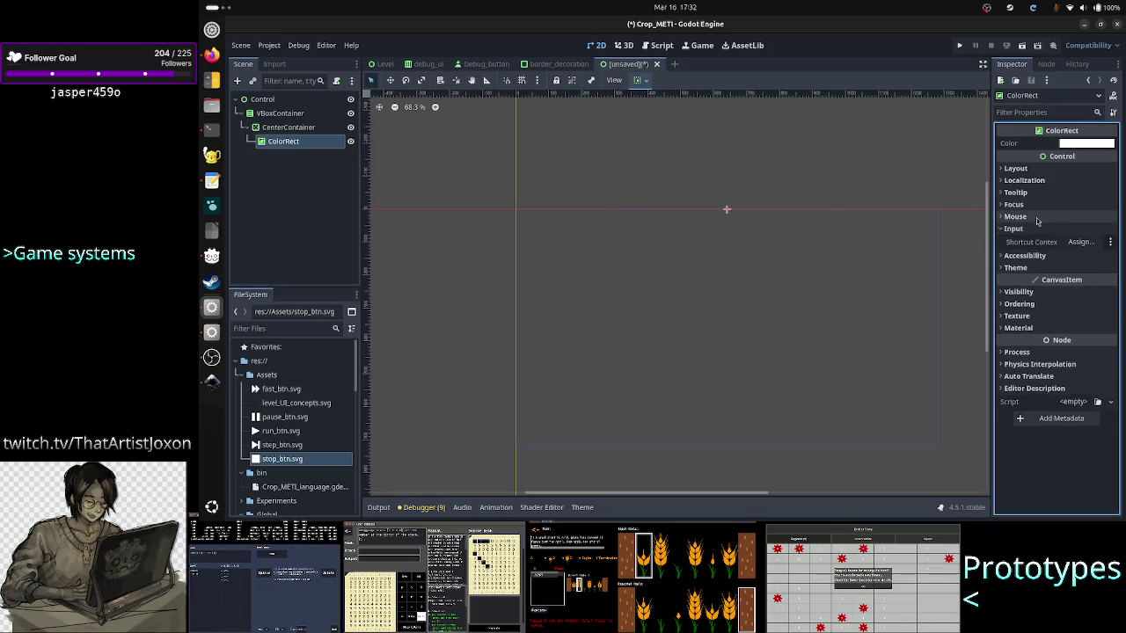
left_click(1037, 219)
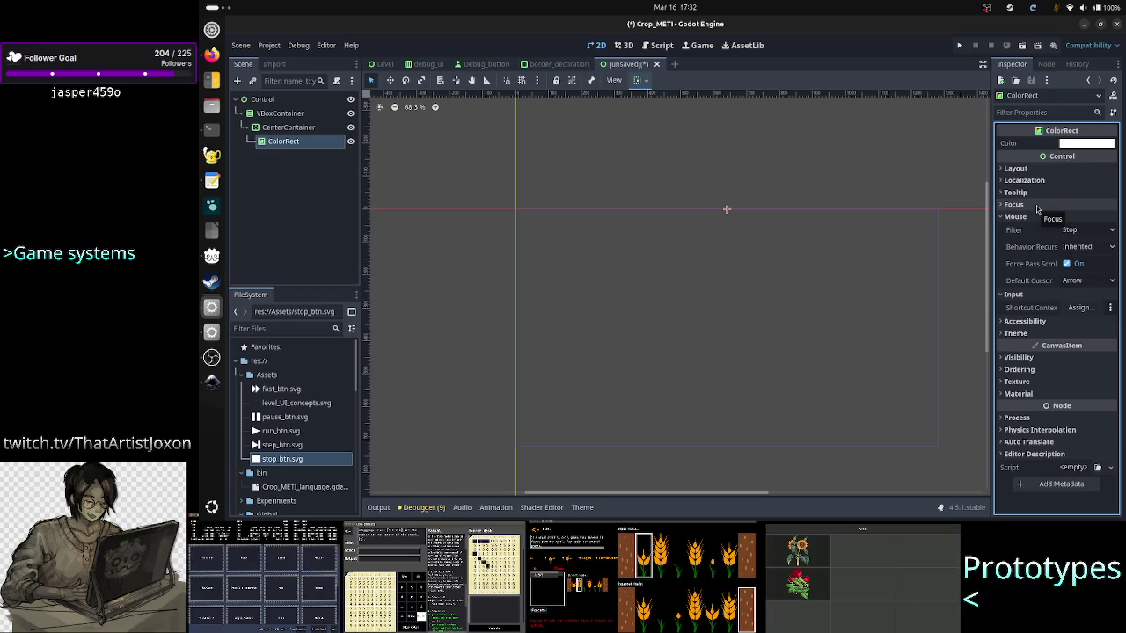
left_click(1038, 207)
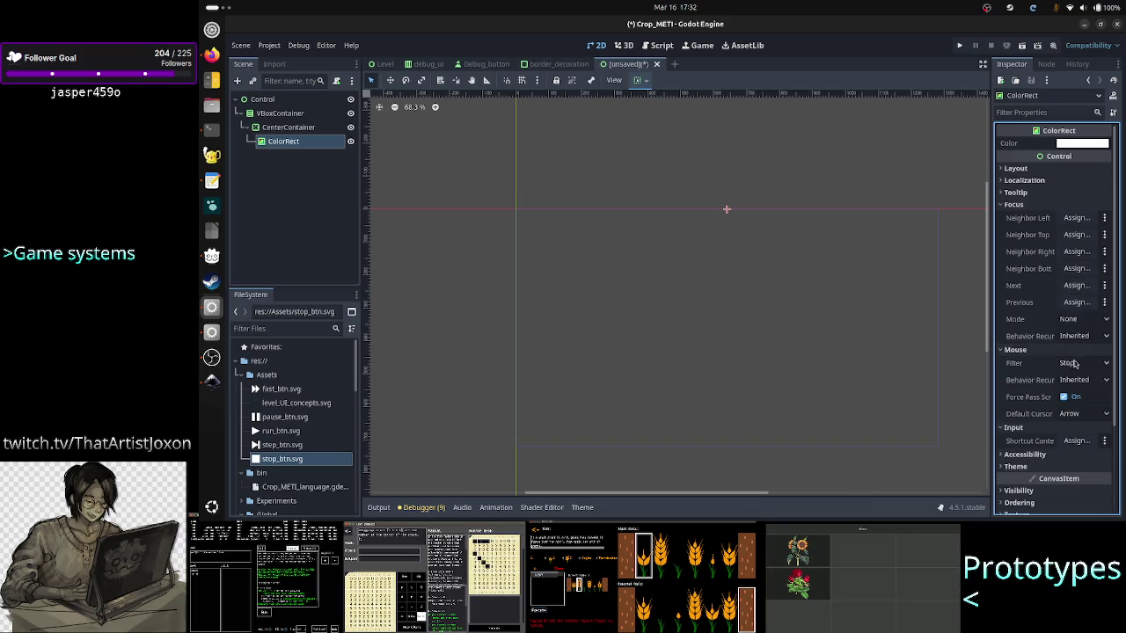
left_click(1087, 363)
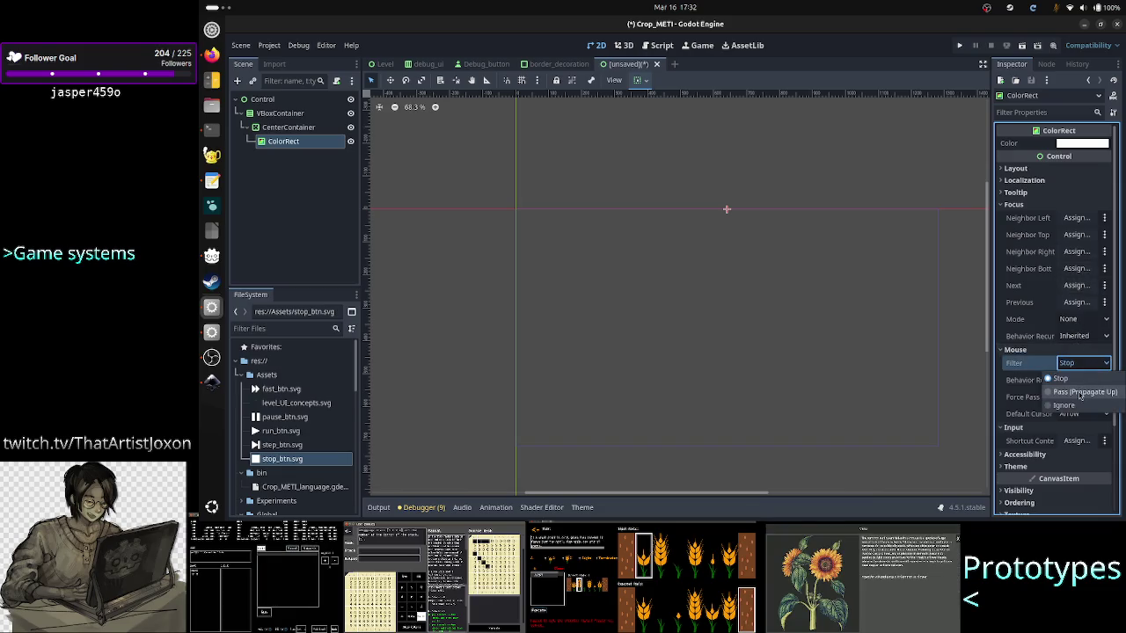
left_click(1084, 366)
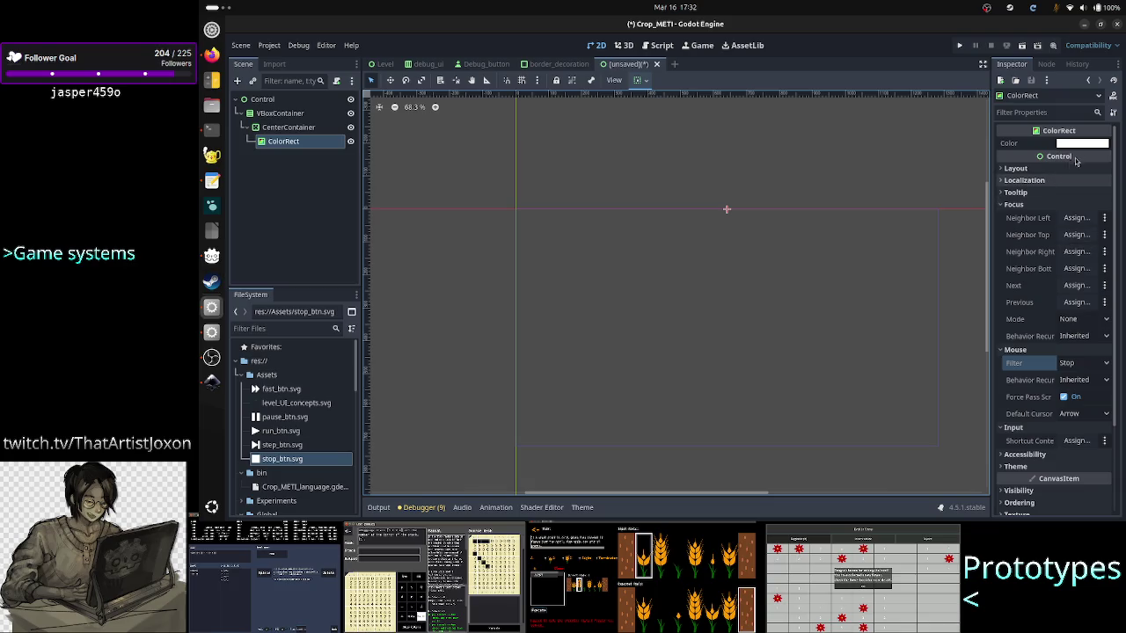
left_click(1083, 145)
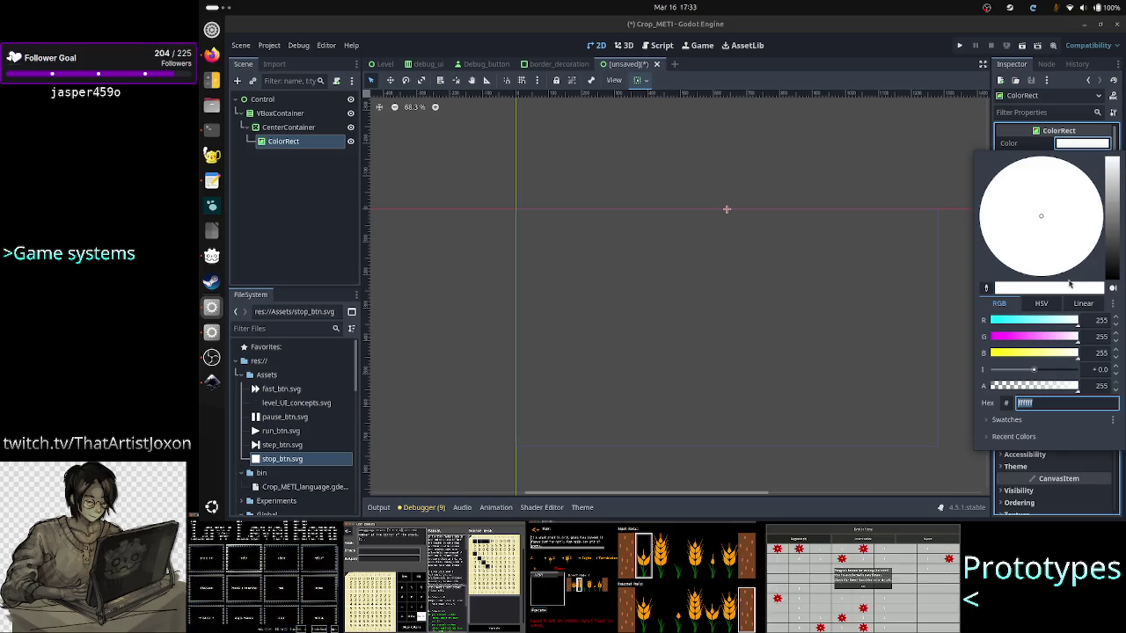
key("alt+Tab")
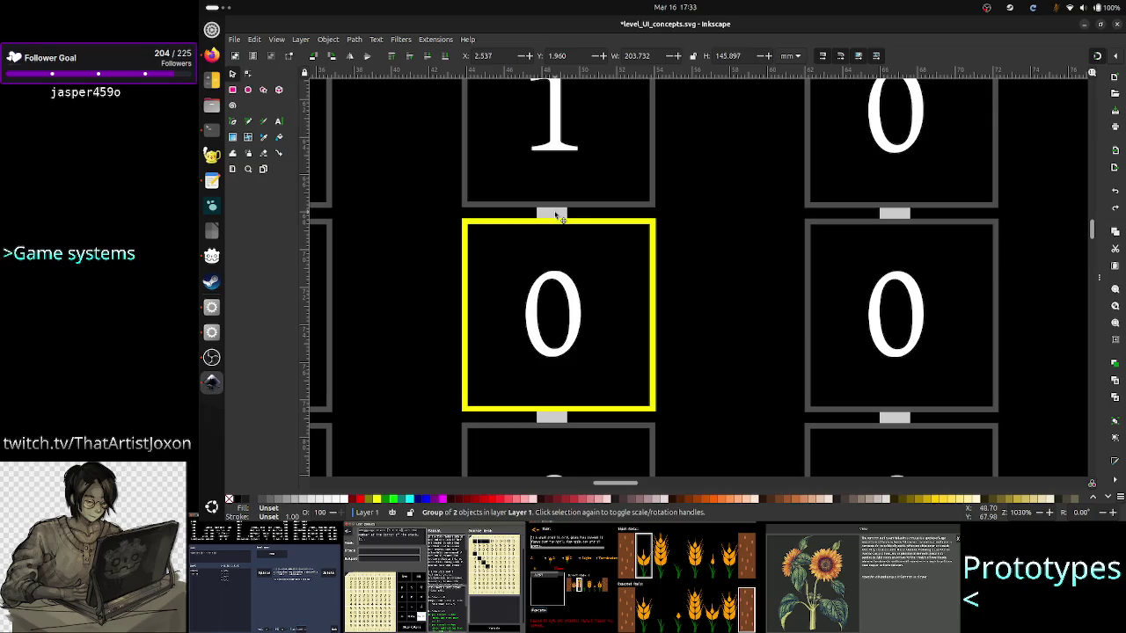
Select the thin grey divider and copy its ccccccff fill value from Fill and Stroke.
left_click(555, 215)
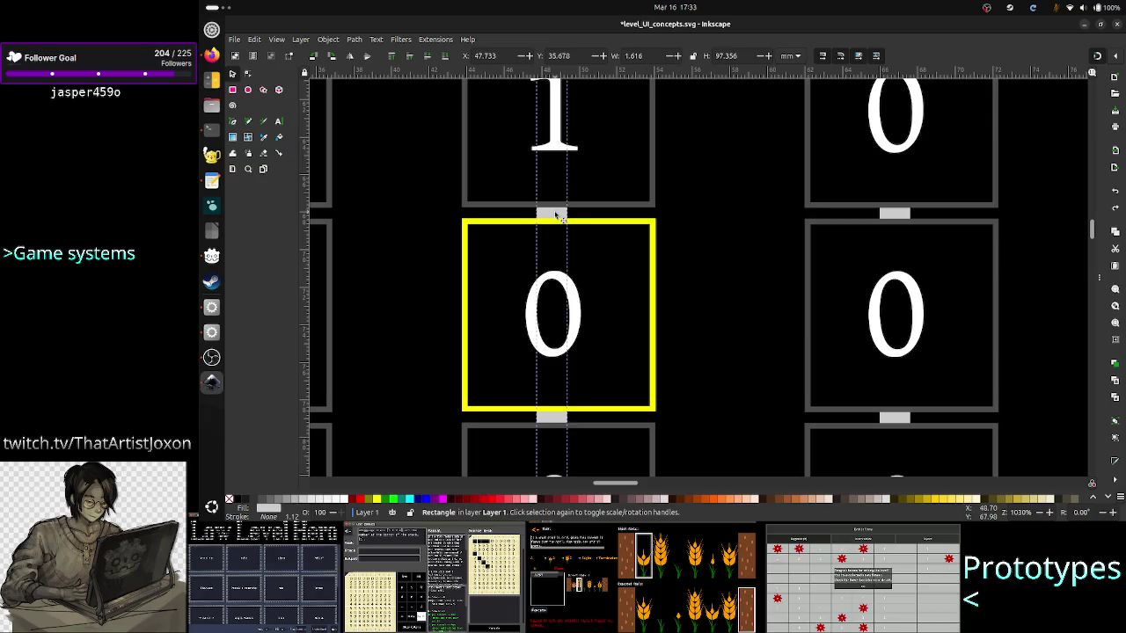
left_click(1098, 278)
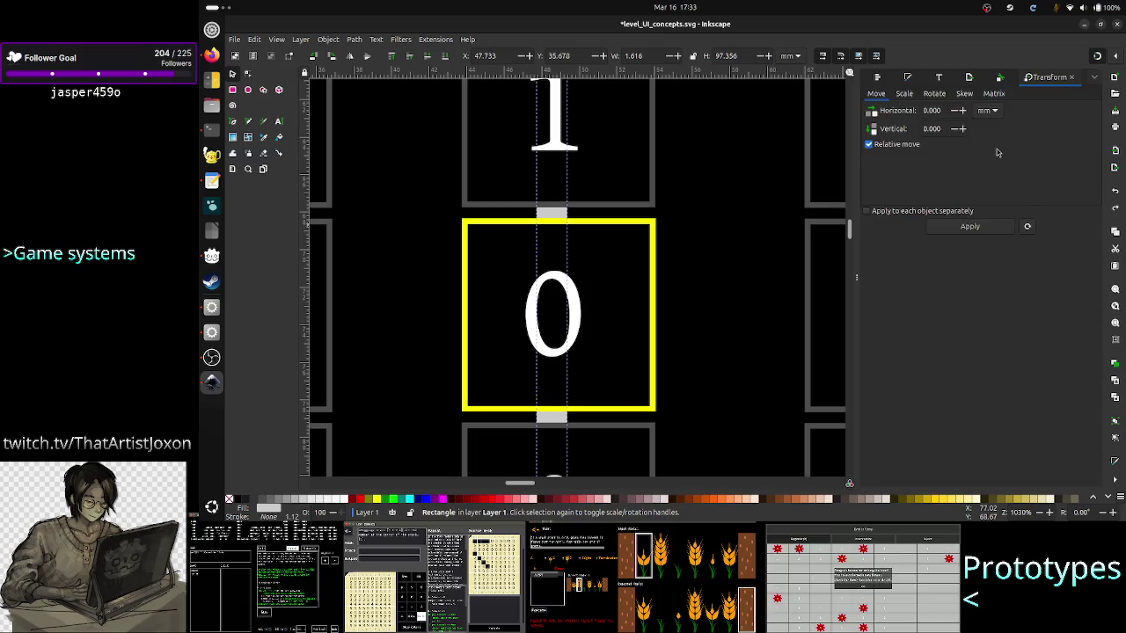
left_click(908, 78)
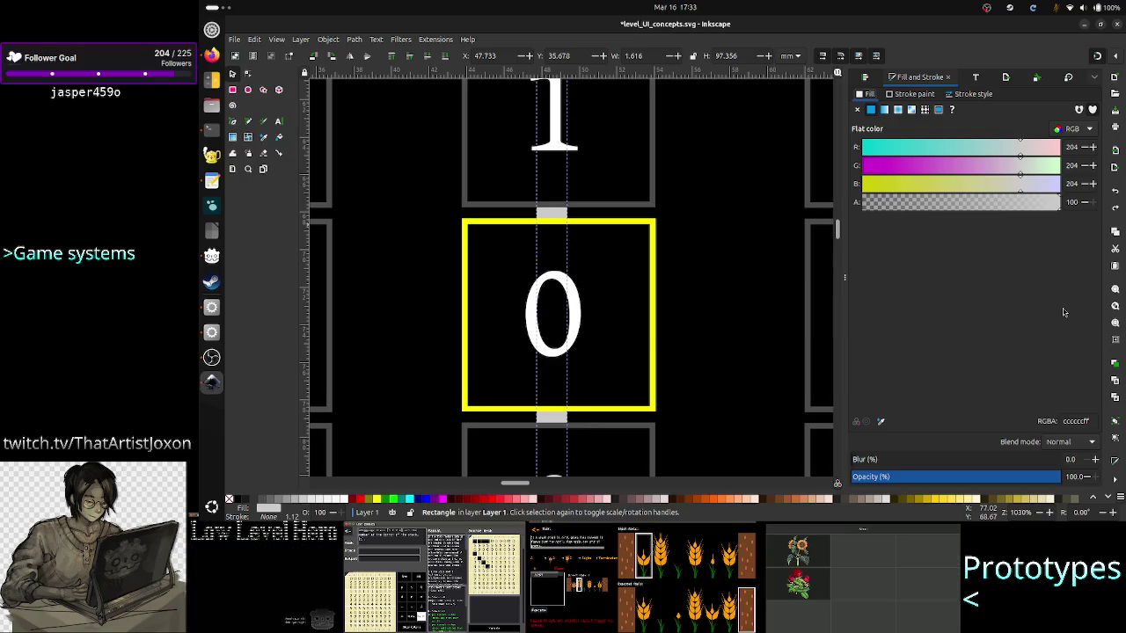
double_click(1079, 421)
key("ctrl+c")
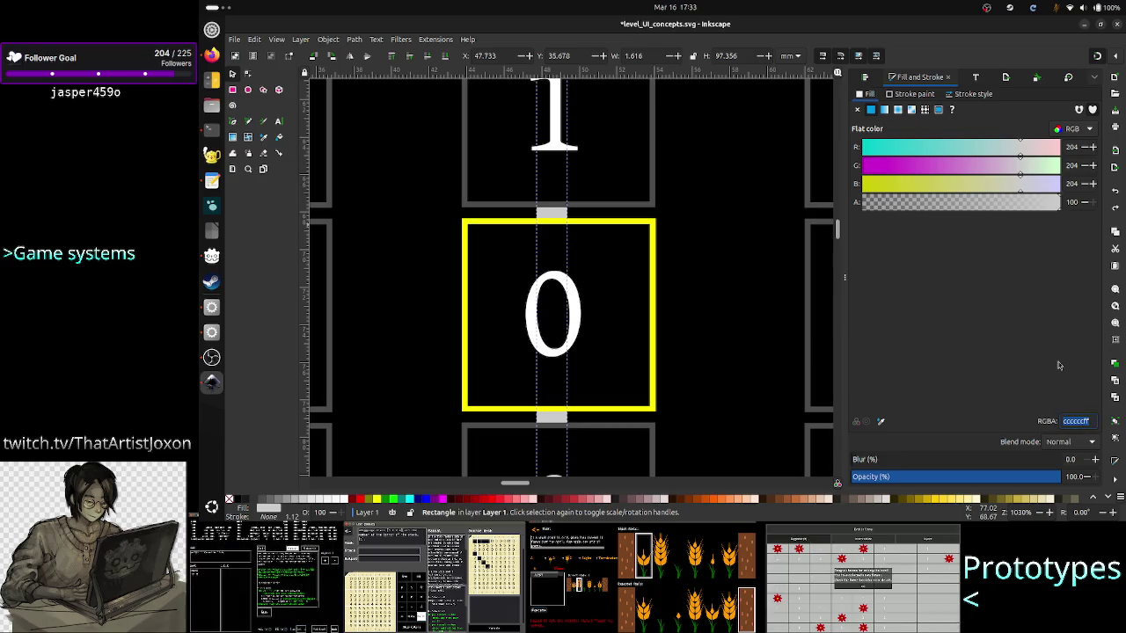
key("alt+Tab")
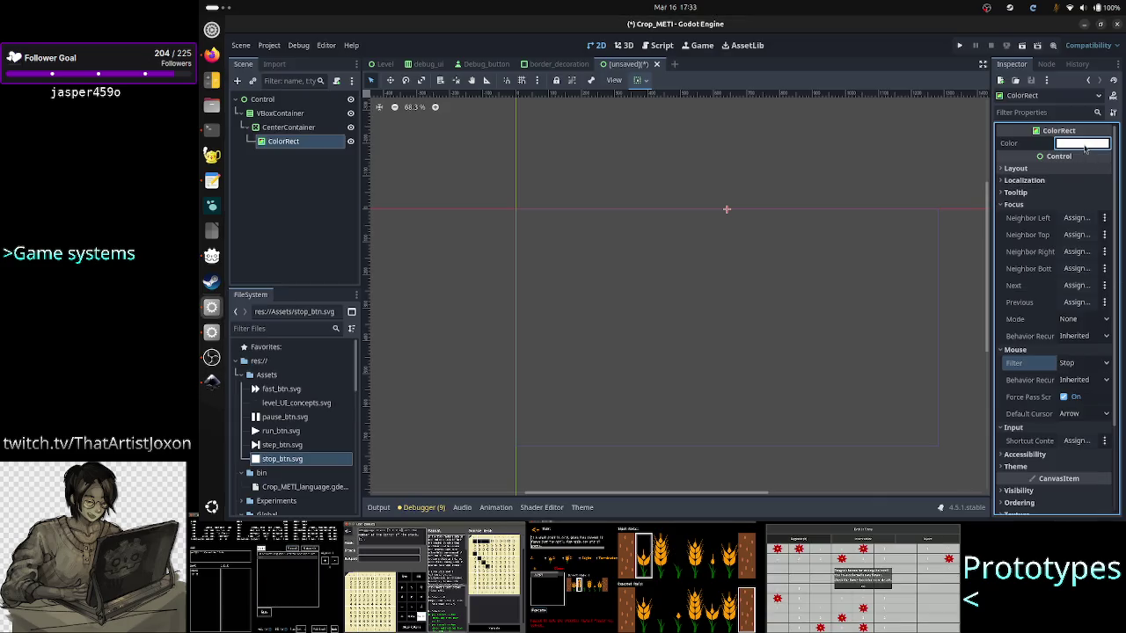
Paste ccccccff into the ColorRect's hex colour field, verify it, then return to Inkscape.
left_click(1082, 144)
double_click(1045, 401)
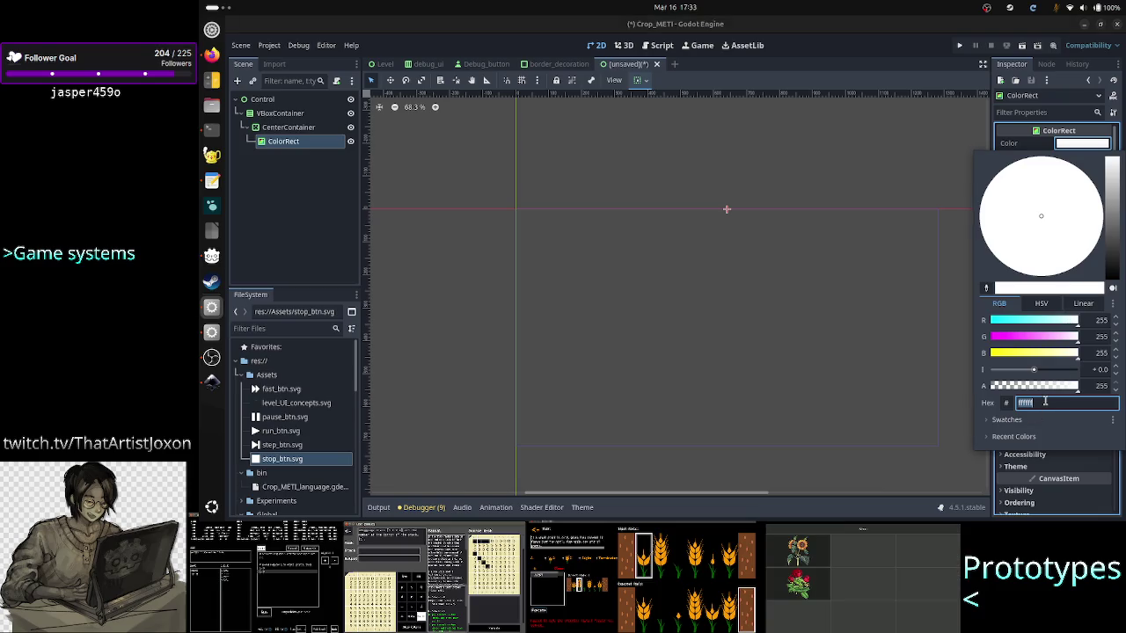
key("ctrl+v")
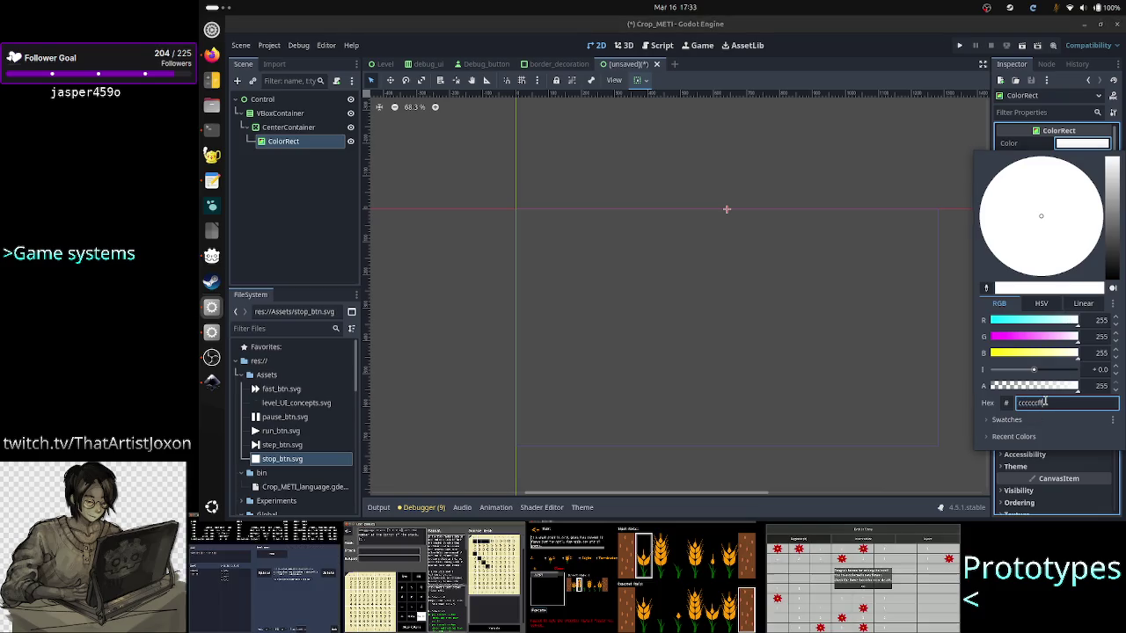
key("Return")
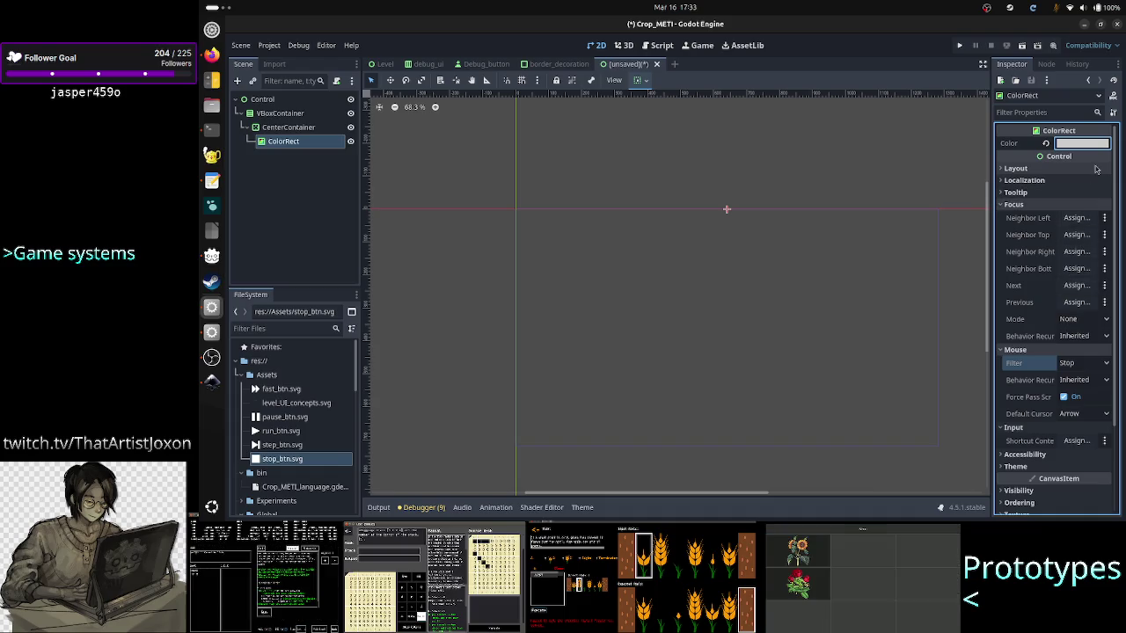
left_click(1088, 148)
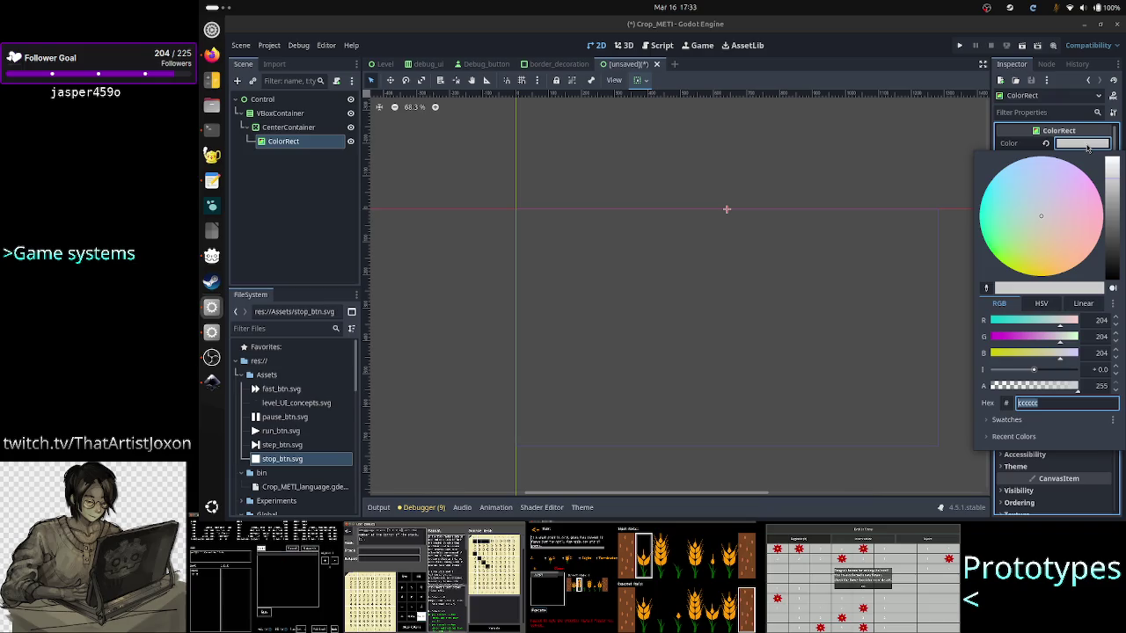
left_click(885, 231)
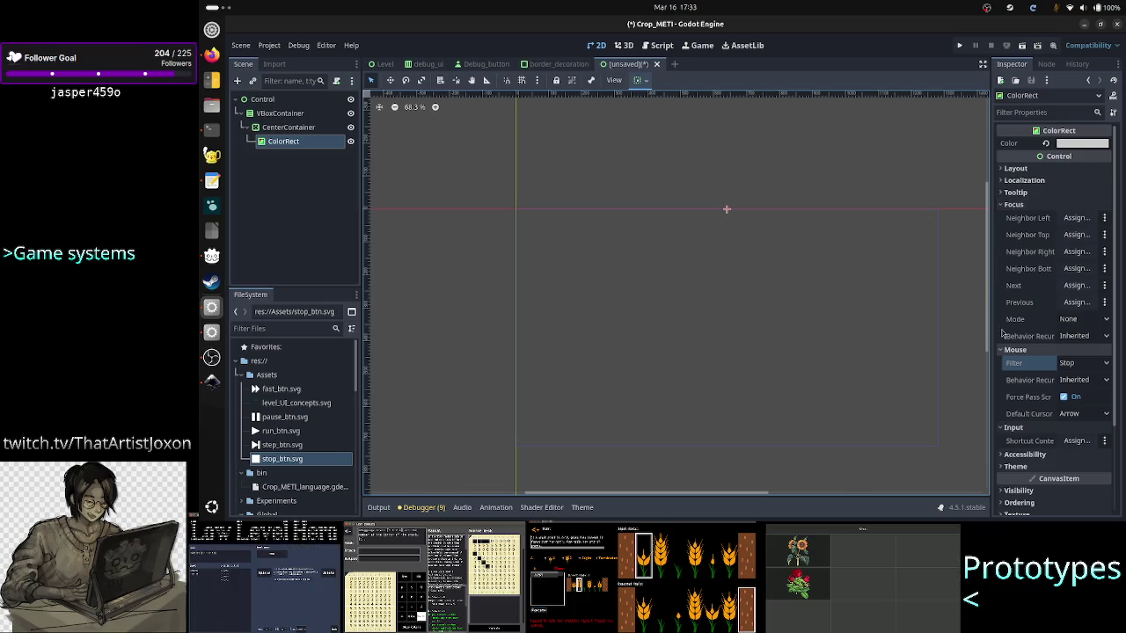
mouse_move(1020, 362)
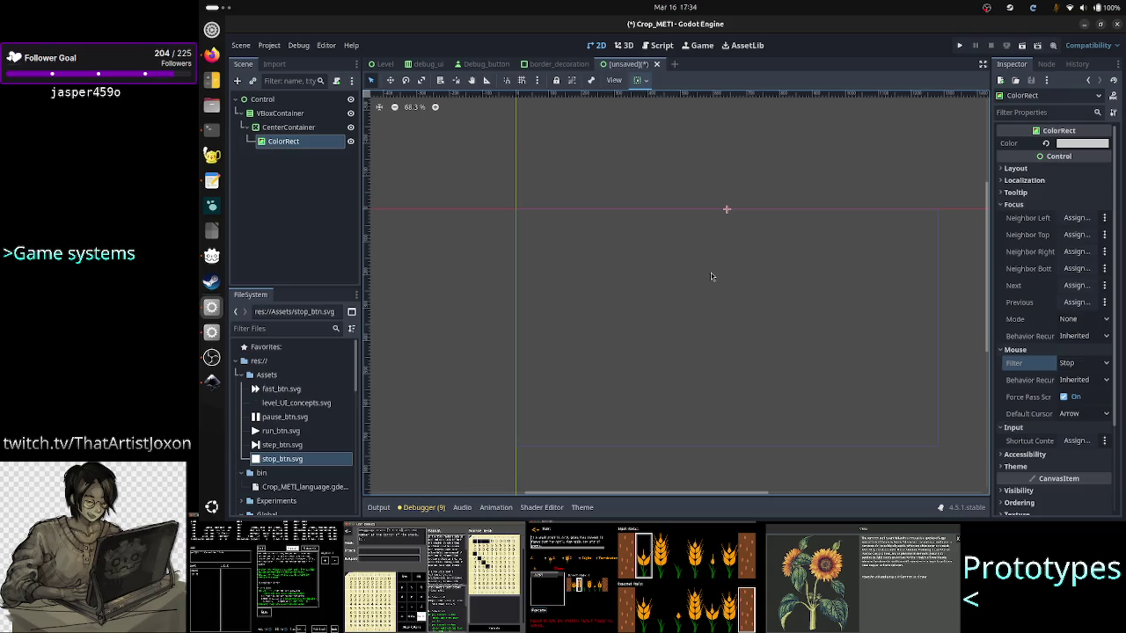
key("alt+Tab")
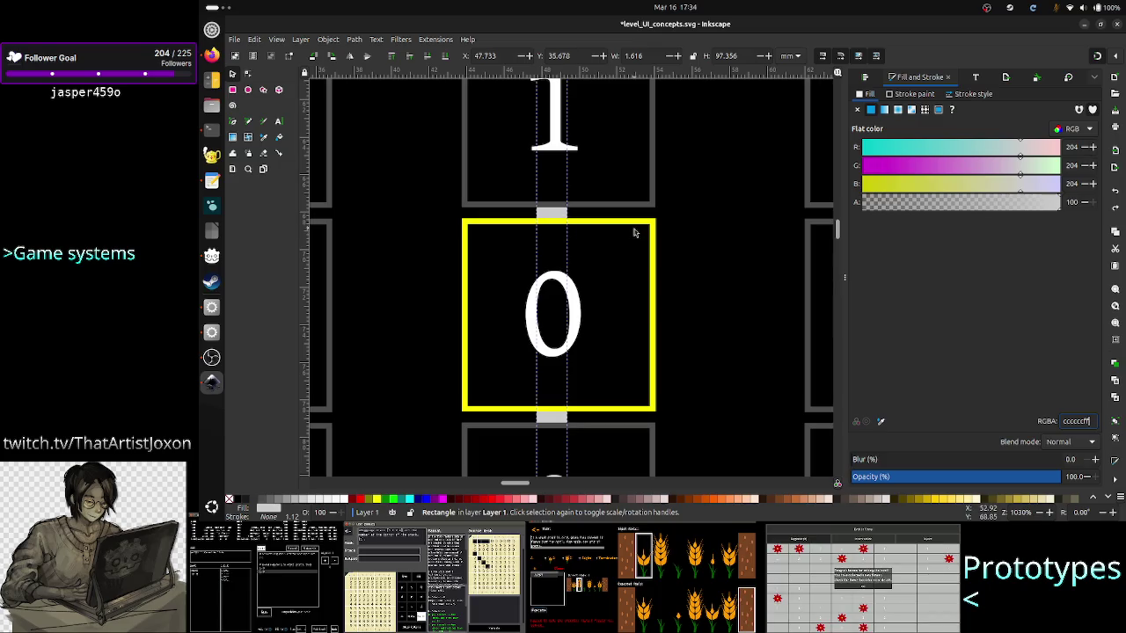
Go back to Godot after confirming the divider's 204, 204, 204 fill.
key("alt+Tab")
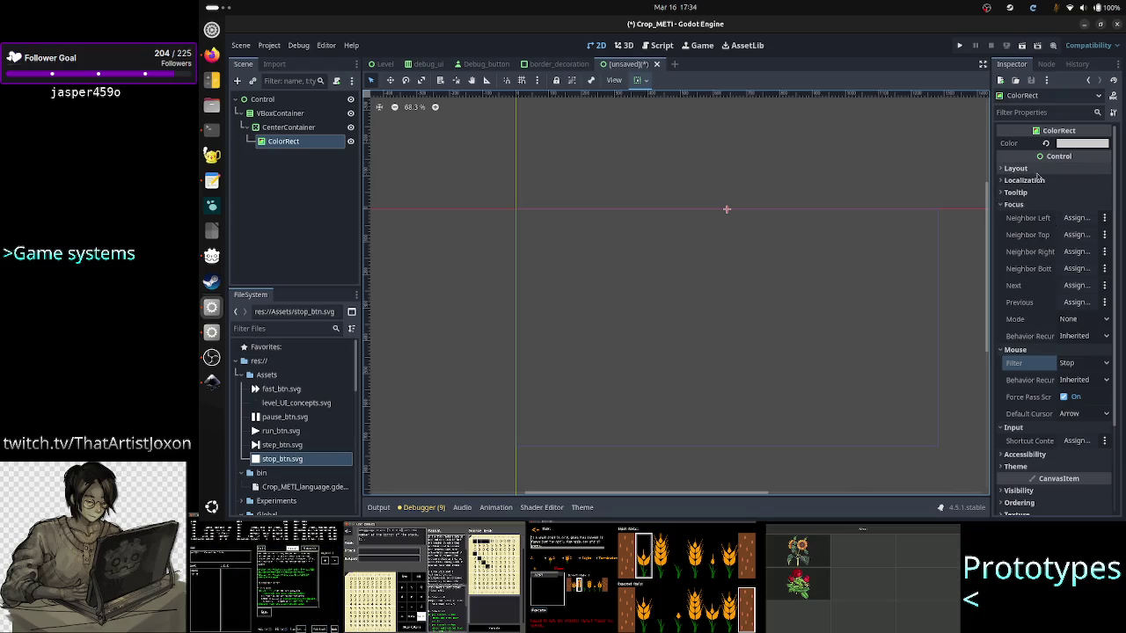
Turn on Vertical Expand in the CenterContainer's Layout > Container Sizing settings.
left_click(286, 128)
left_click(280, 113)
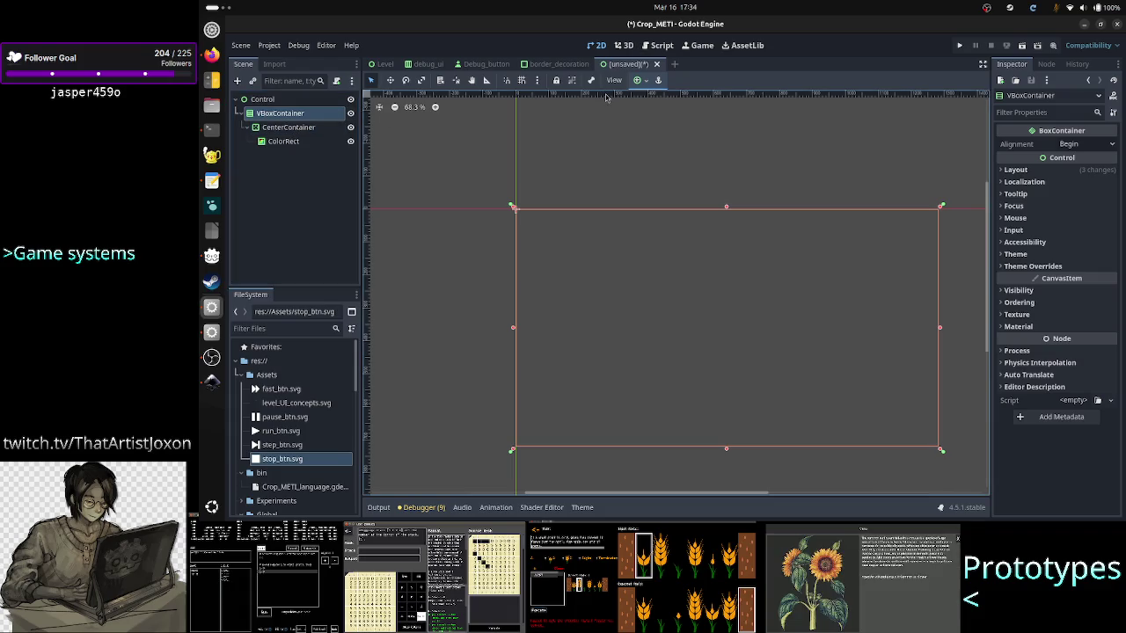
left_click(647, 81)
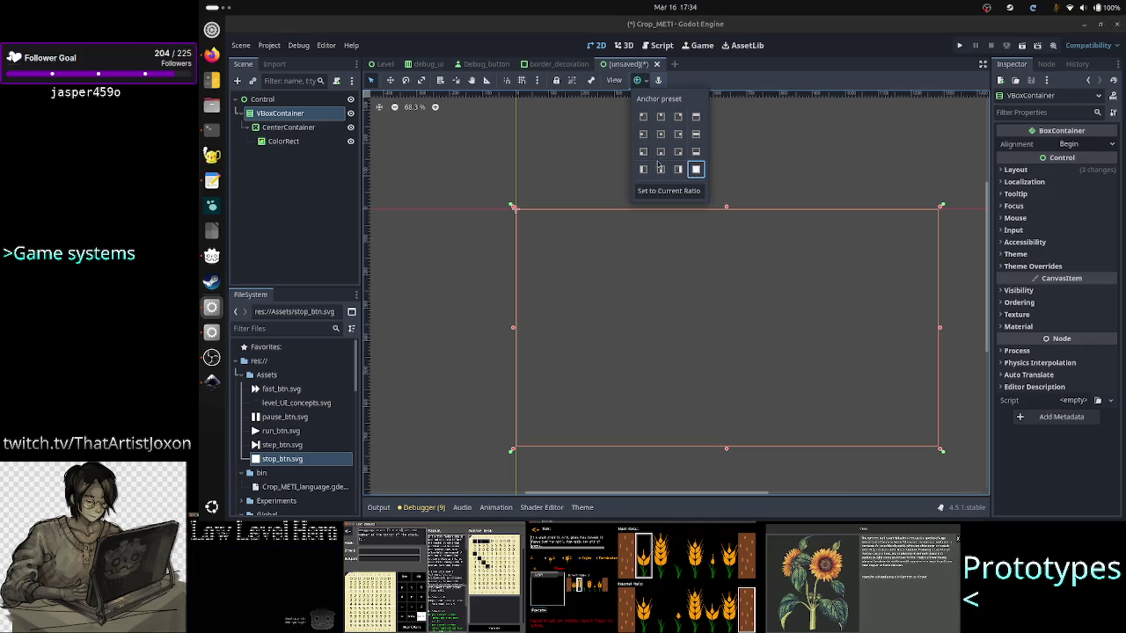
left_click(286, 129)
left_click(286, 128)
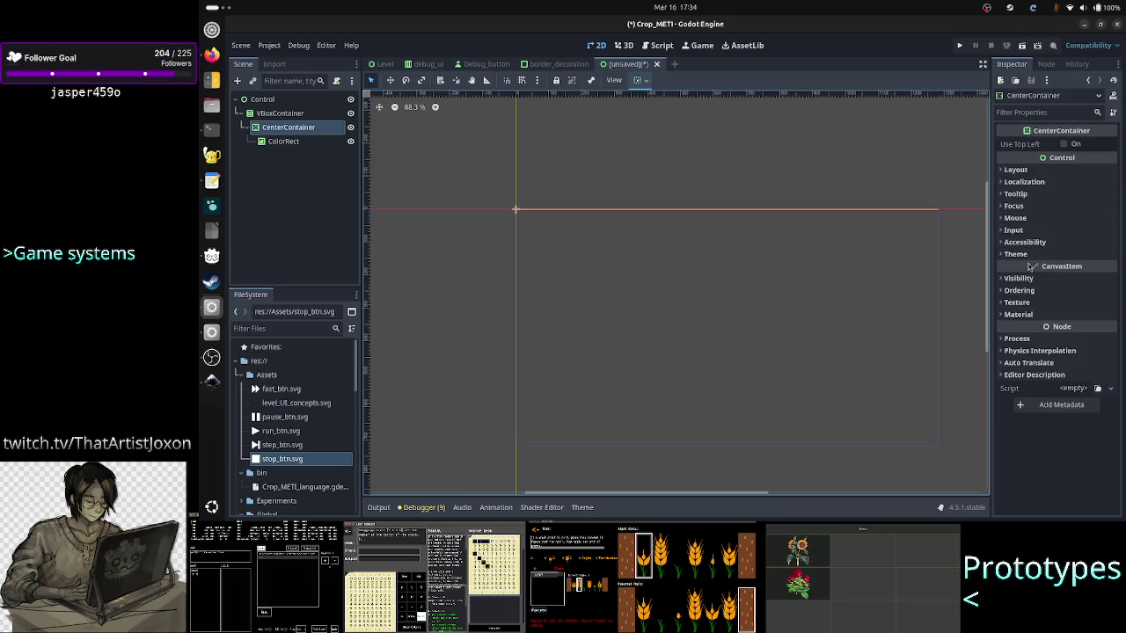
left_click(1043, 170)
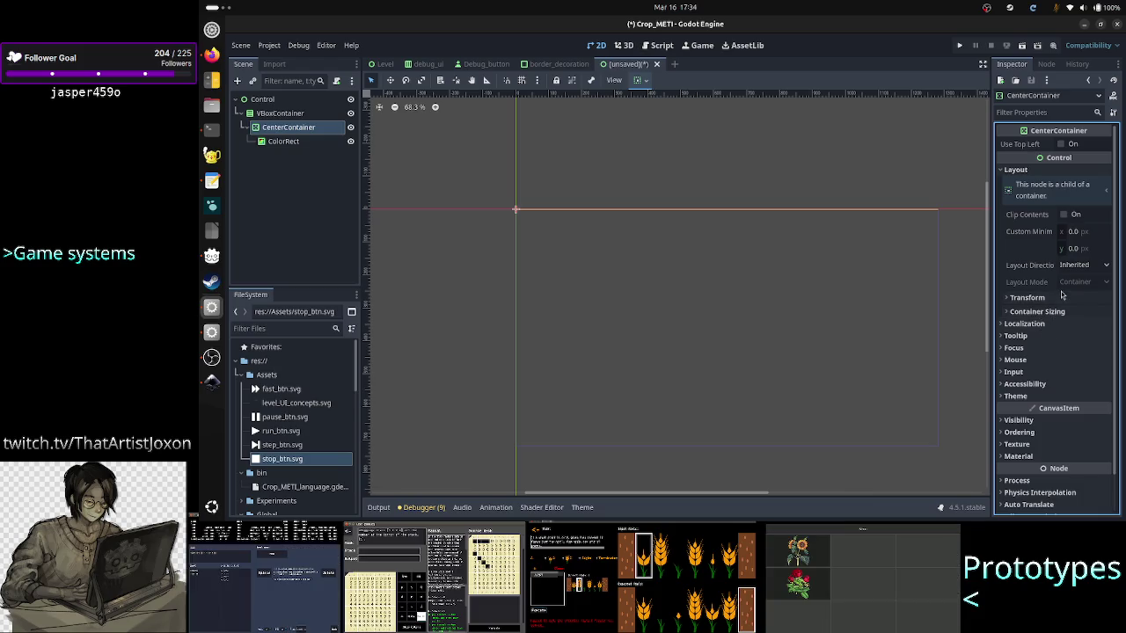
left_click(1047, 312)
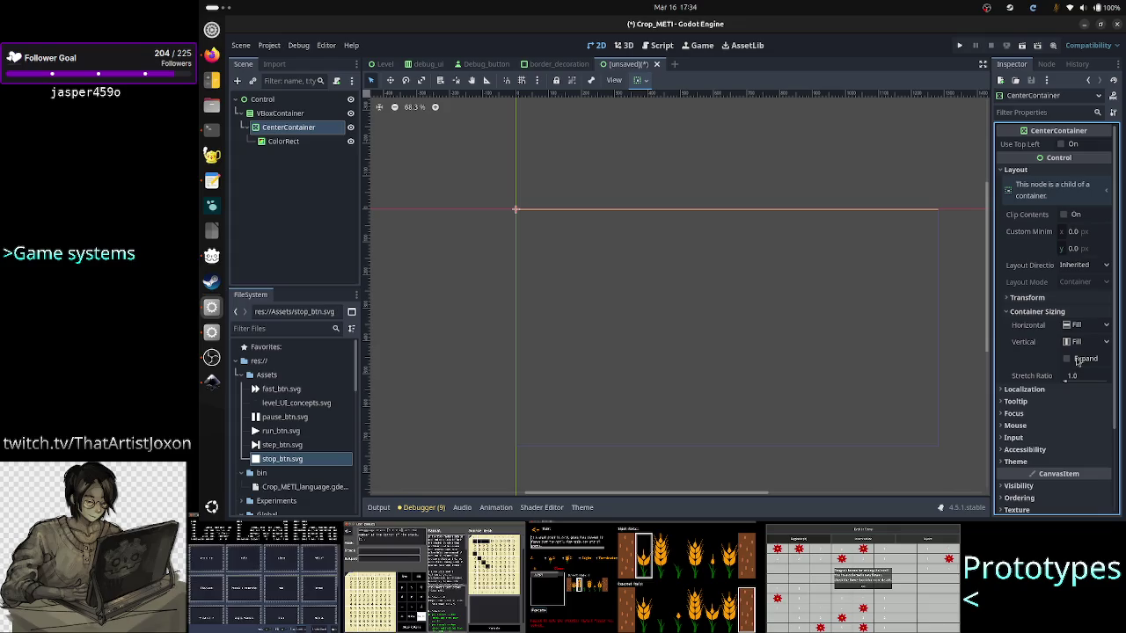
left_click(1076, 361)
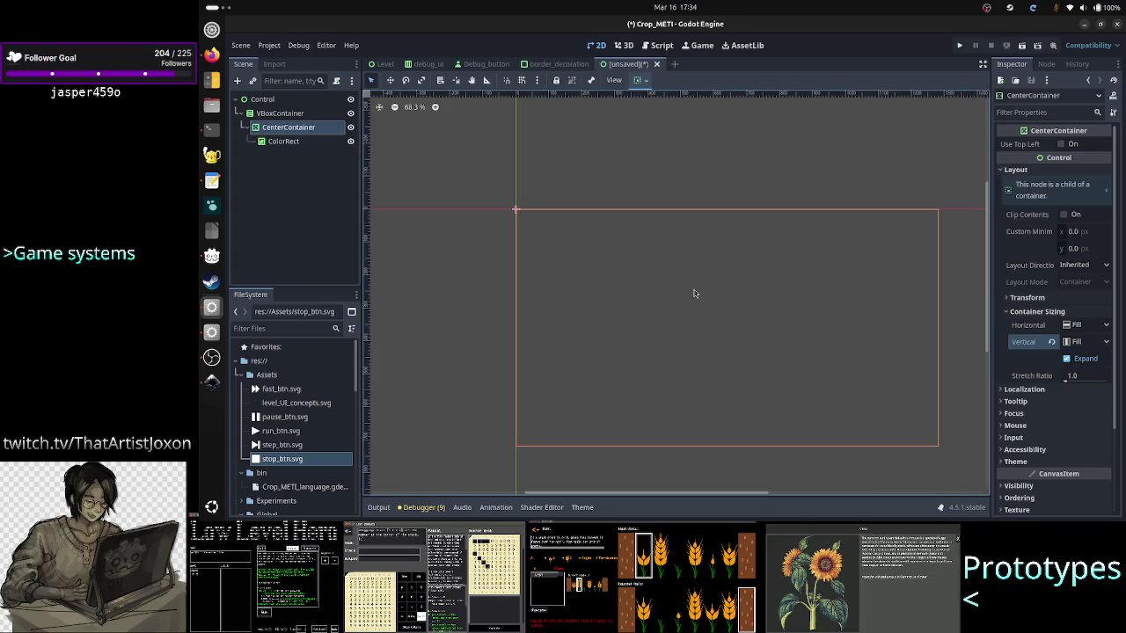
left_click(281, 141)
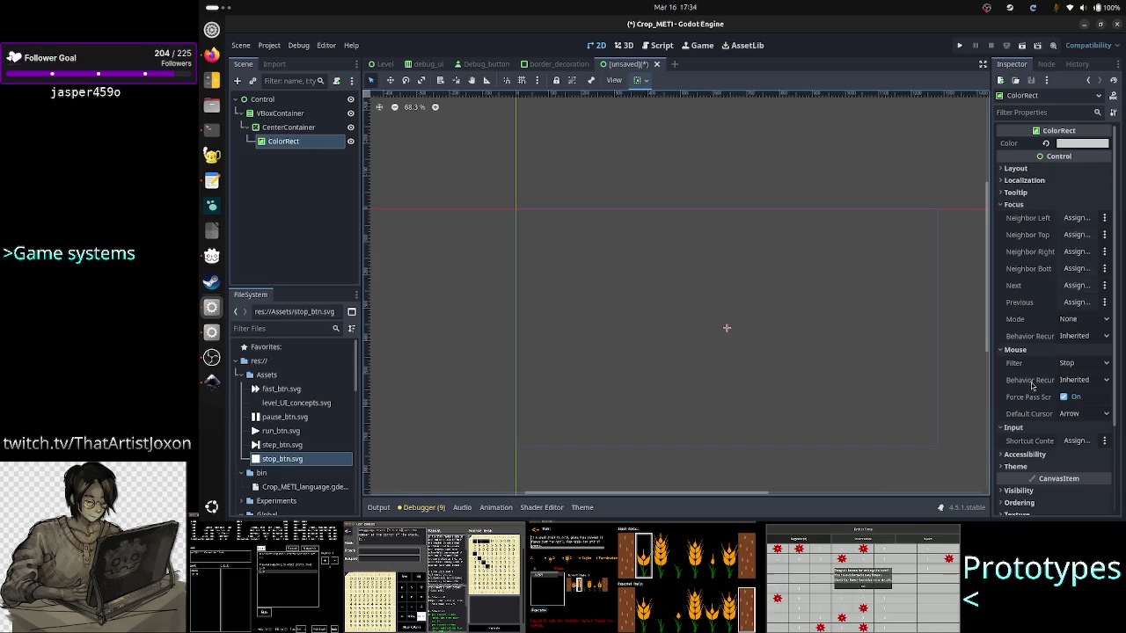
Expand the ColorRect's Layout and Container Sizing sections in the Inspector.
scroll(1042, 459, "down", 1)
scroll(1042, 459, "up", 1)
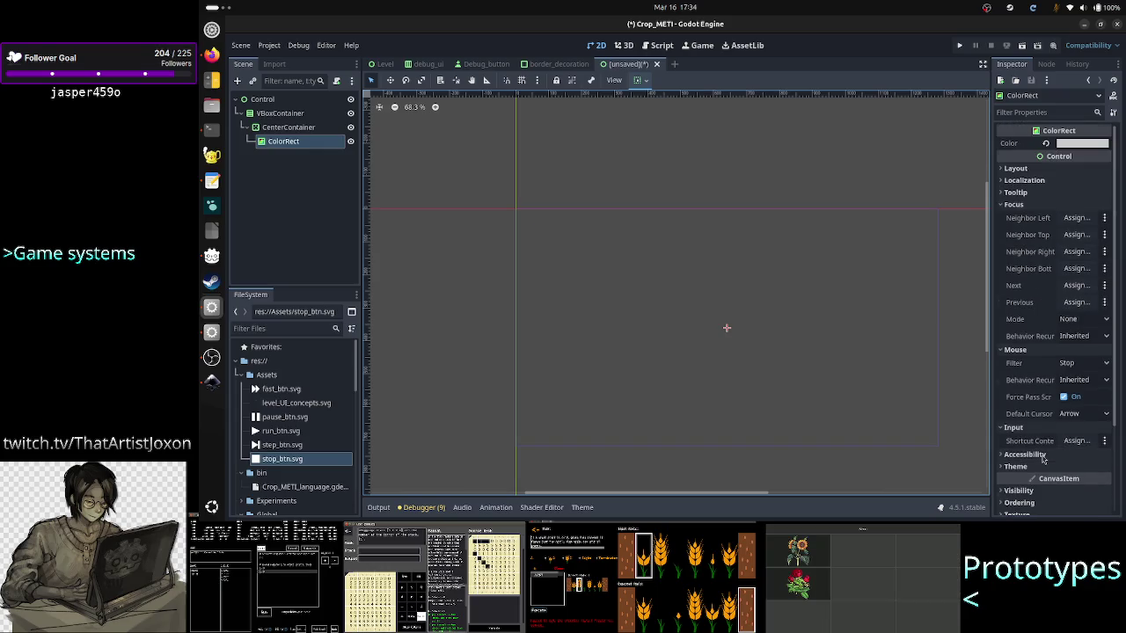
left_click(1034, 168)
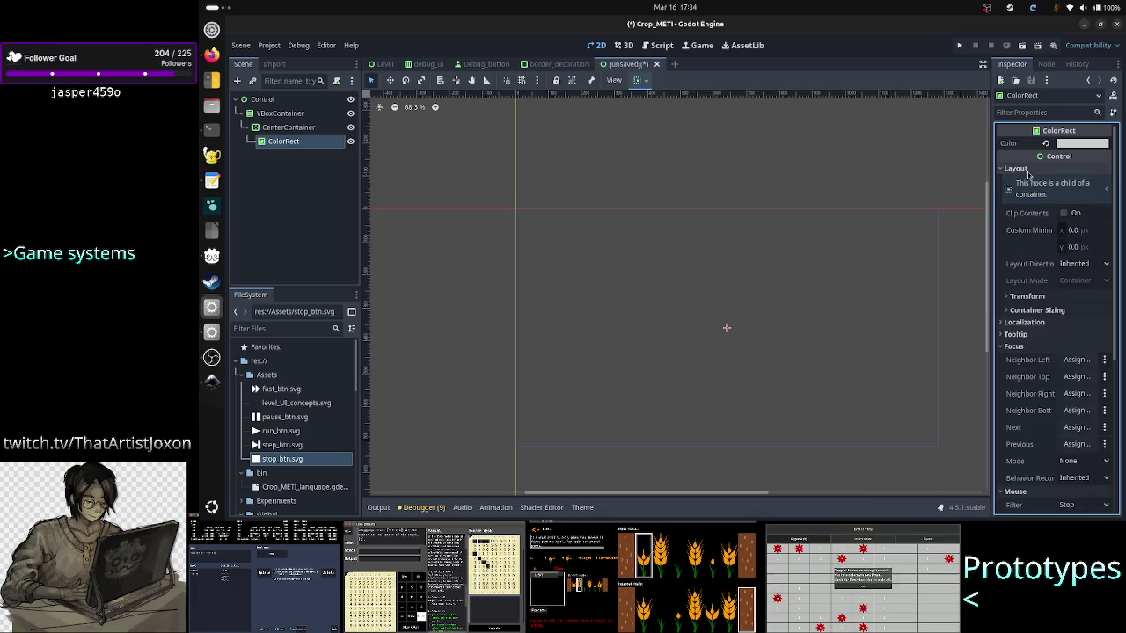
left_click(1055, 314)
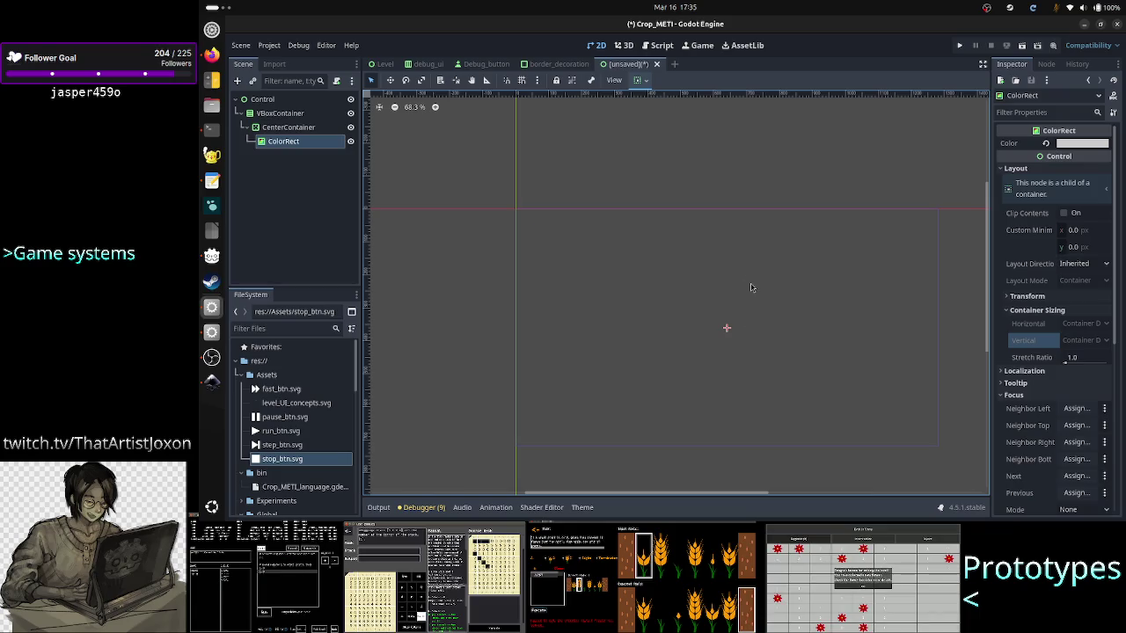
Check the VBoxContainer and CenterContainer bounds, reselect ColorRect, then return to the Inkscape mockup.
left_click(295, 113)
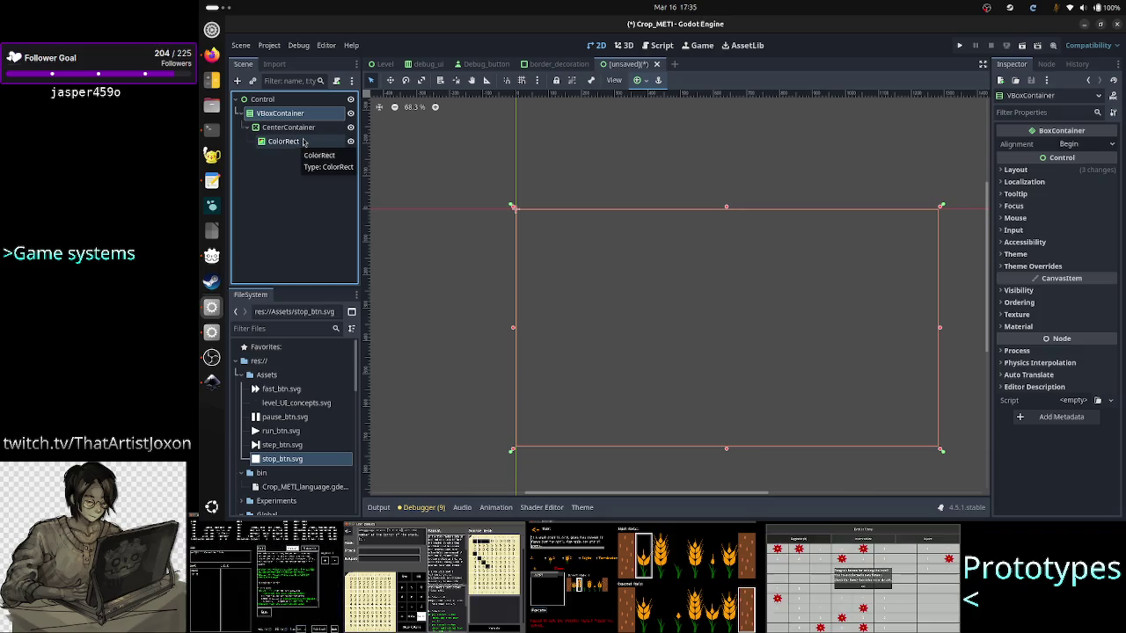
left_click(316, 129)
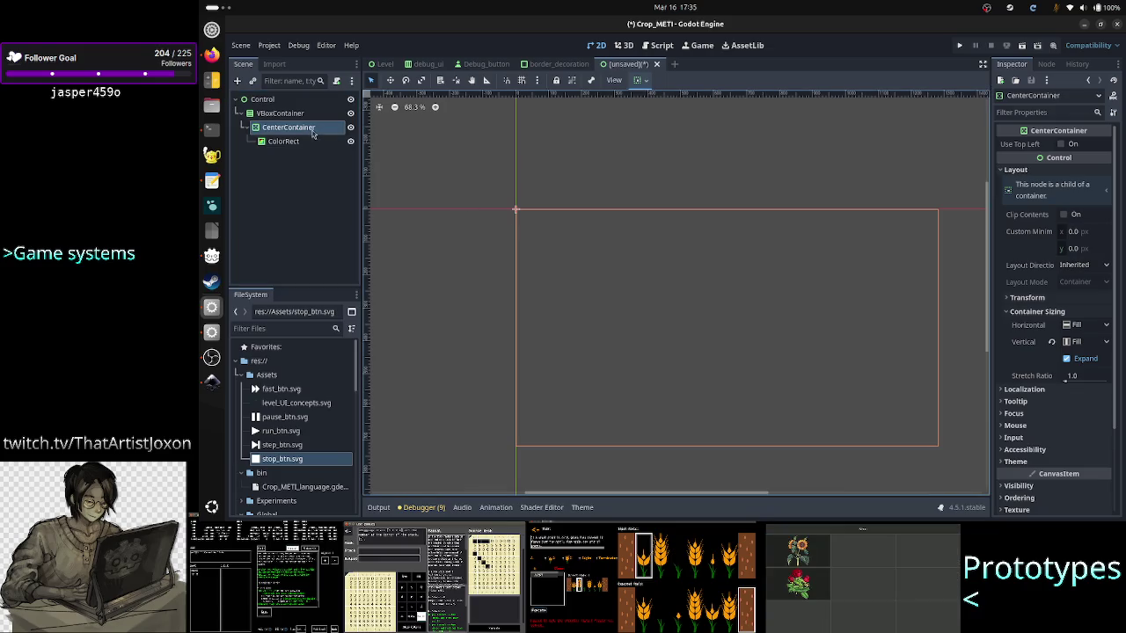
left_click(689, 356)
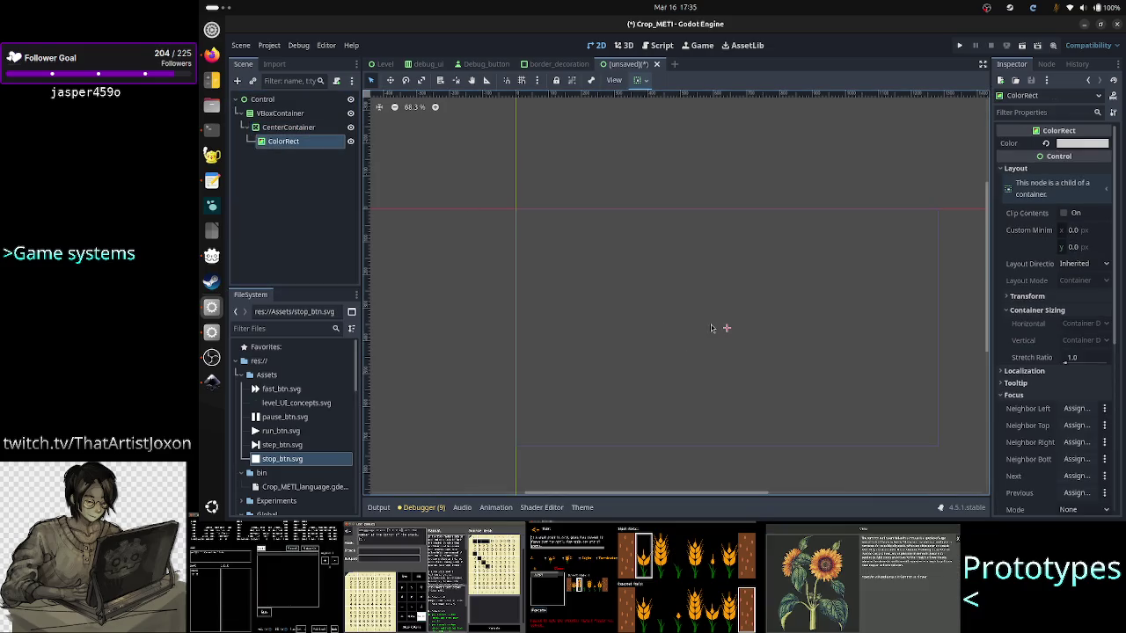
key("alt+Tab")
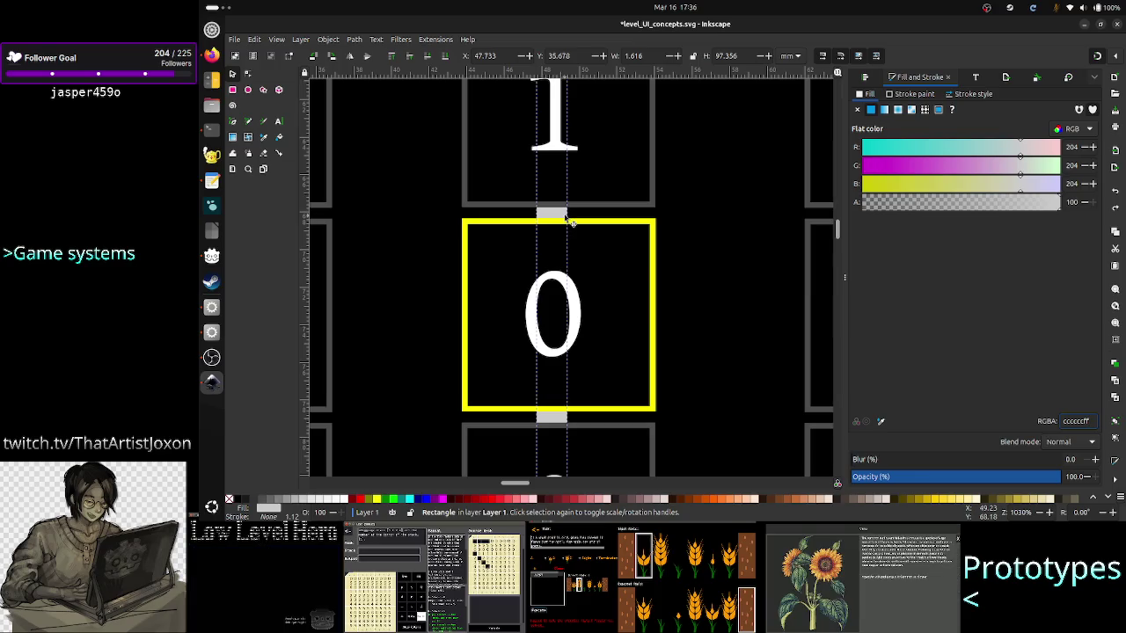
scroll(563, 241, "up", 3)
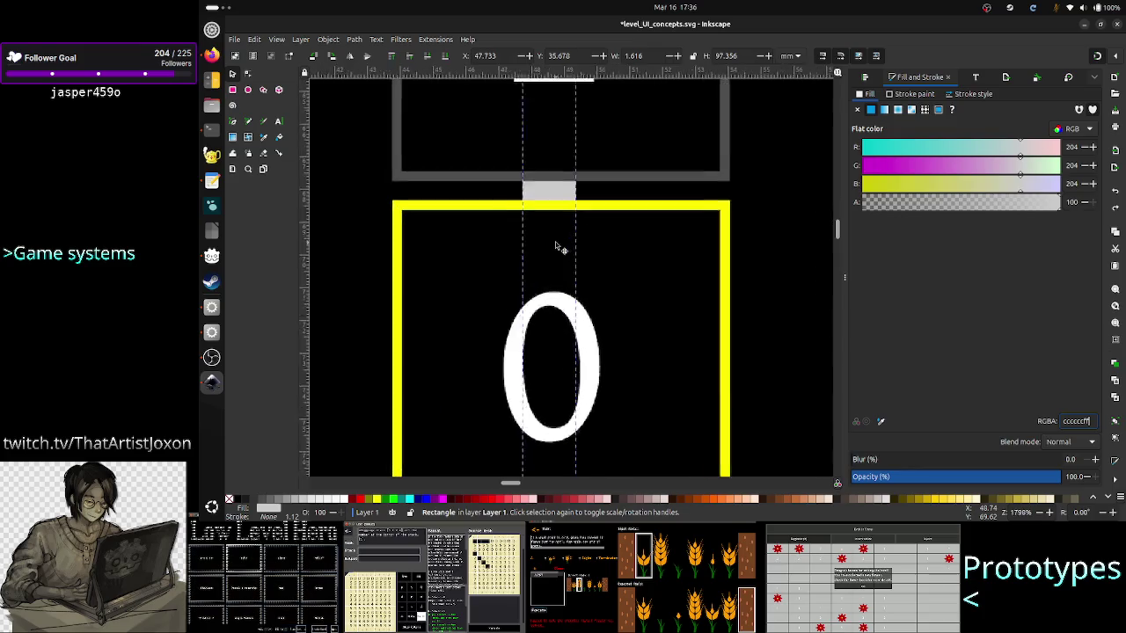
scroll(555, 247, "up", 1)
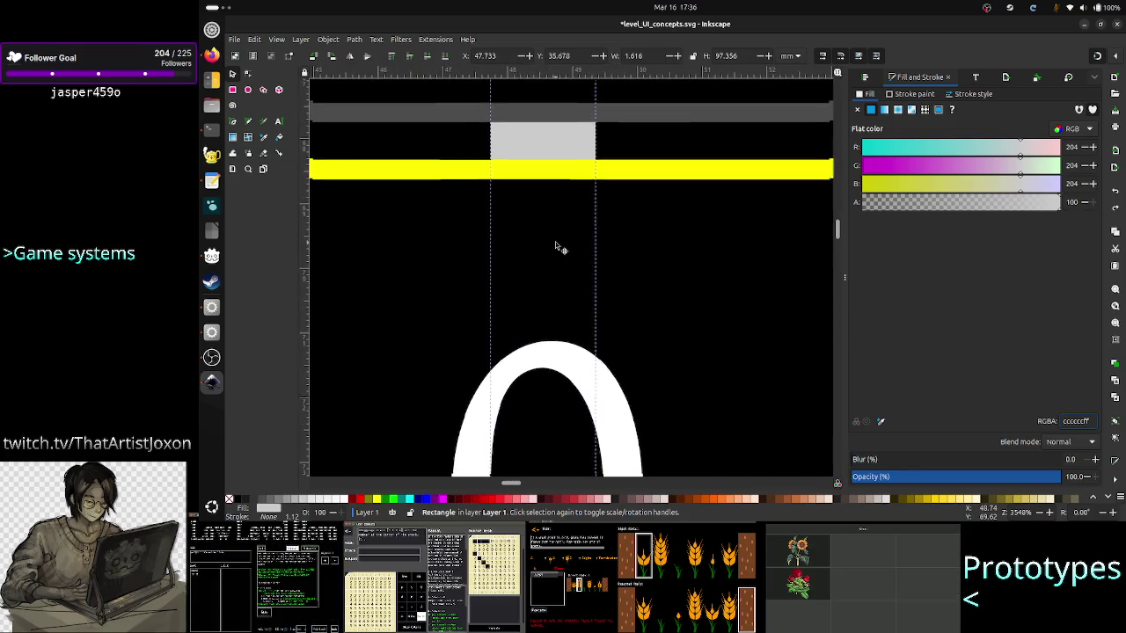
scroll(556, 247, "down", 2)
scroll(556, 247, "up", 2)
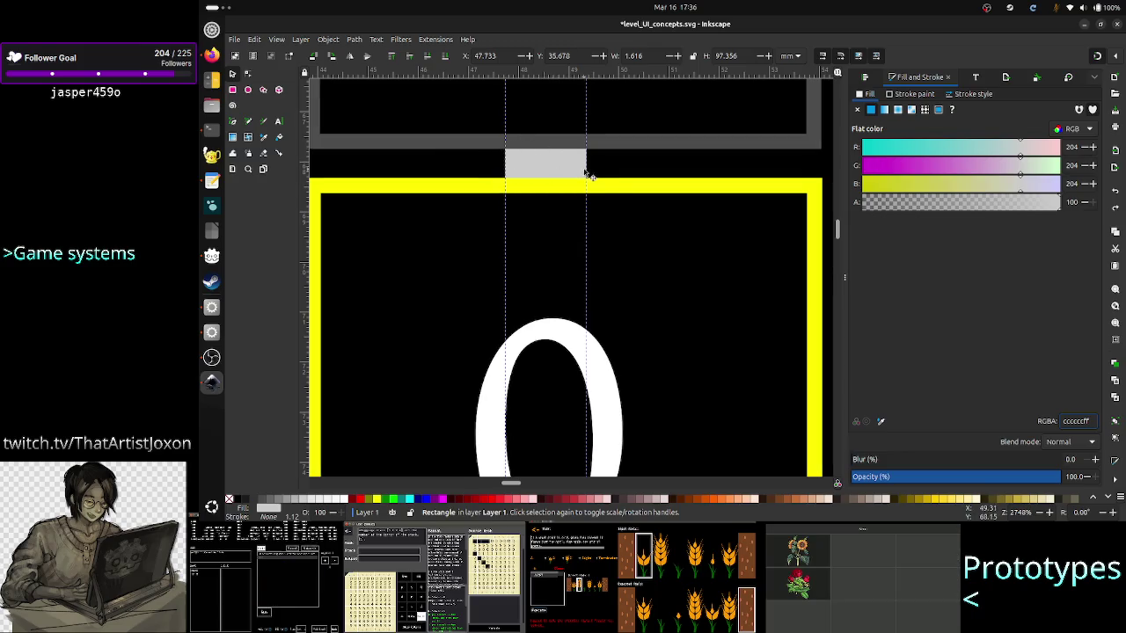
scroll(648, 217, "down", 9)
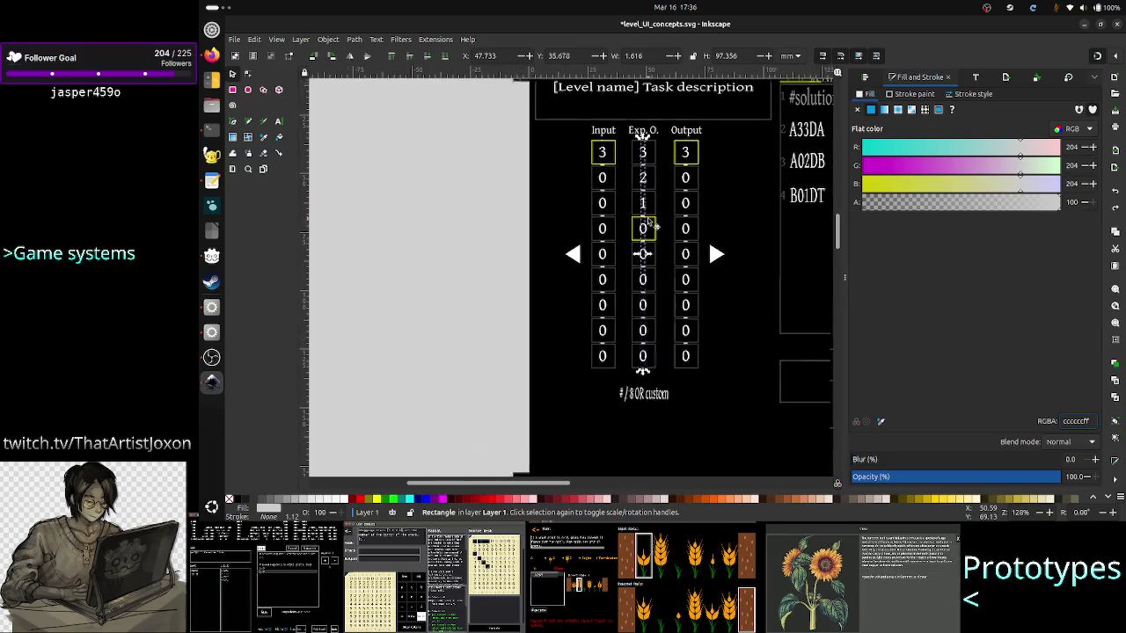
scroll(647, 221, "down", 1)
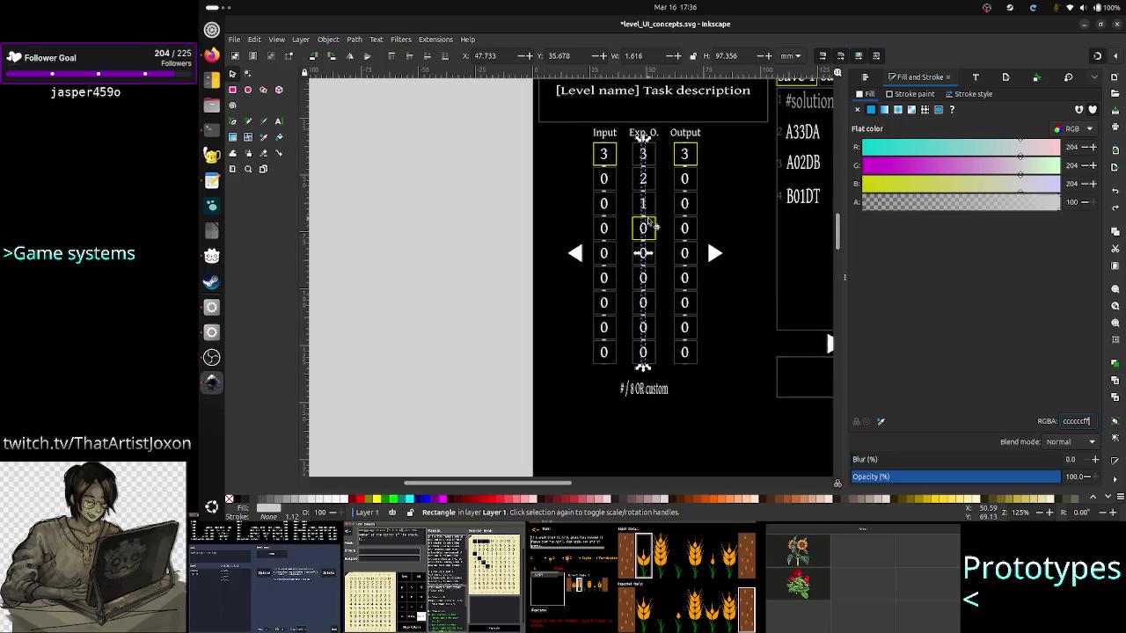
key("alt+Tab")
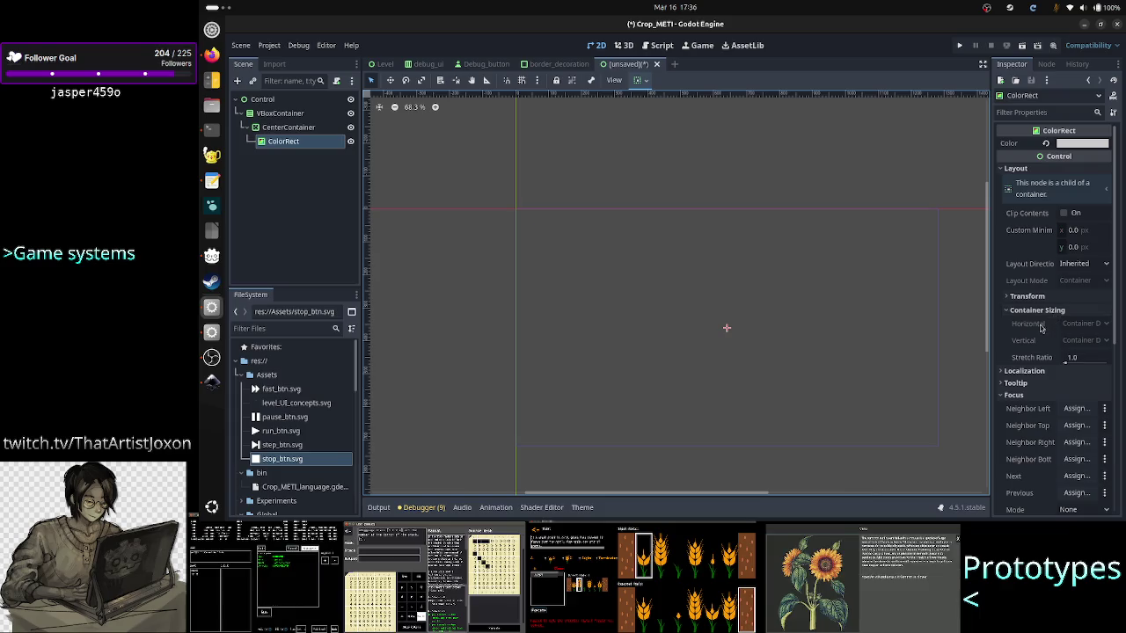
Turn on Use Top Left for the CenterContainer so its child sits at the top-left corner.
left_click(1051, 298)
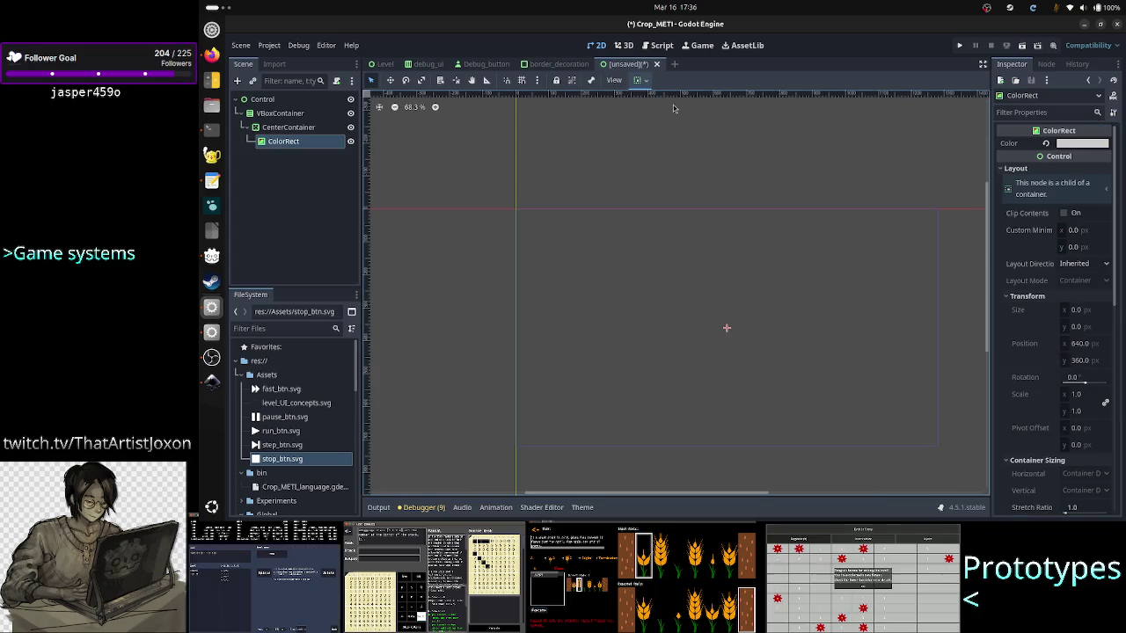
left_click(638, 80)
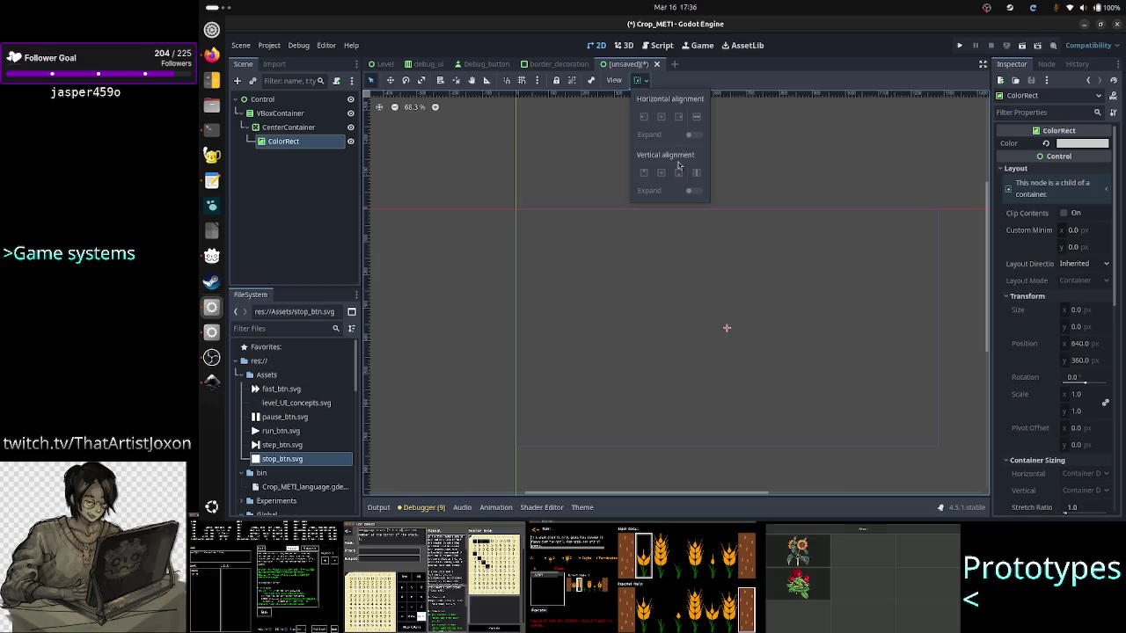
left_click(311, 179)
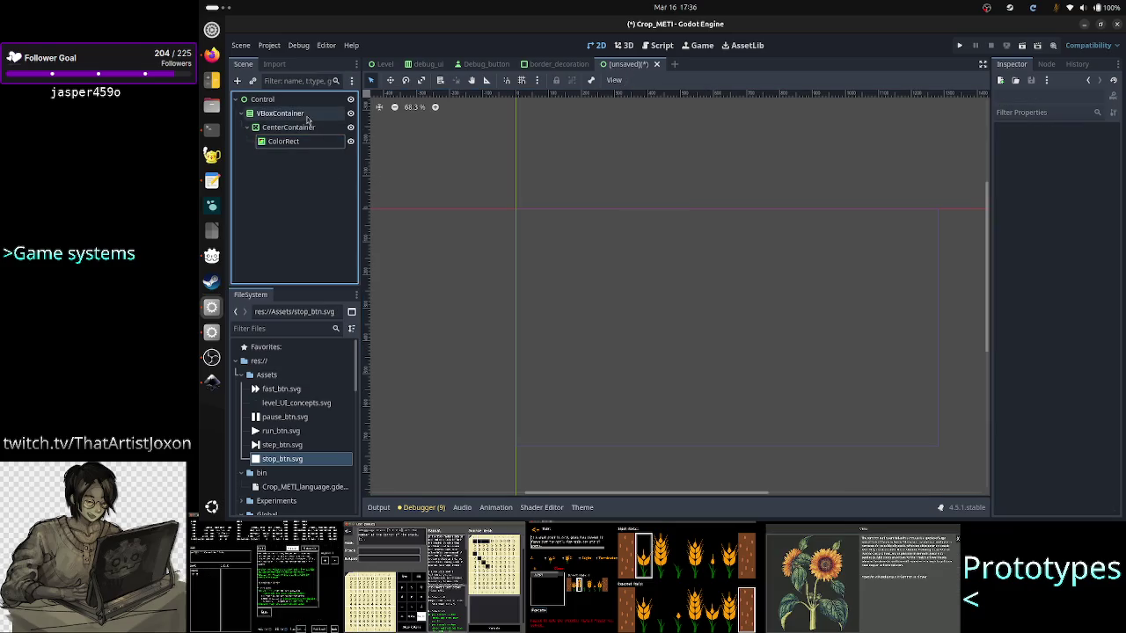
left_click(290, 127)
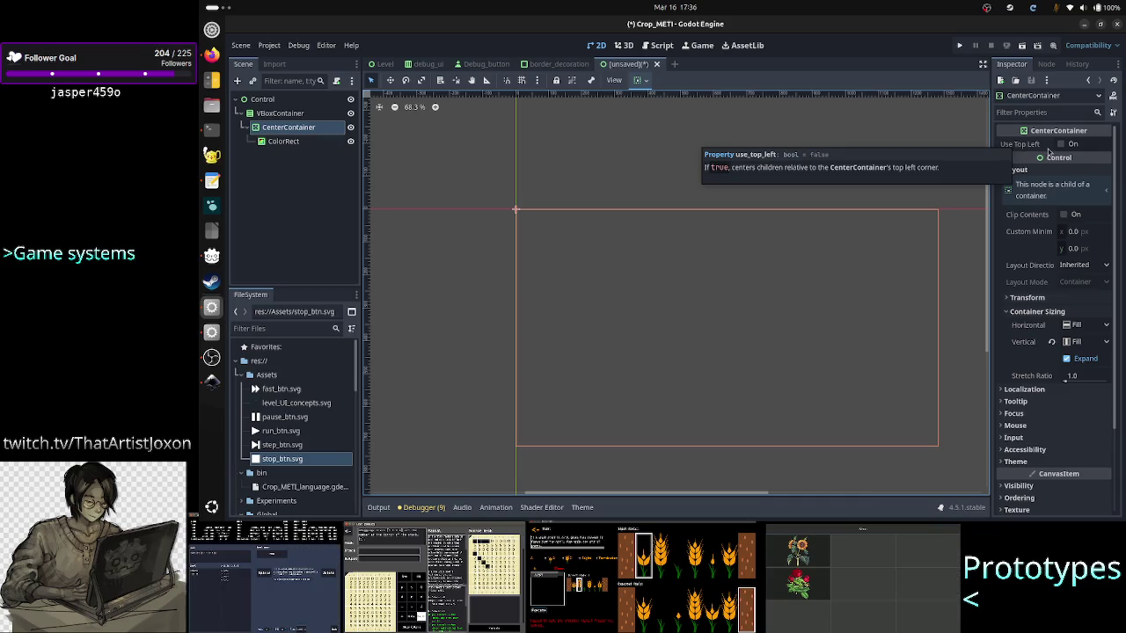
left_click(1060, 144)
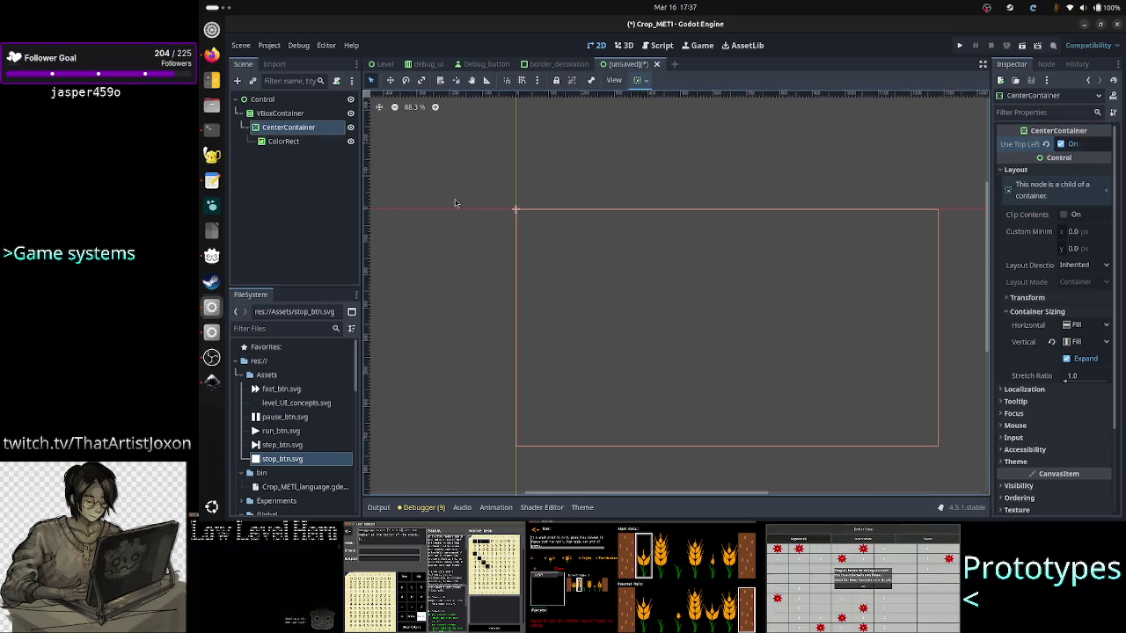
Revert the ColorRect's Color to default white, then recheck CenterContainer and ColorRect.
left_click(299, 141)
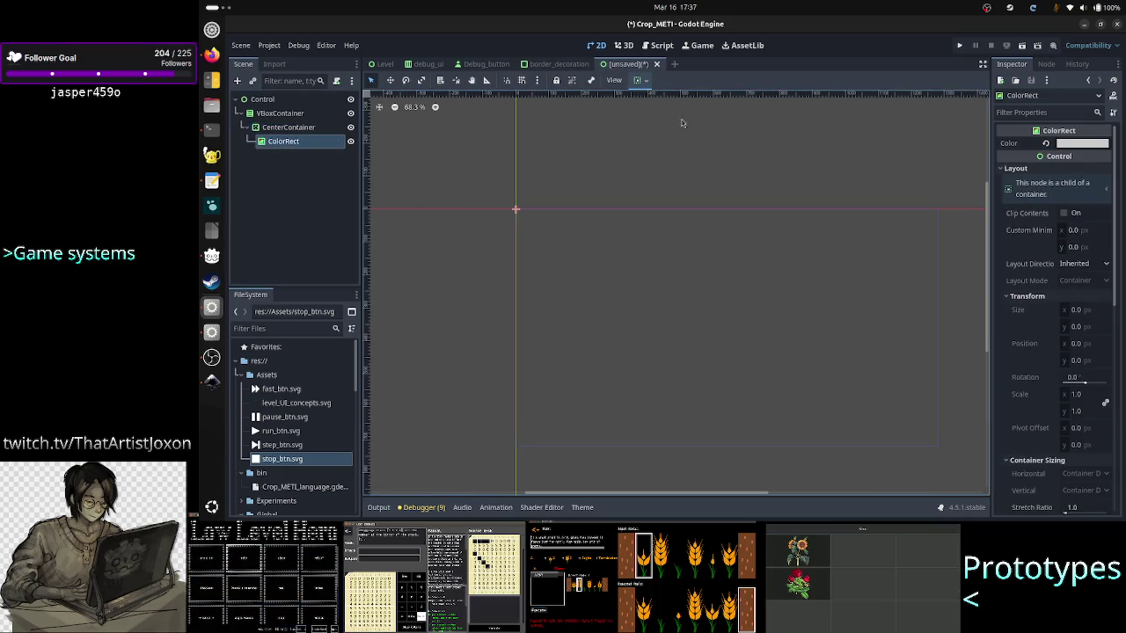
left_click(1045, 143)
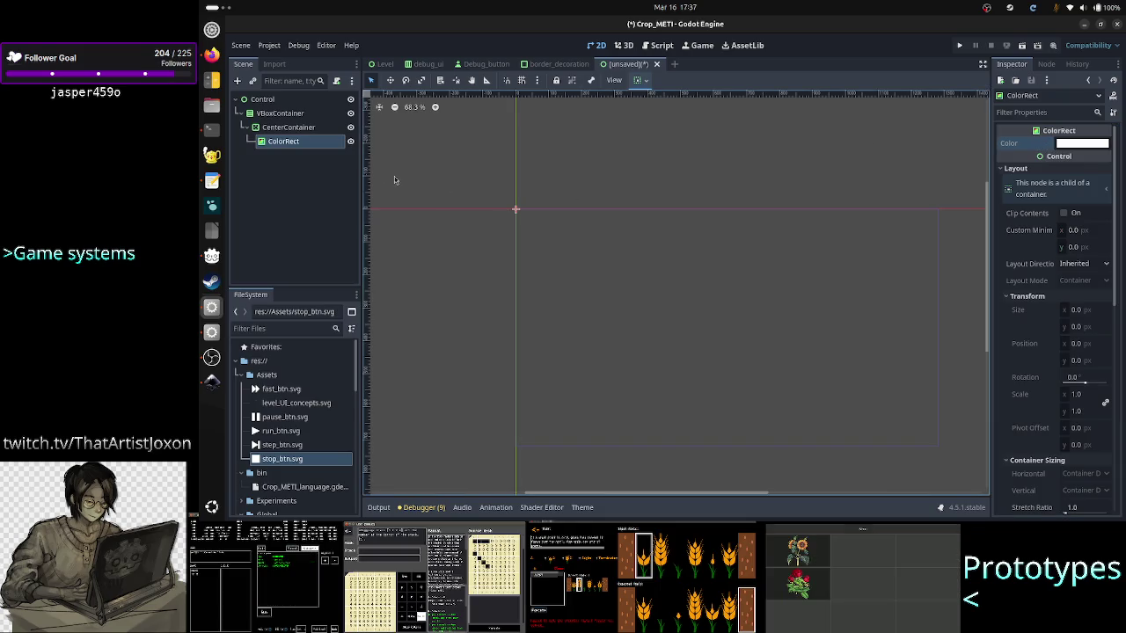
left_click(299, 128)
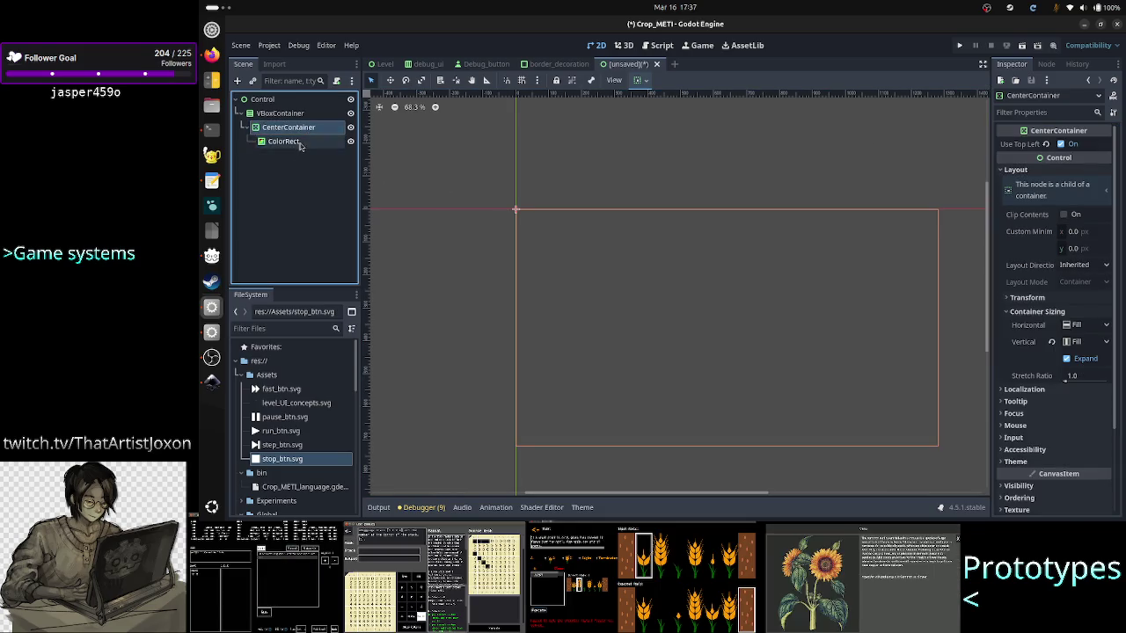
left_click(300, 142)
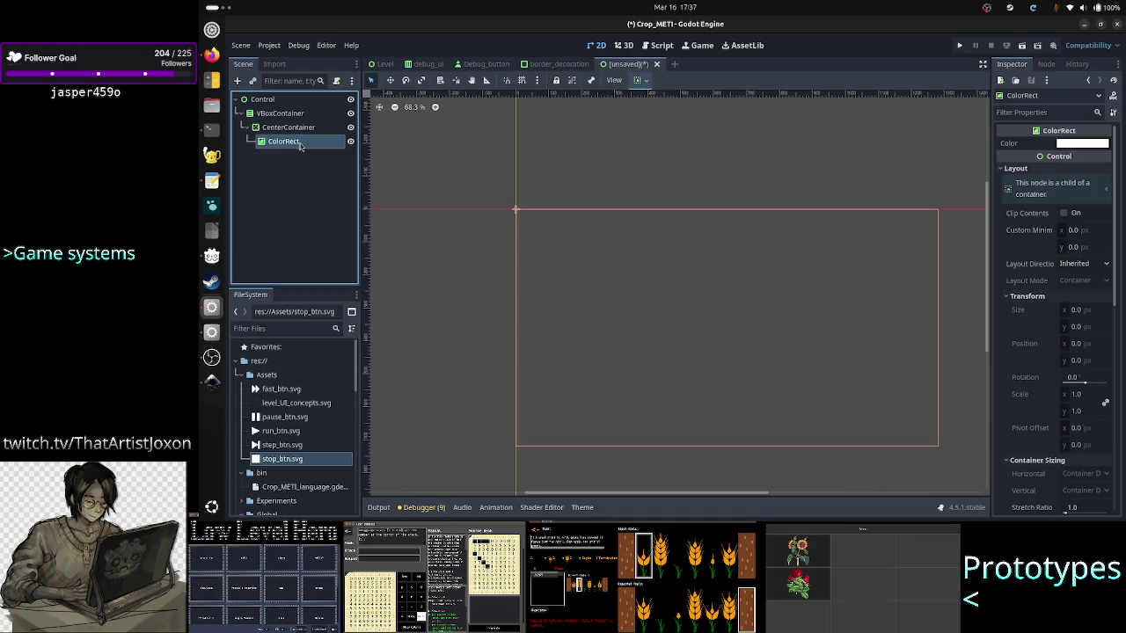
left_click(211, 54)
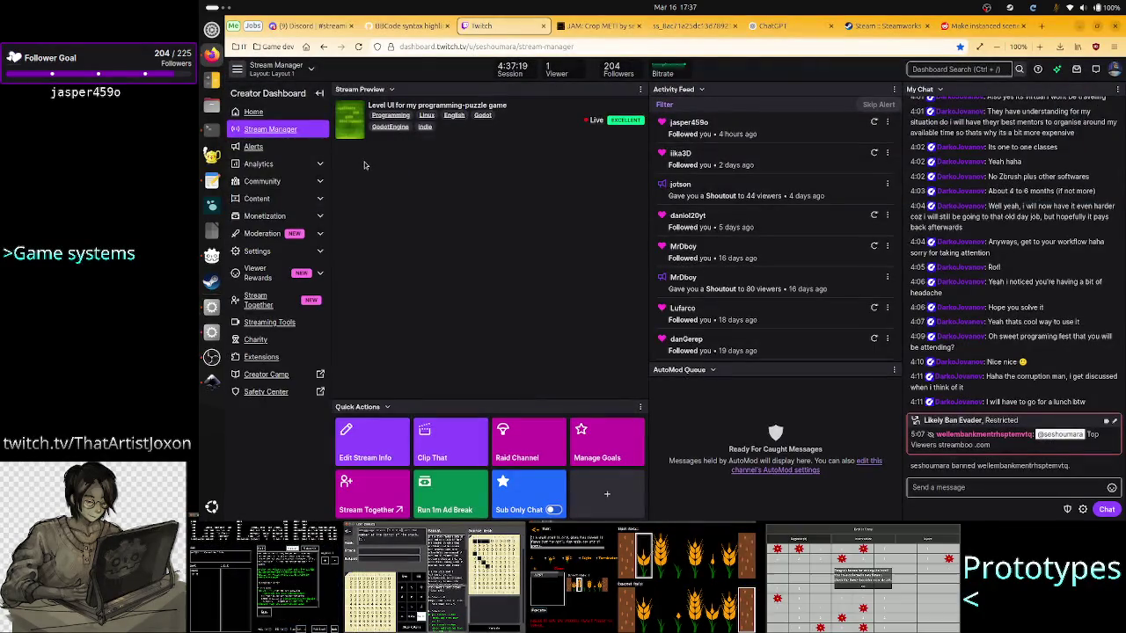
left_click(211, 382)
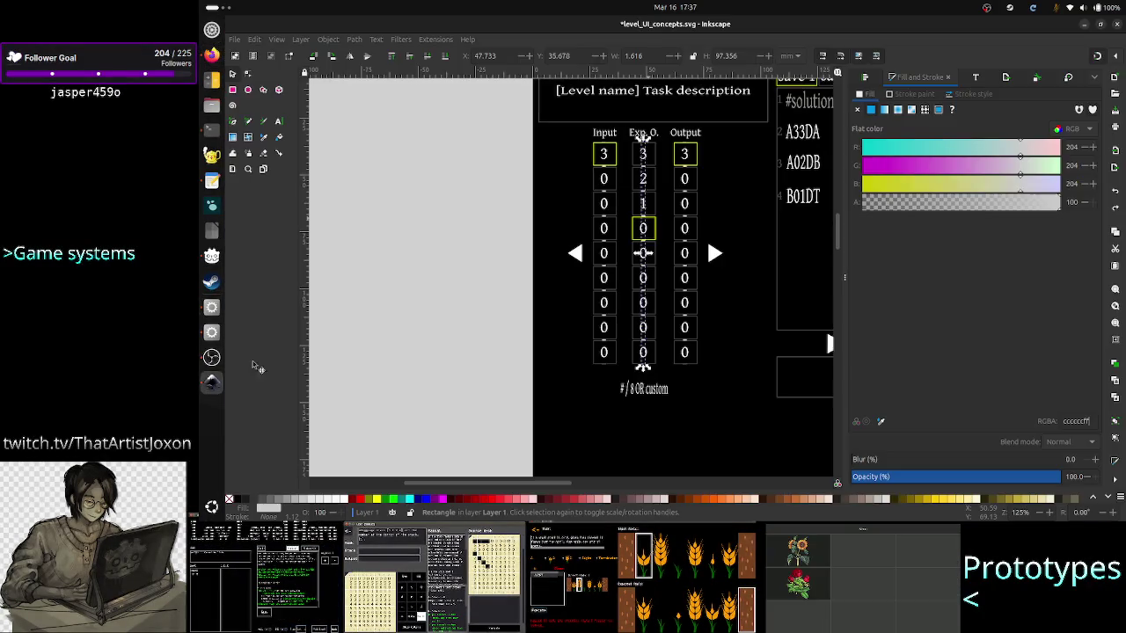
scroll(633, 243, "up", 10)
scroll(633, 243, "down", 10)
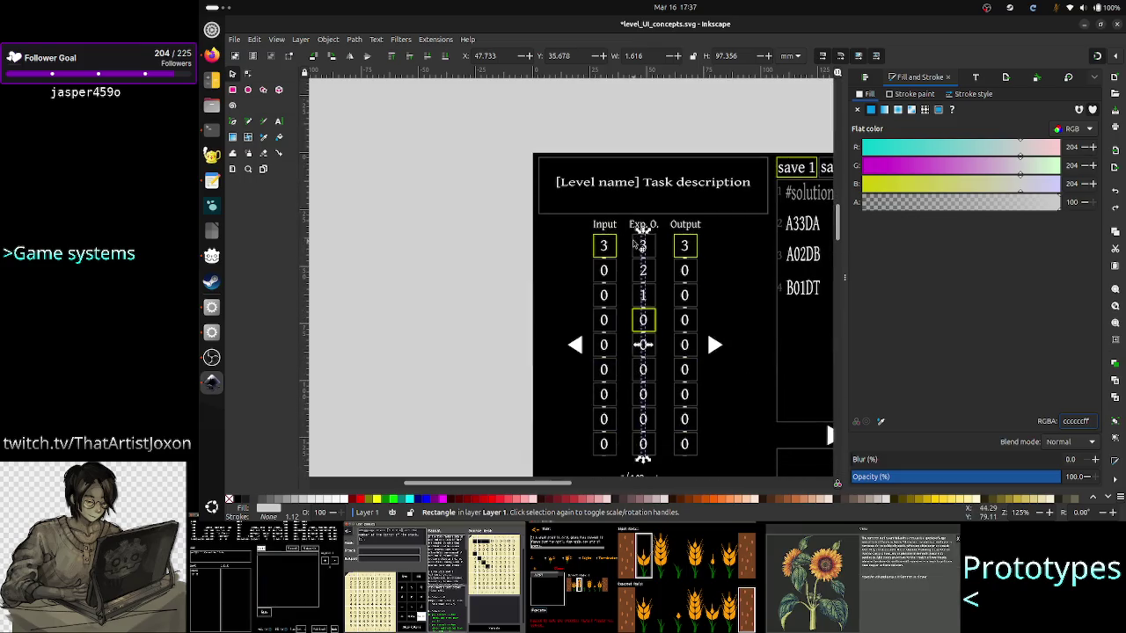
scroll(634, 244, "up", 5)
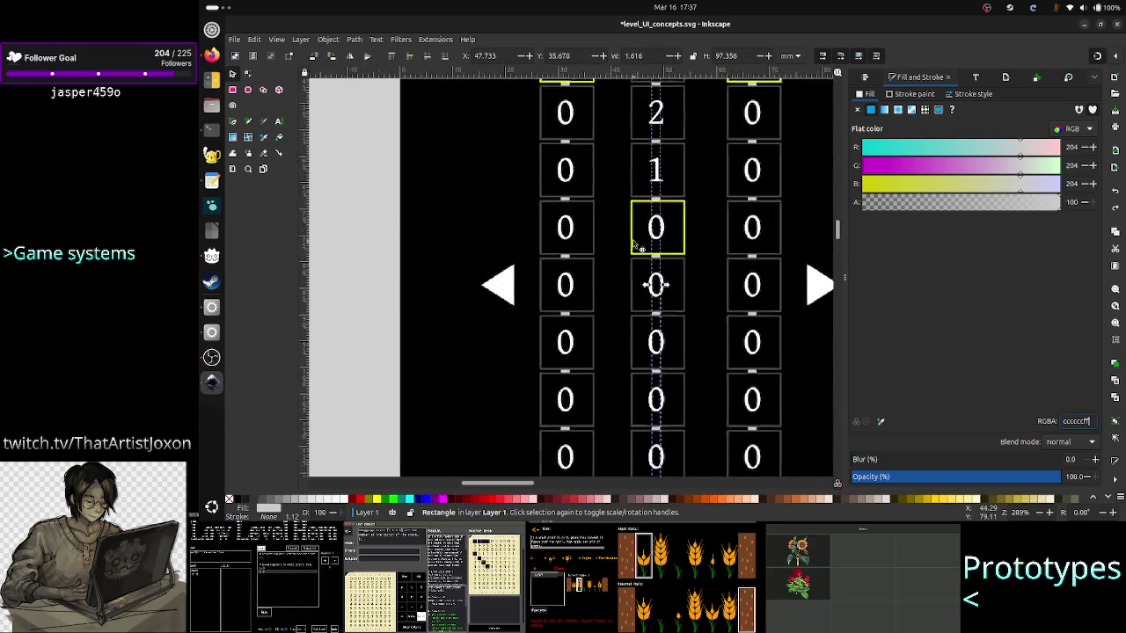
scroll(633, 243, "up", 1)
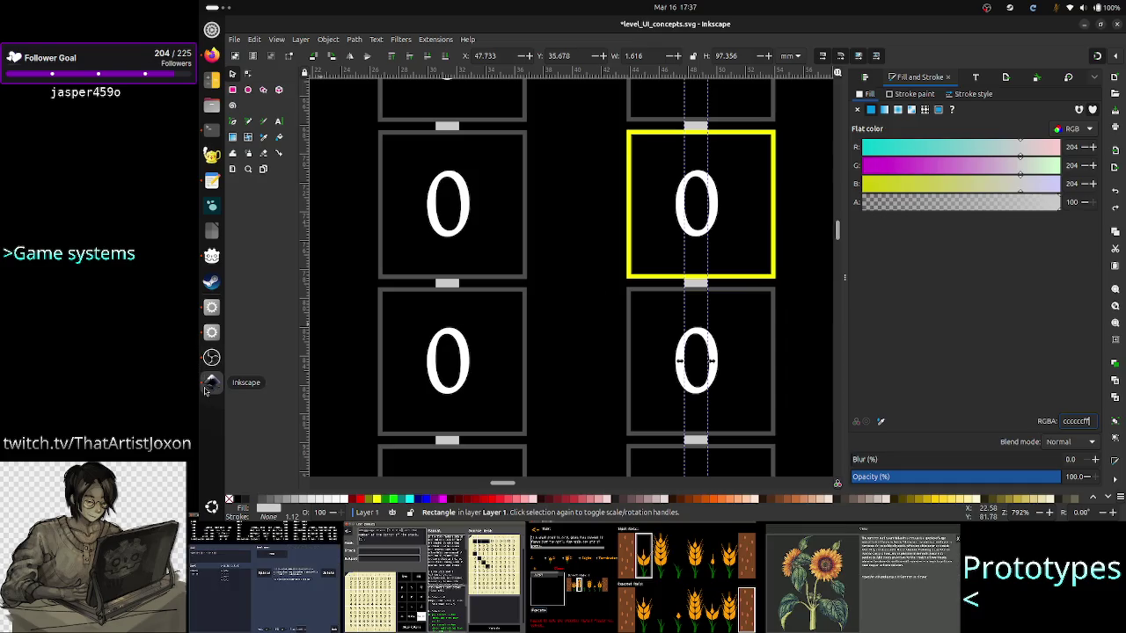
left_click(211, 306)
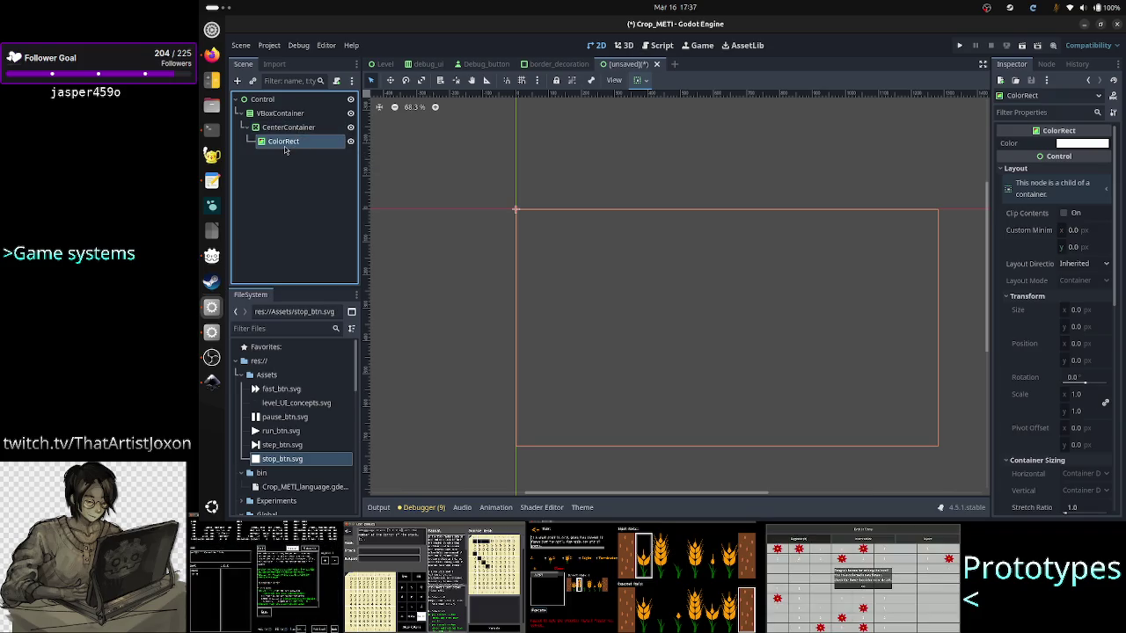
Move ColorRect under VBoxContainer, delete the empty CenterContainer, and switch to Firefox.
left_click_drag(283, 142, 294, 122)
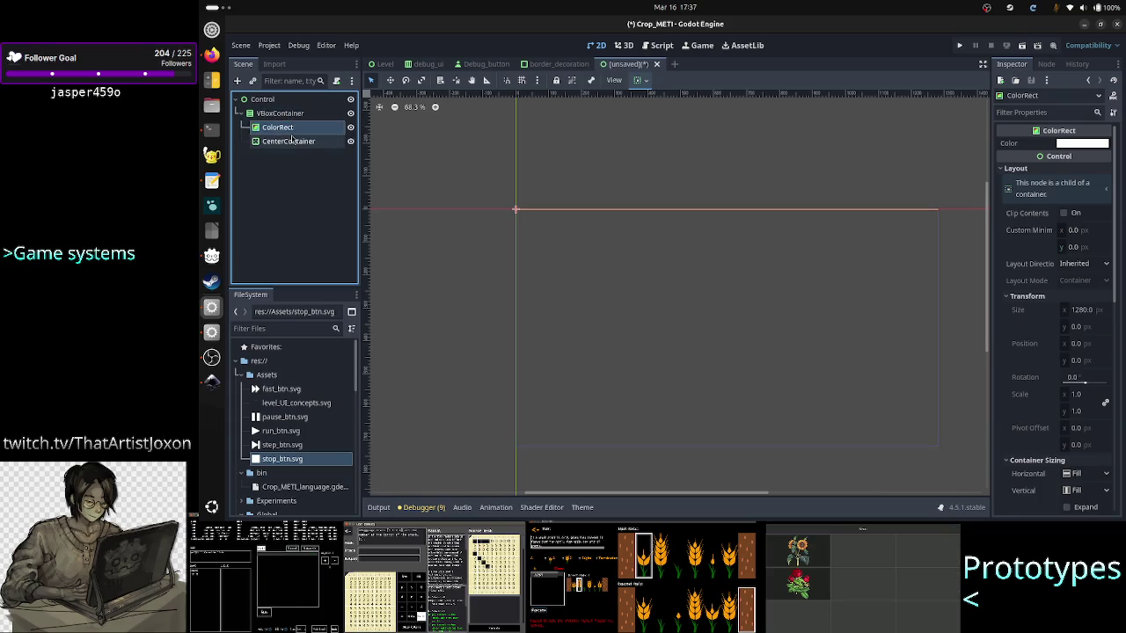
left_click(293, 141)
key("Delete")
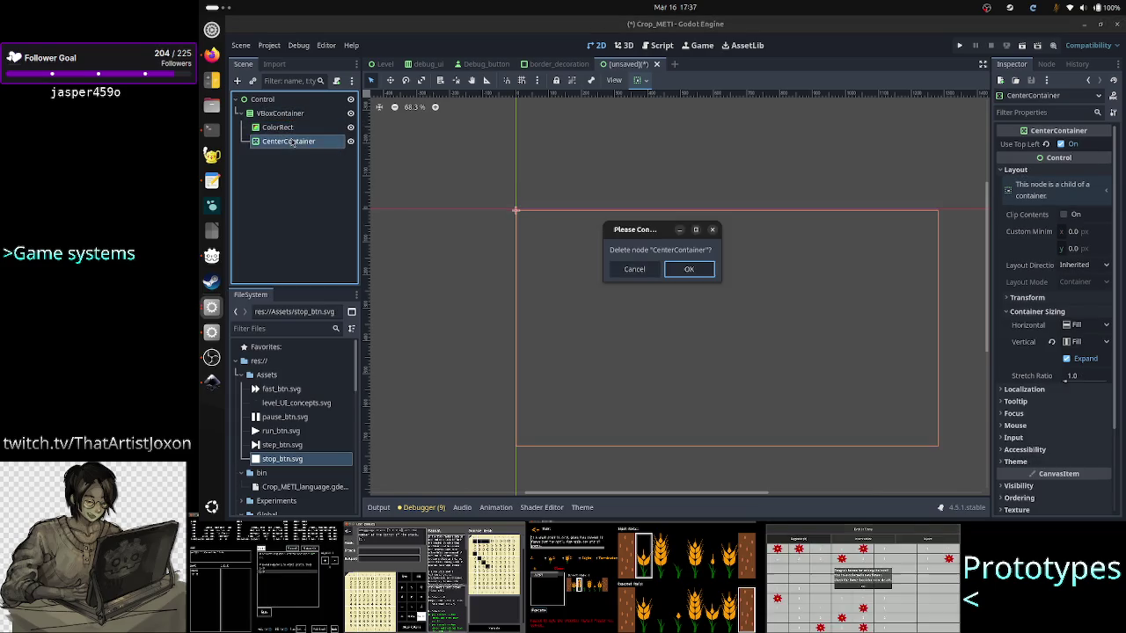
key("Return")
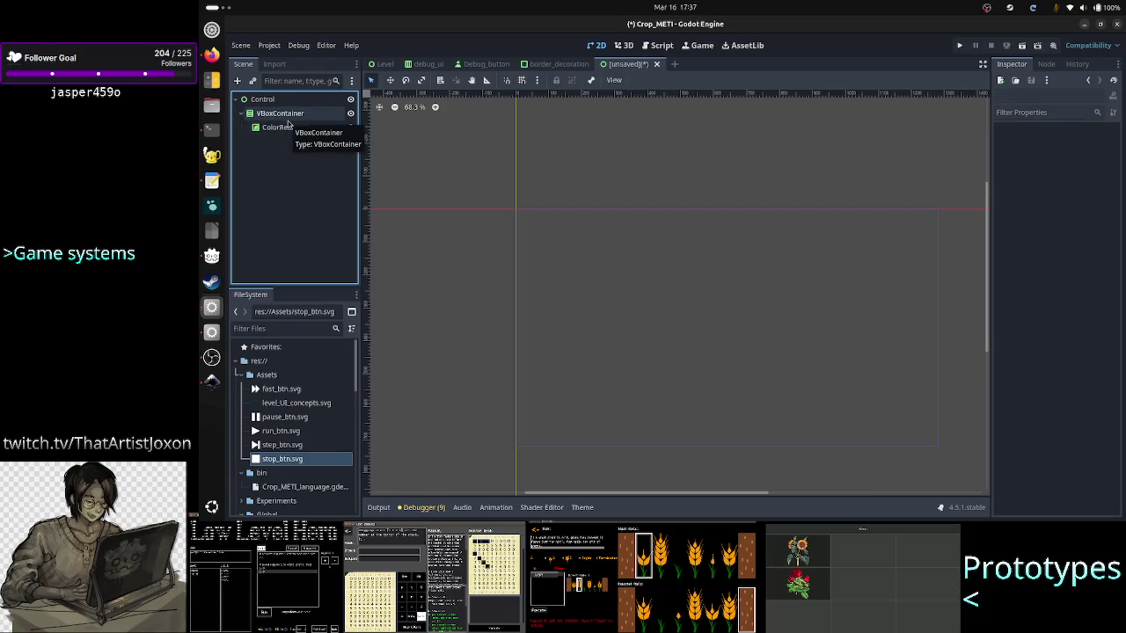
key("alt+Tab")
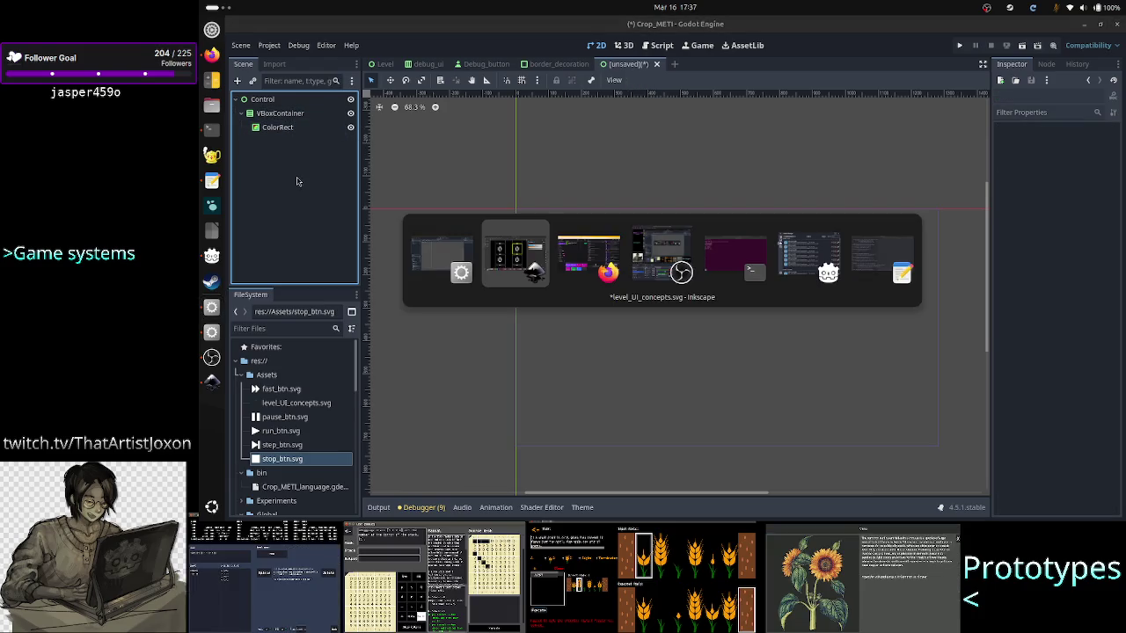
key("alt+Tab")
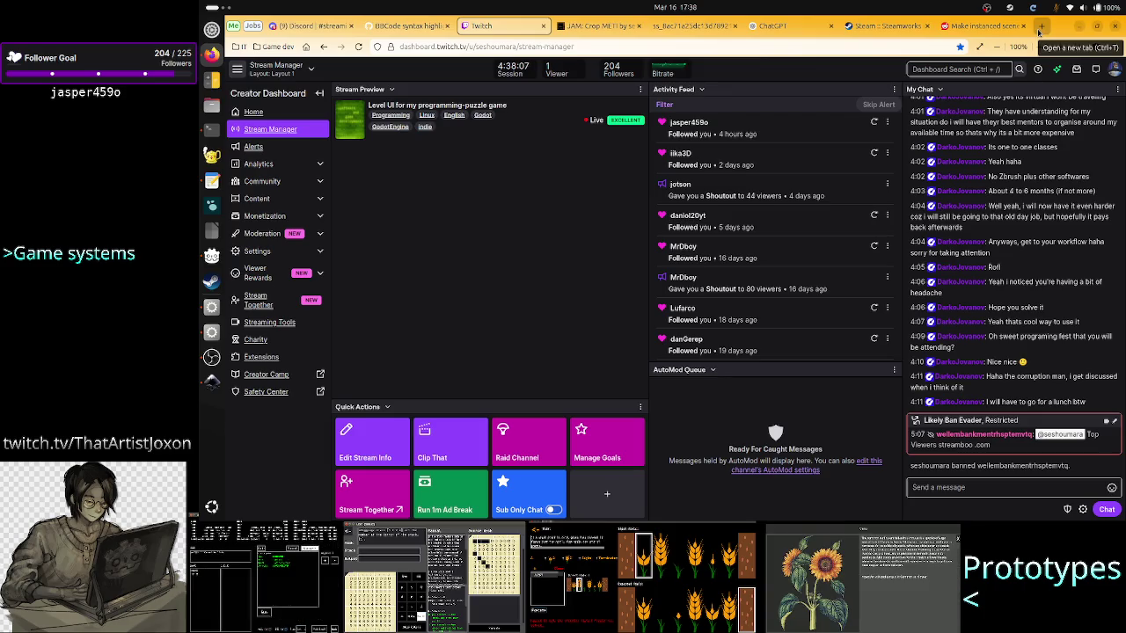
Open a new Firefox tab and type the query 'godot centercontainer' into the search box.
left_click(1039, 30)
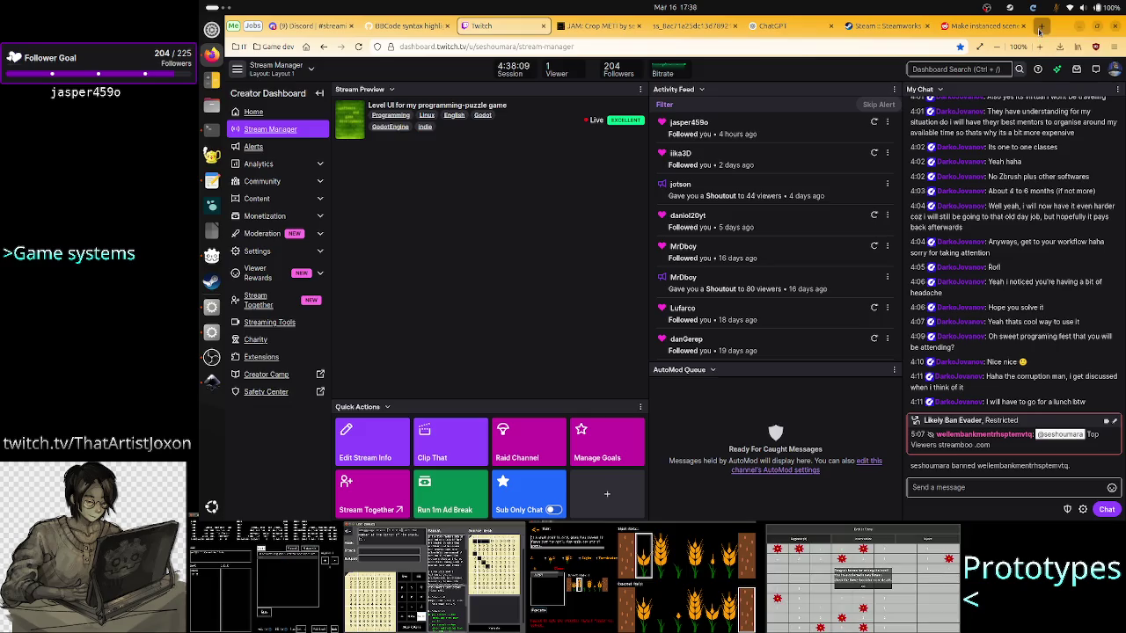
left_click(634, 233)
type("godot")
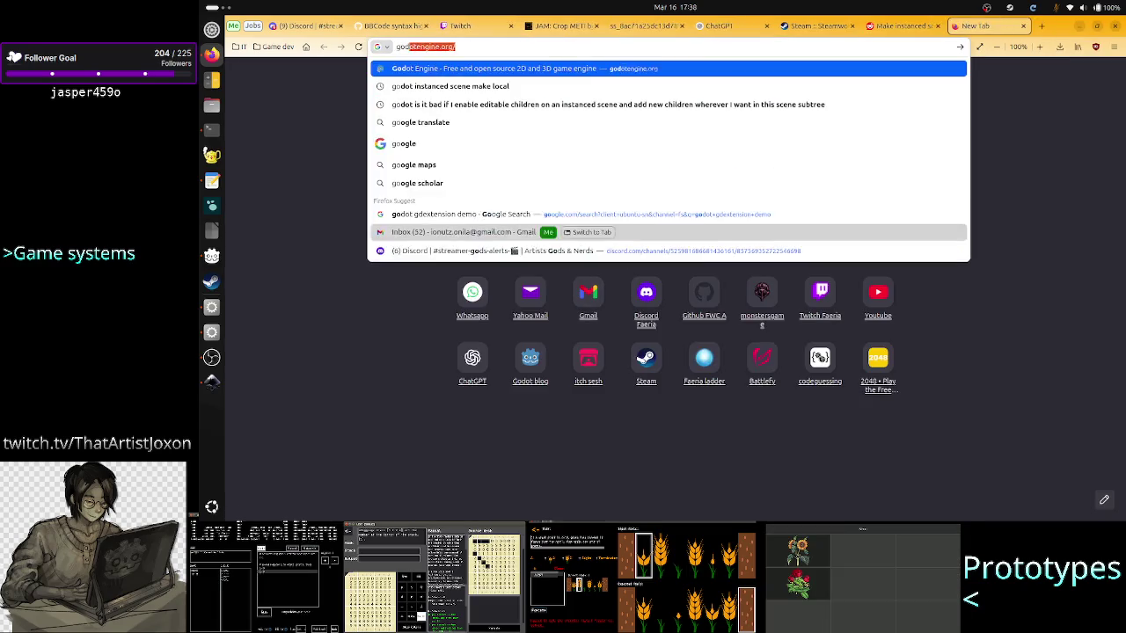
type(" centerco")
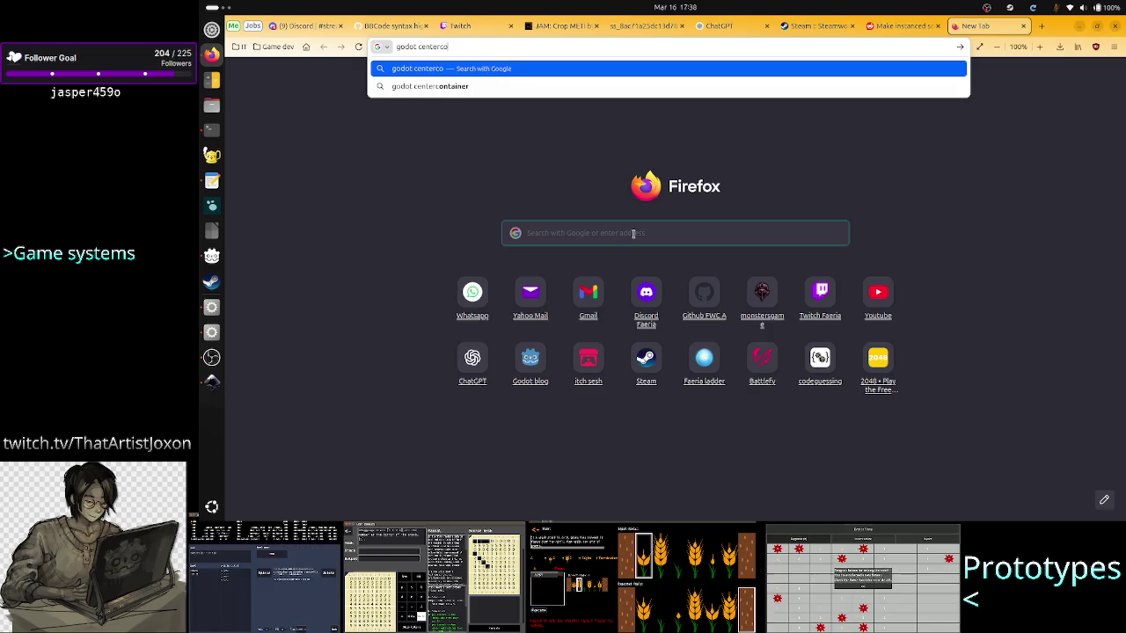
type("ntainer")
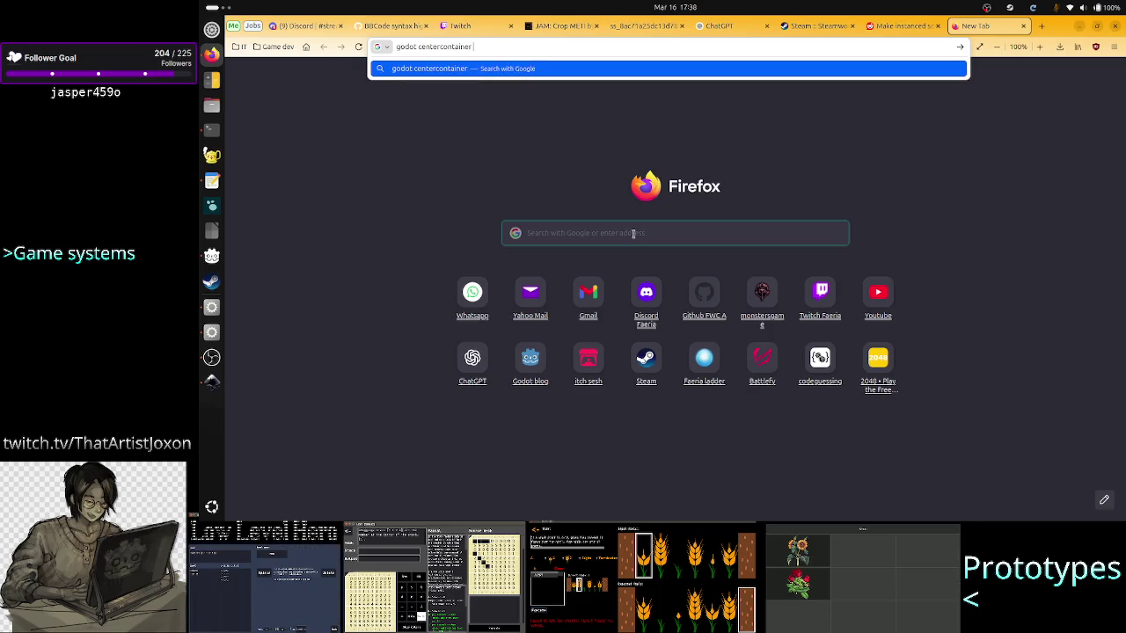
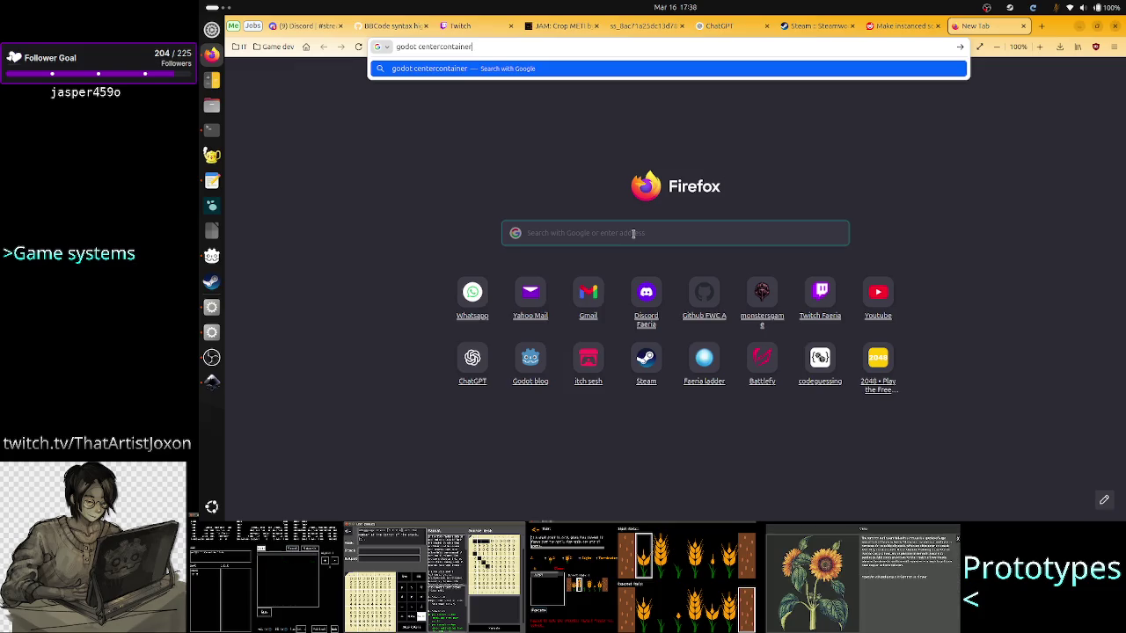
Search Google for 'godot centercontainer with resible size'.
key("BackSpace")
key("BackSpace")
key("BackSpace")
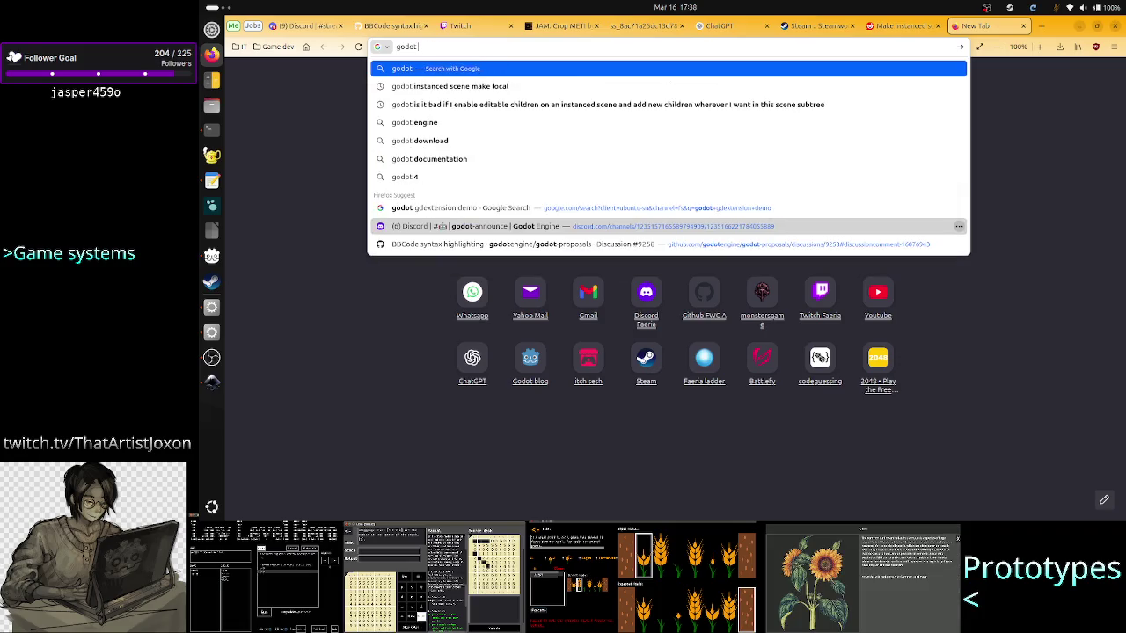
type("center")
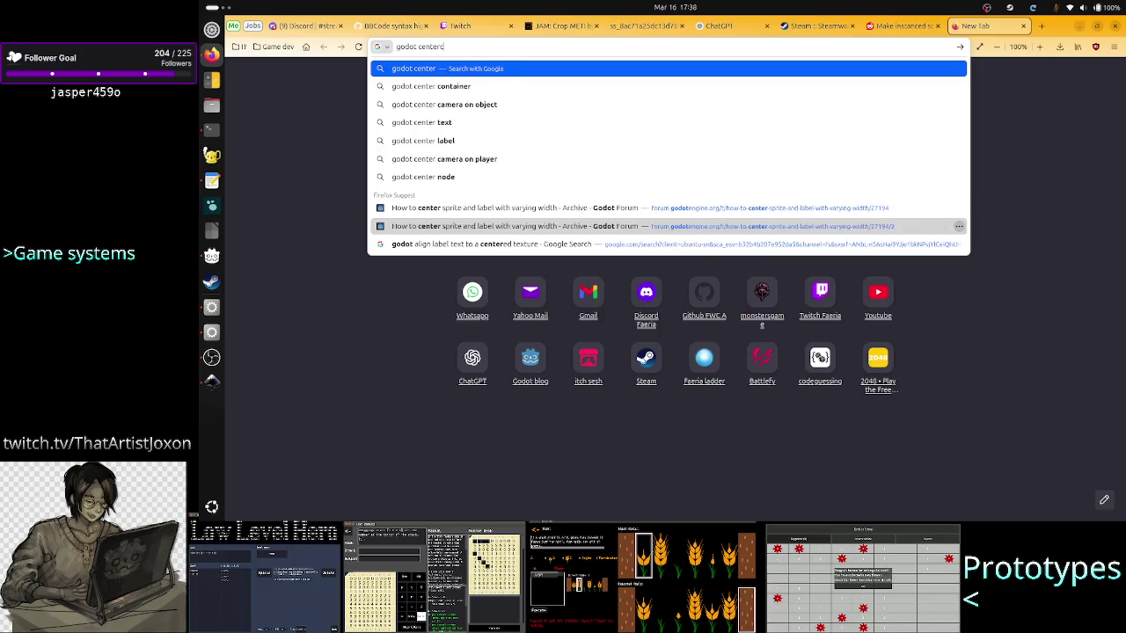
type("container wi")
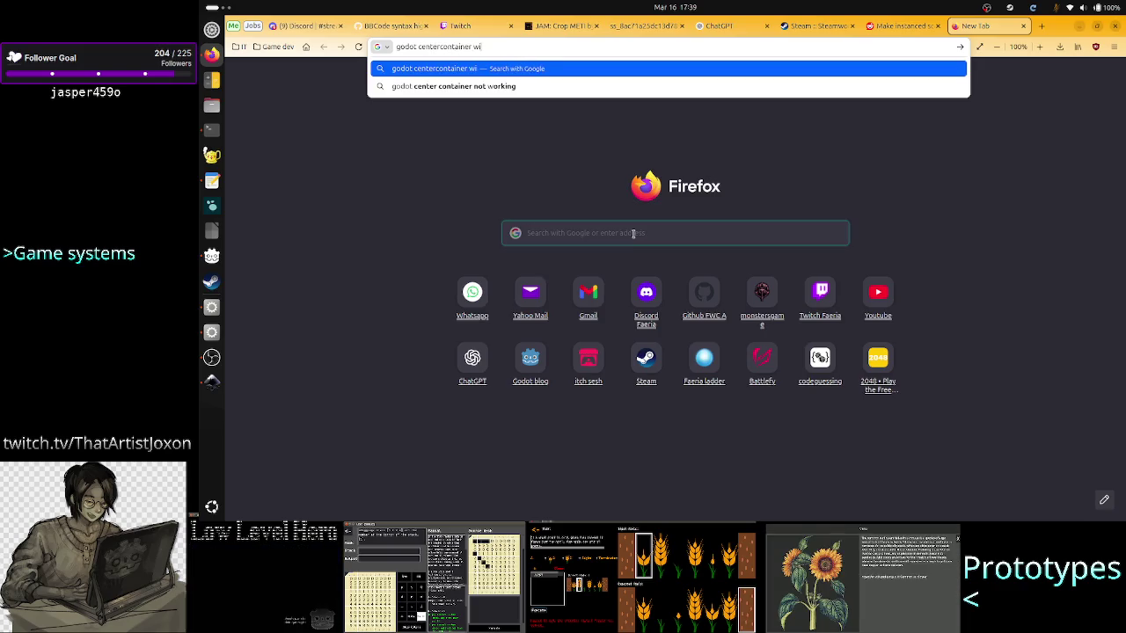
type("th resible ")
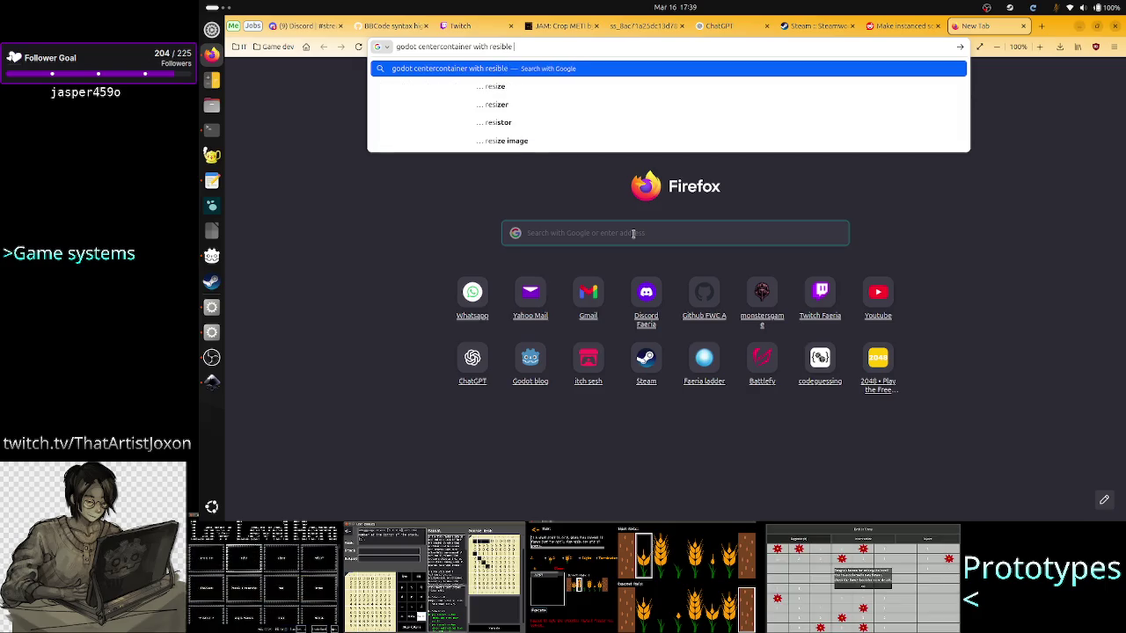
type("siz")
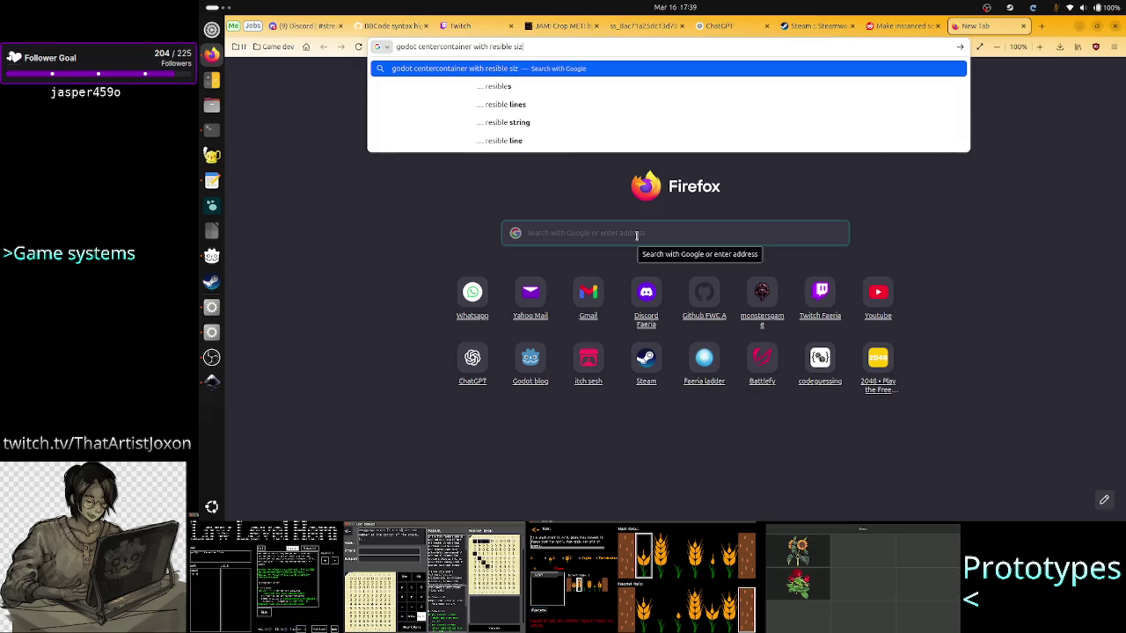
type("e")
key("Return")
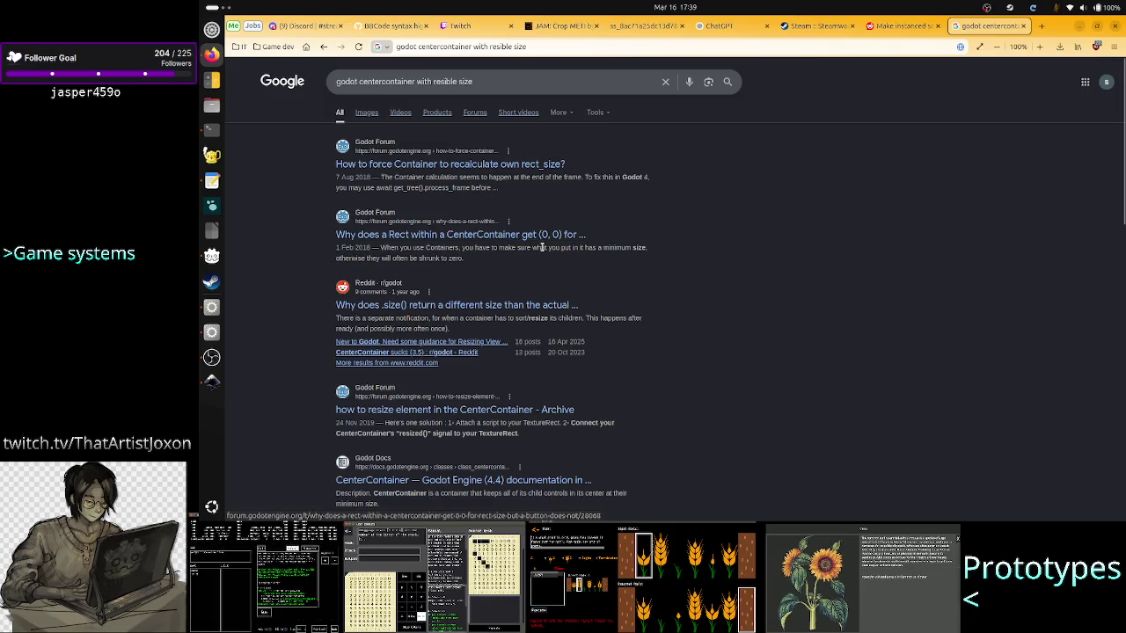
Read the results about a minimum size, then close the search results tab.
left_click_drag(582, 248, 663, 252)
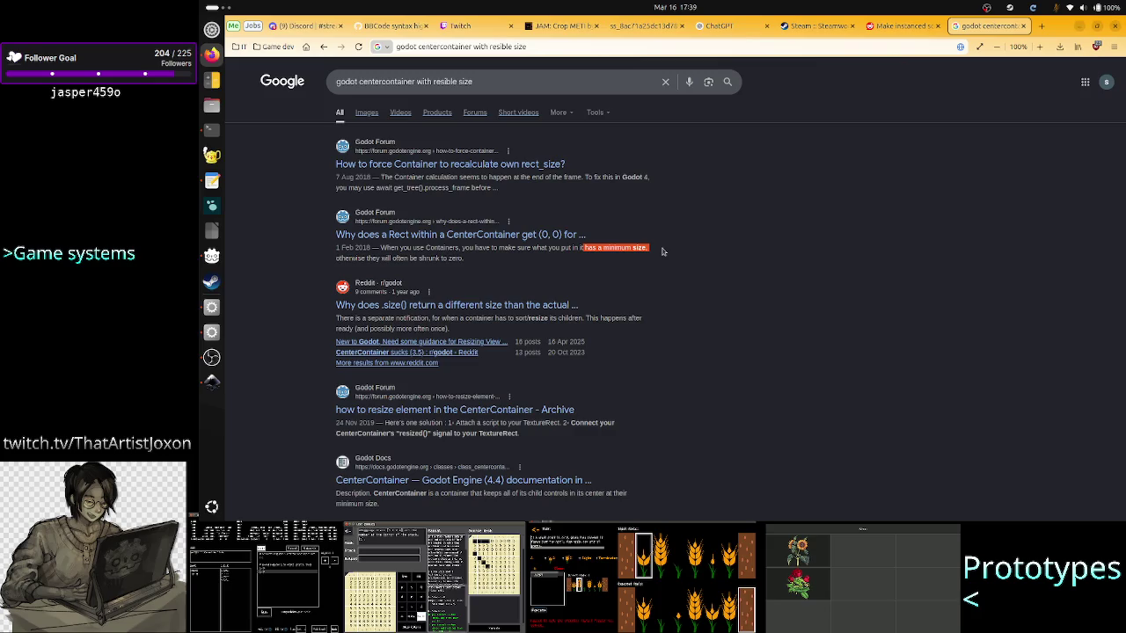
left_click(655, 254)
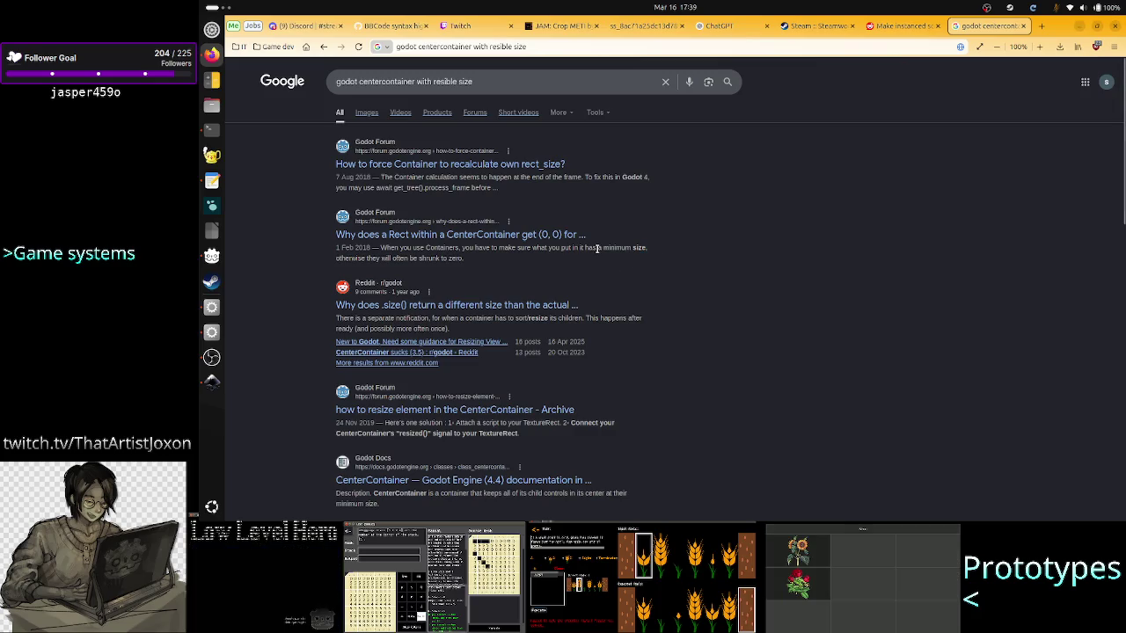
left_click_drag(623, 250, 596, 254)
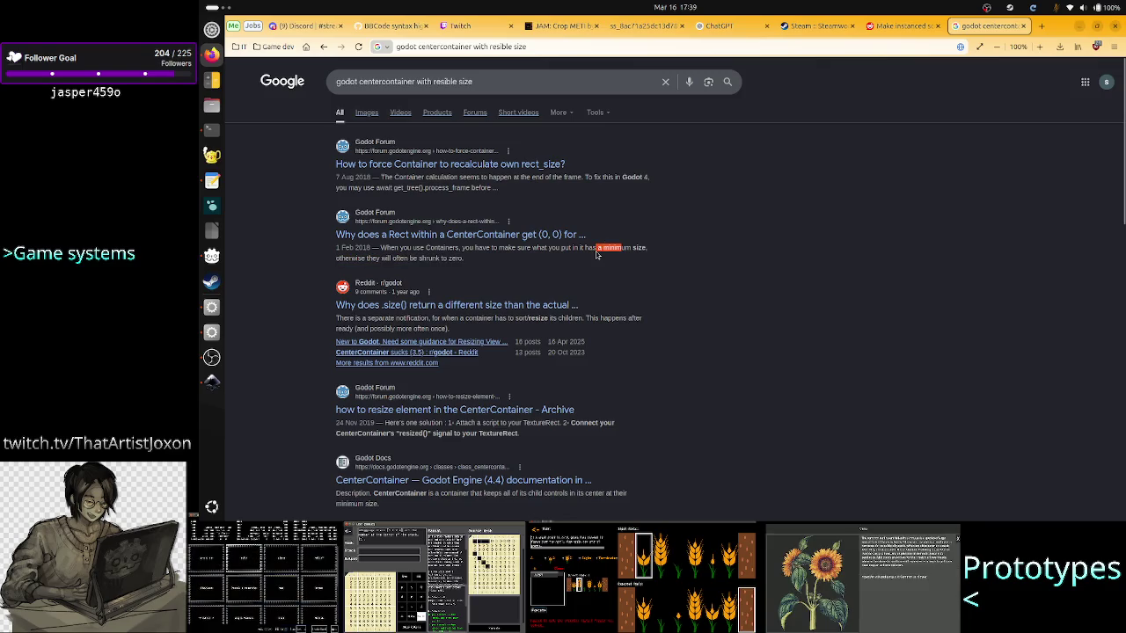
left_click(596, 254)
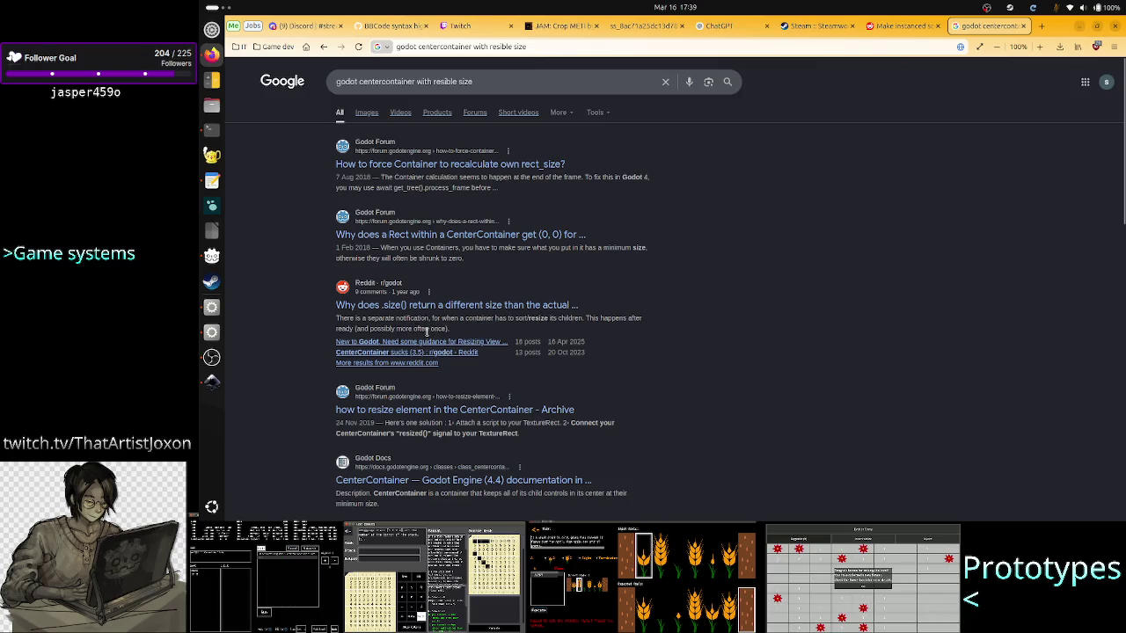
scroll(587, 409, "down", 2)
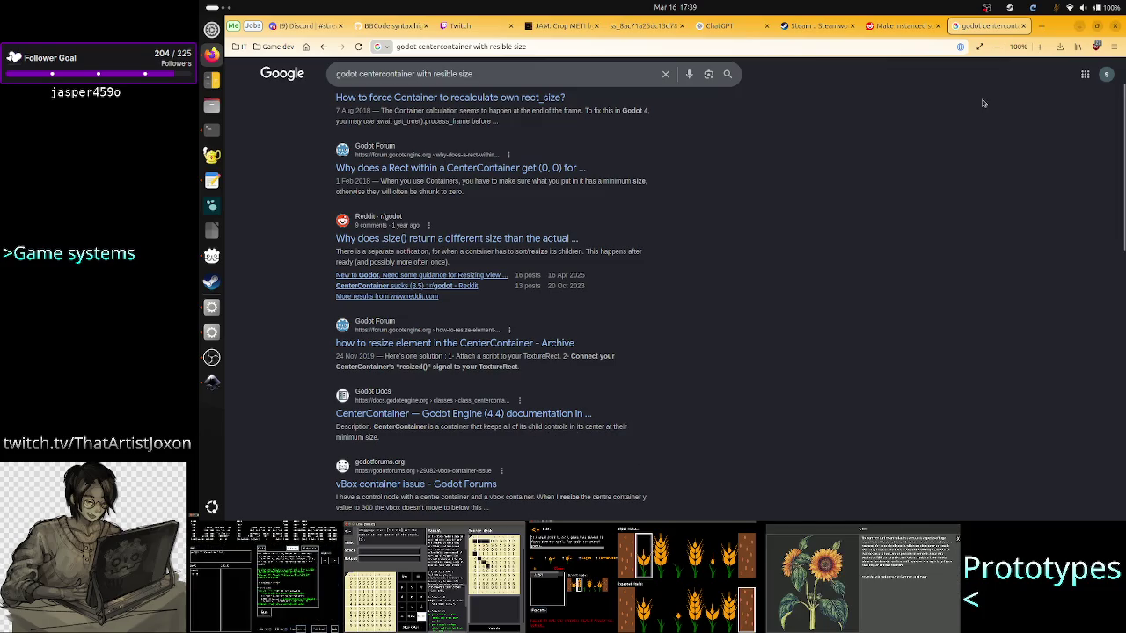
left_click(1022, 27)
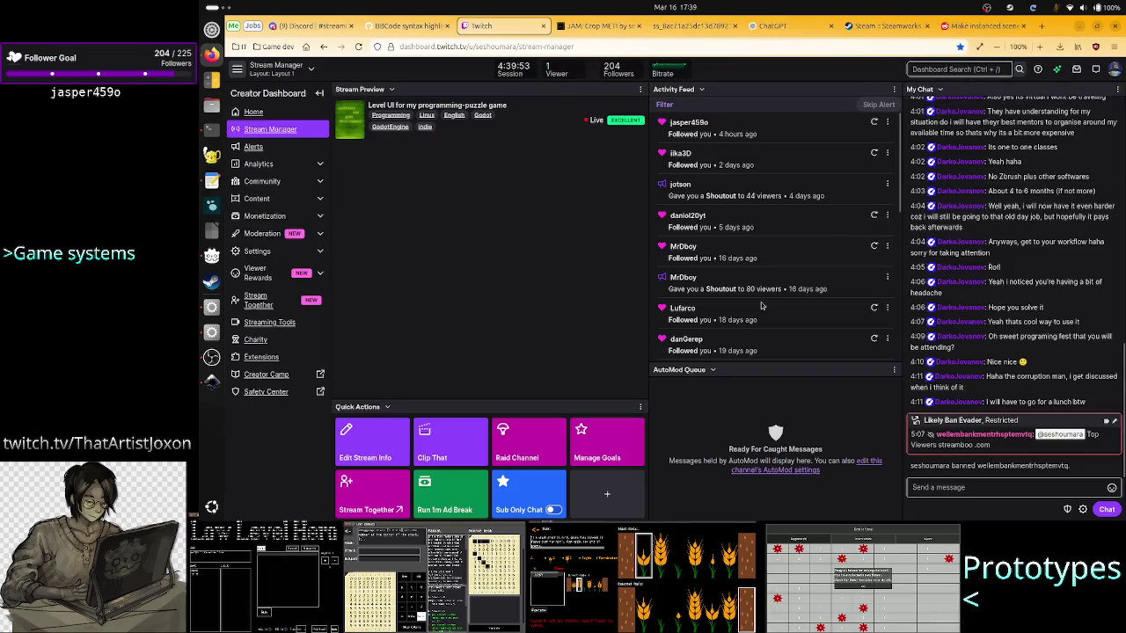
Back in Godot, add an HBoxContainer as a child of VBoxContainer.
key("alt+Tab")
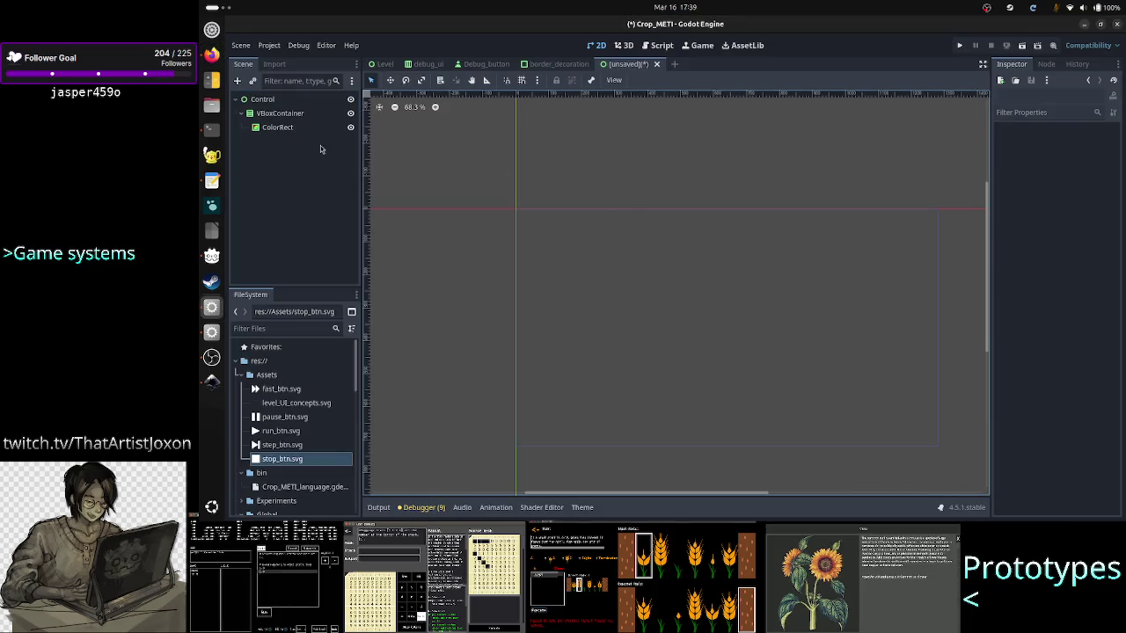
left_click(287, 128)
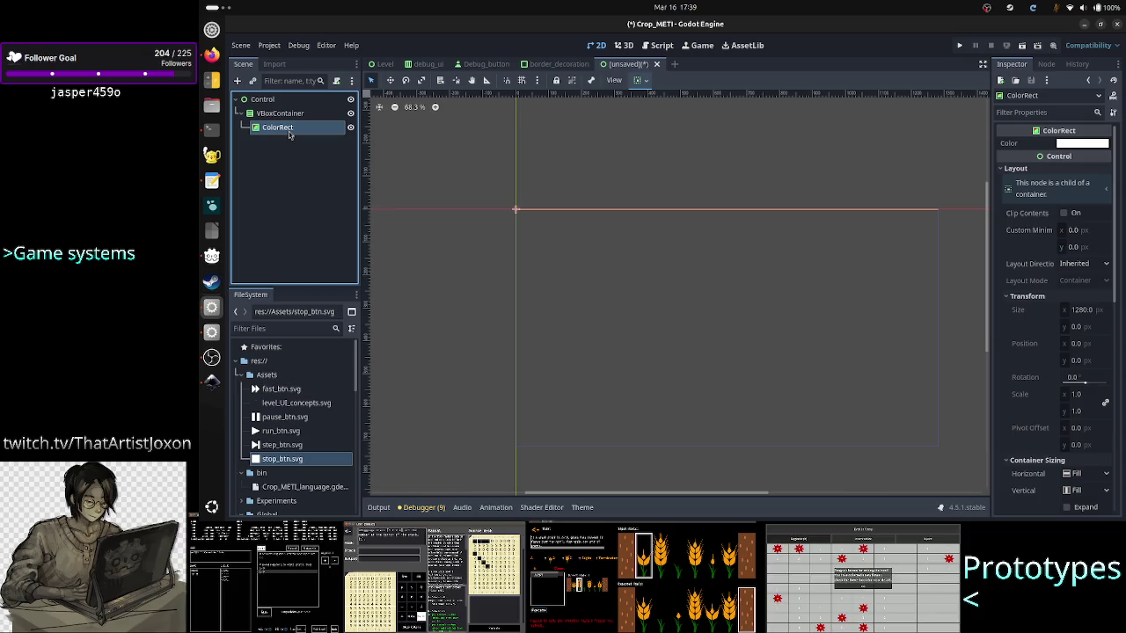
left_click(293, 113)
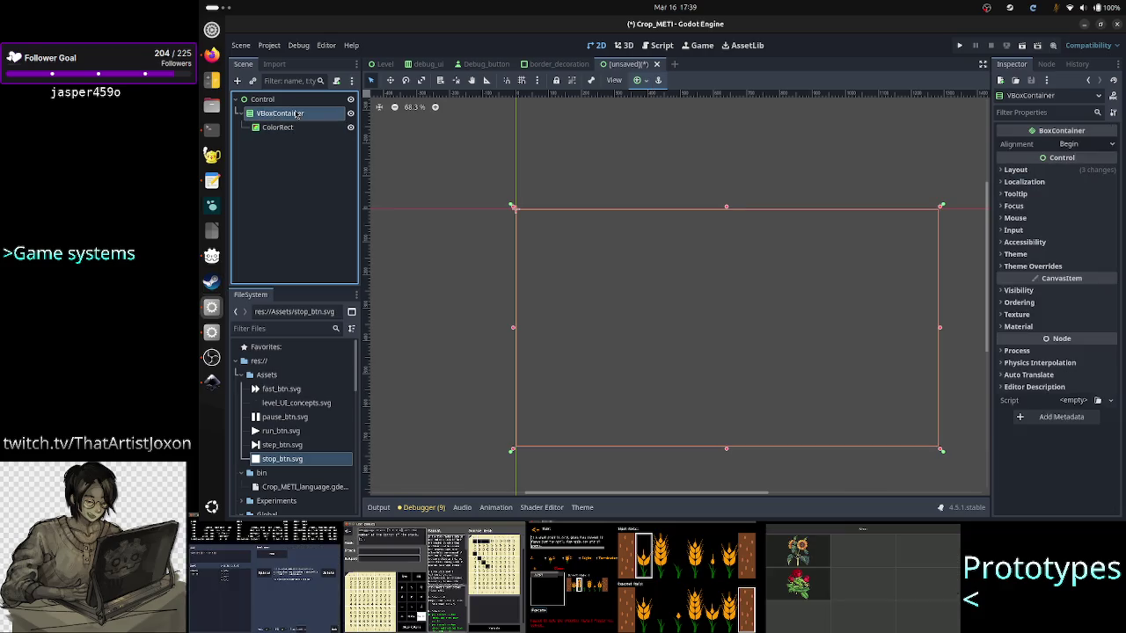
left_click(238, 81)
type("hbox")
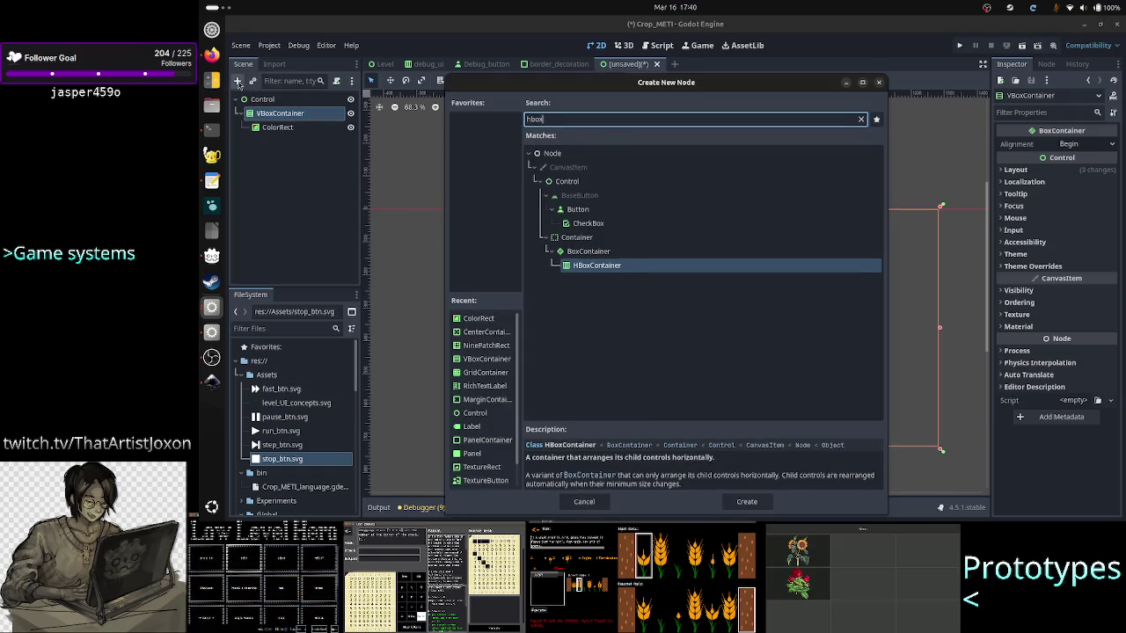
key("Return")
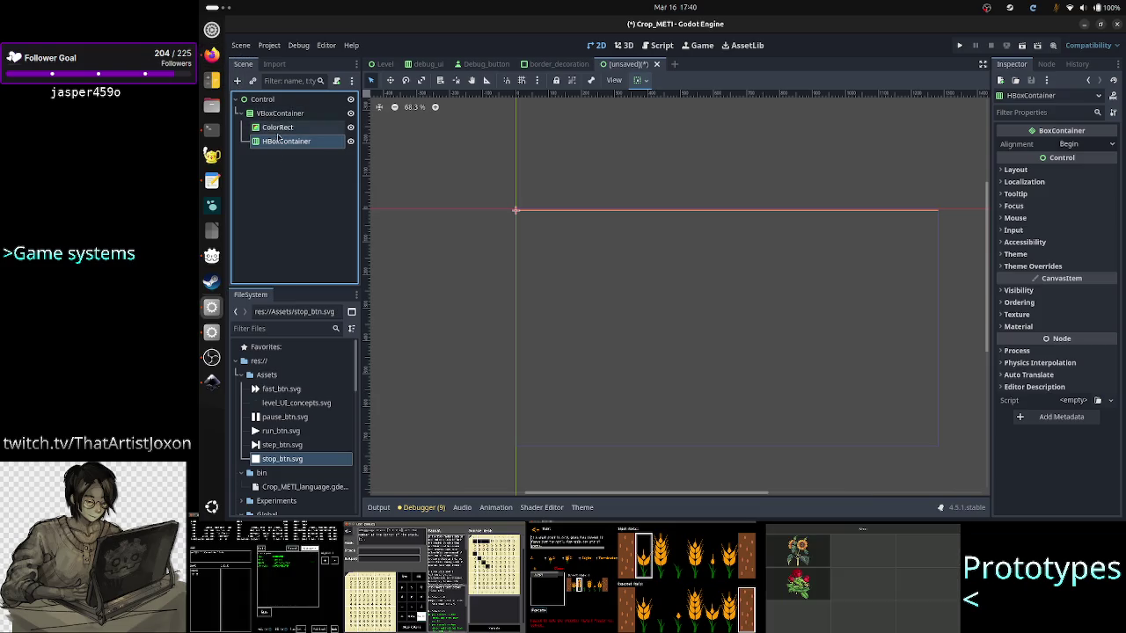
Add two Control nodes and move them into the HBoxContainer row.
left_click(235, 82)
type("control")
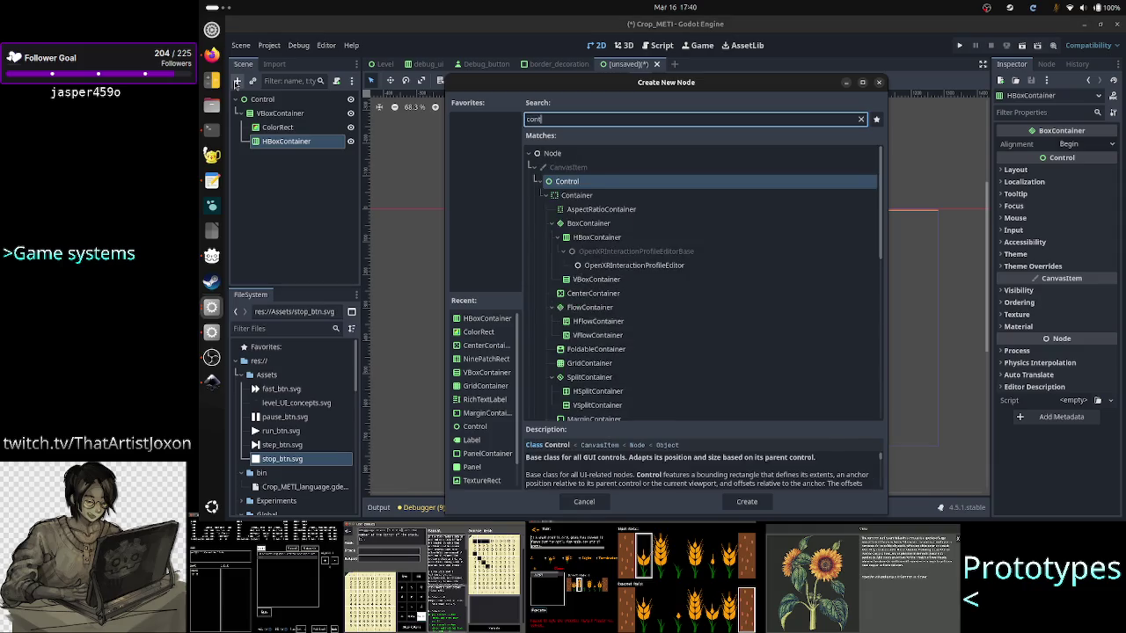
key("Return")
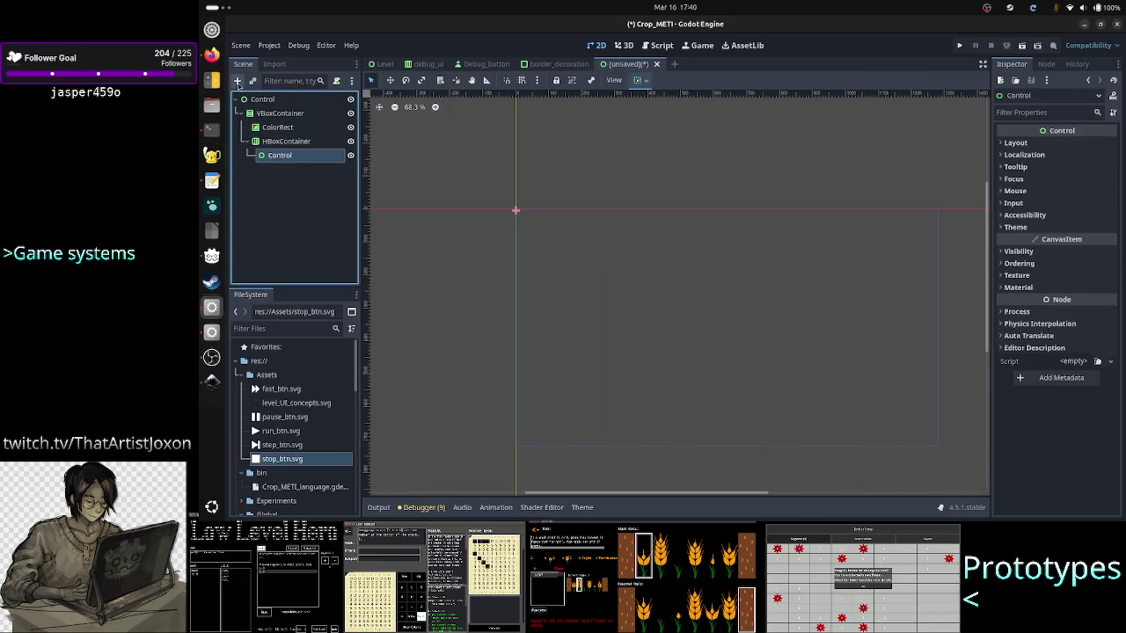
left_click(236, 82)
type("control")
key("Return")
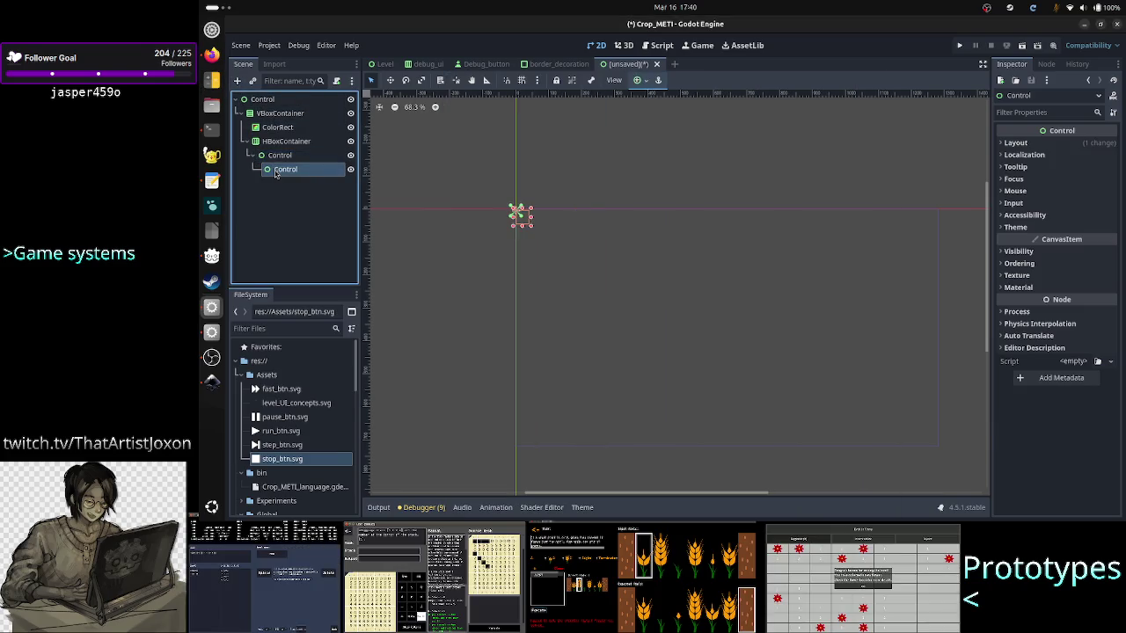
mouse_move(278, 169)
left_mouse_down()
mouse_move(278, 128)
mouse_move(290, 160)
left_mouse_up()
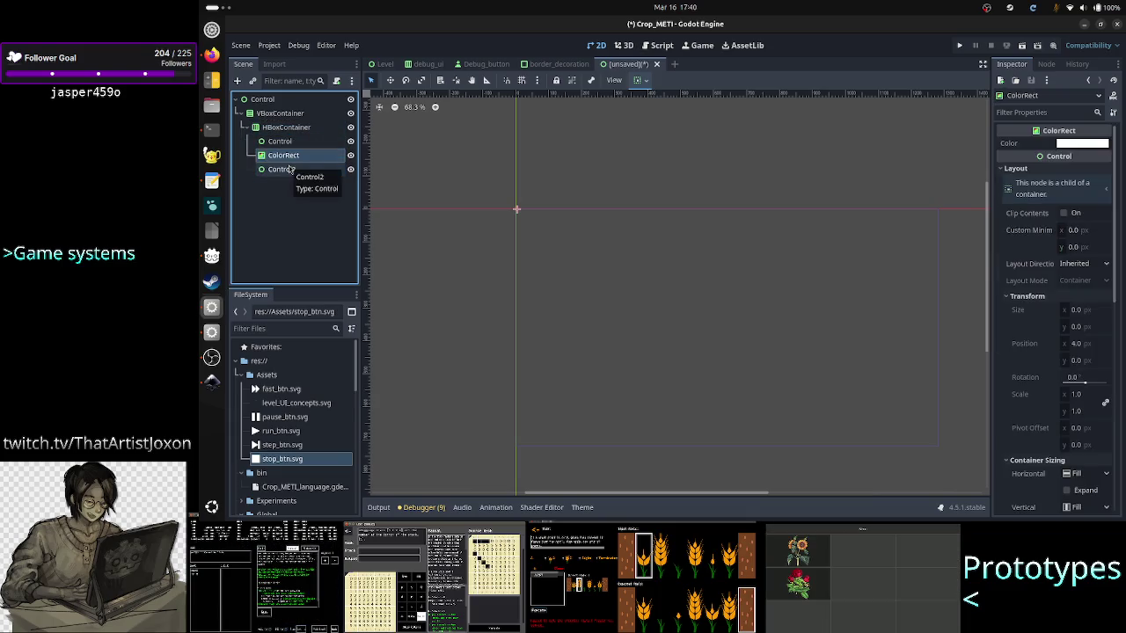
Override the HBoxContainer's Separation constant to 0.
left_click(293, 129)
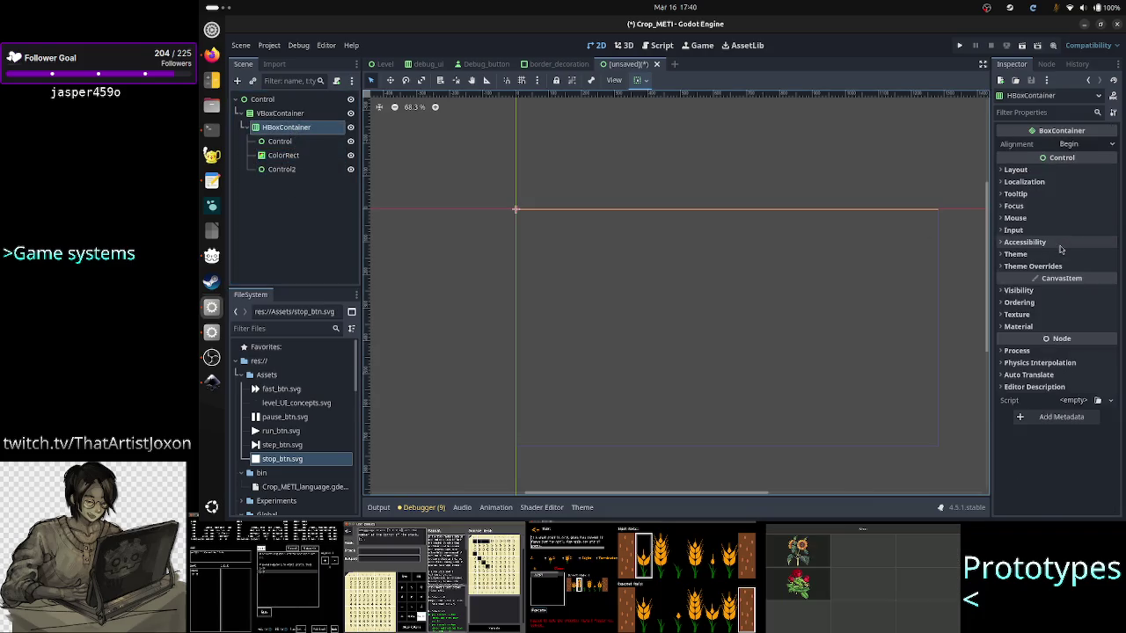
left_click(1034, 265)
left_click(1034, 266)
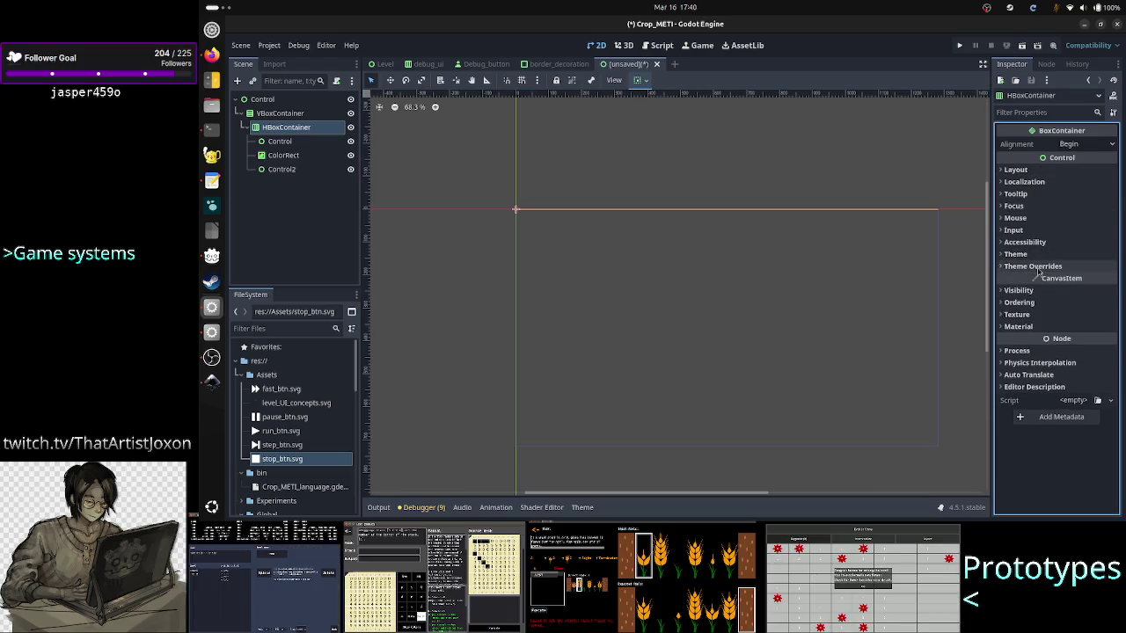
left_click(1038, 266)
left_click(1039, 277)
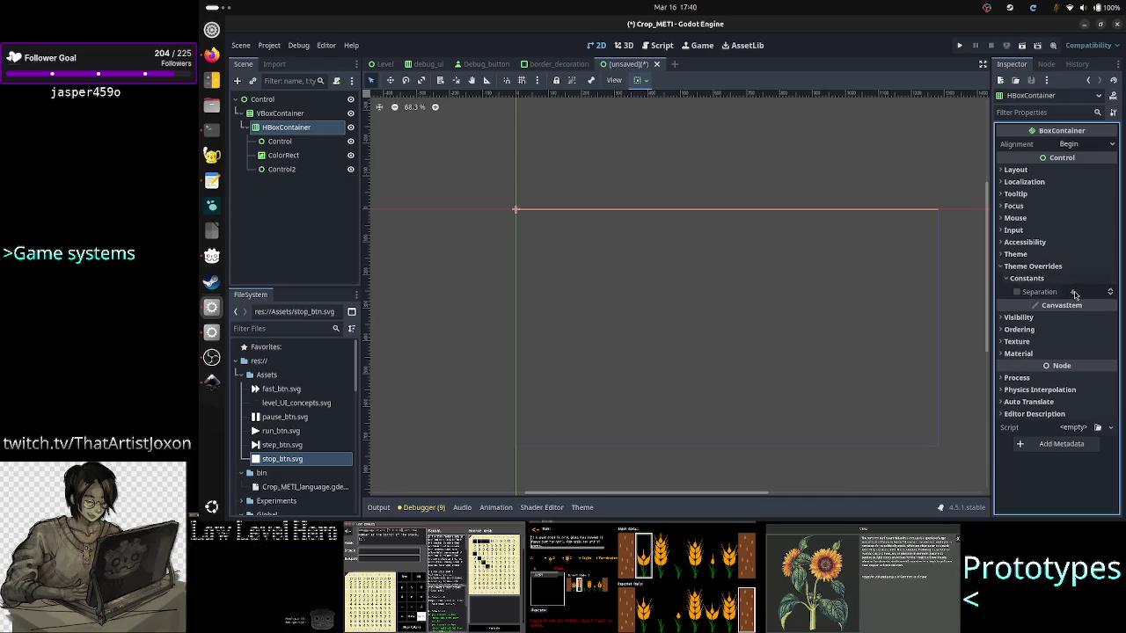
left_click(1042, 295)
left_click(1080, 296)
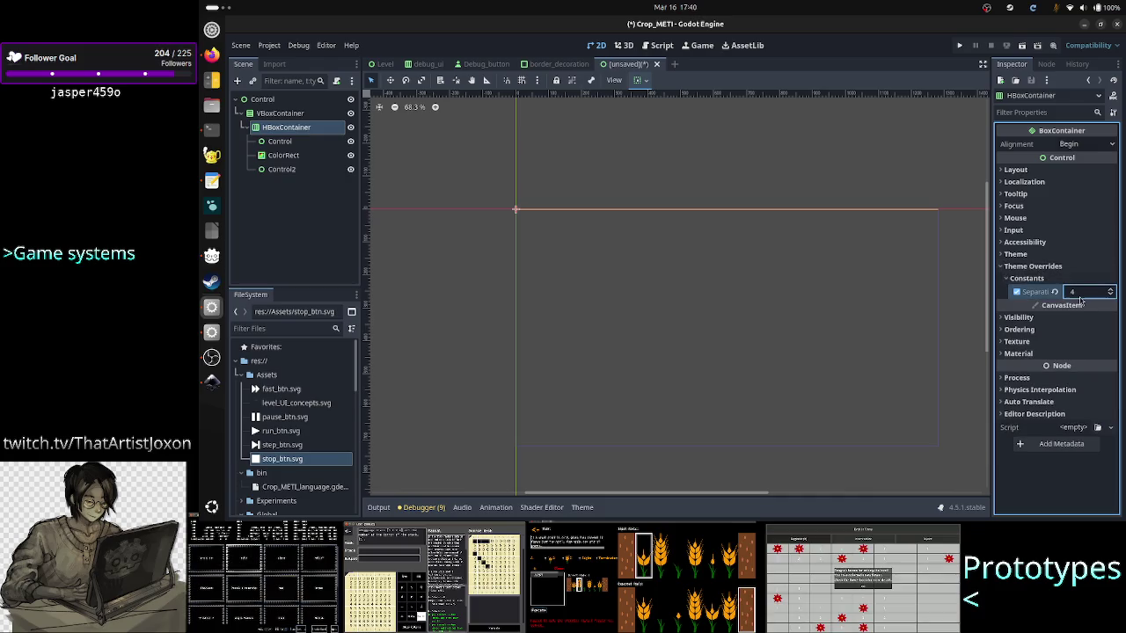
type("0")
key("Return")
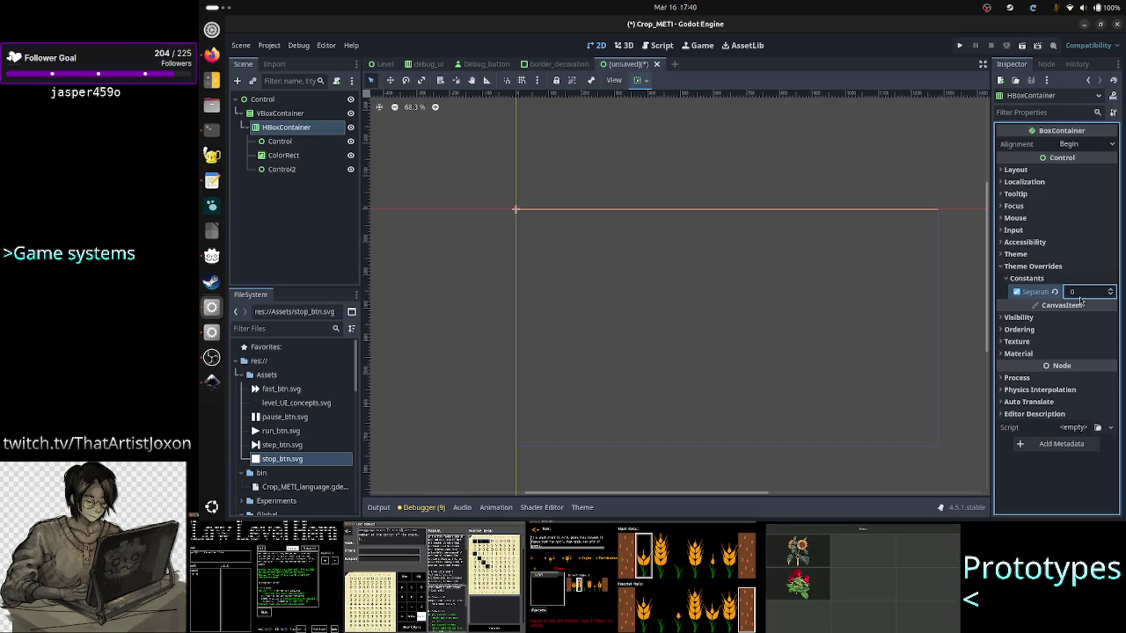
Make the HBoxContainer expand vertically to full height.
left_click(280, 141)
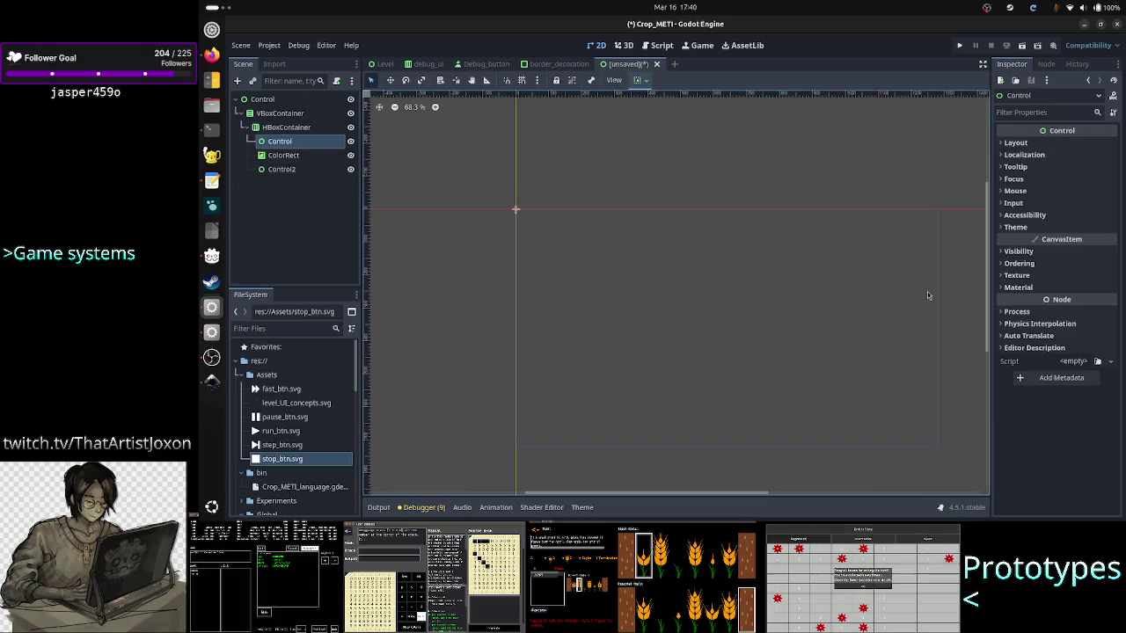
left_click(295, 127)
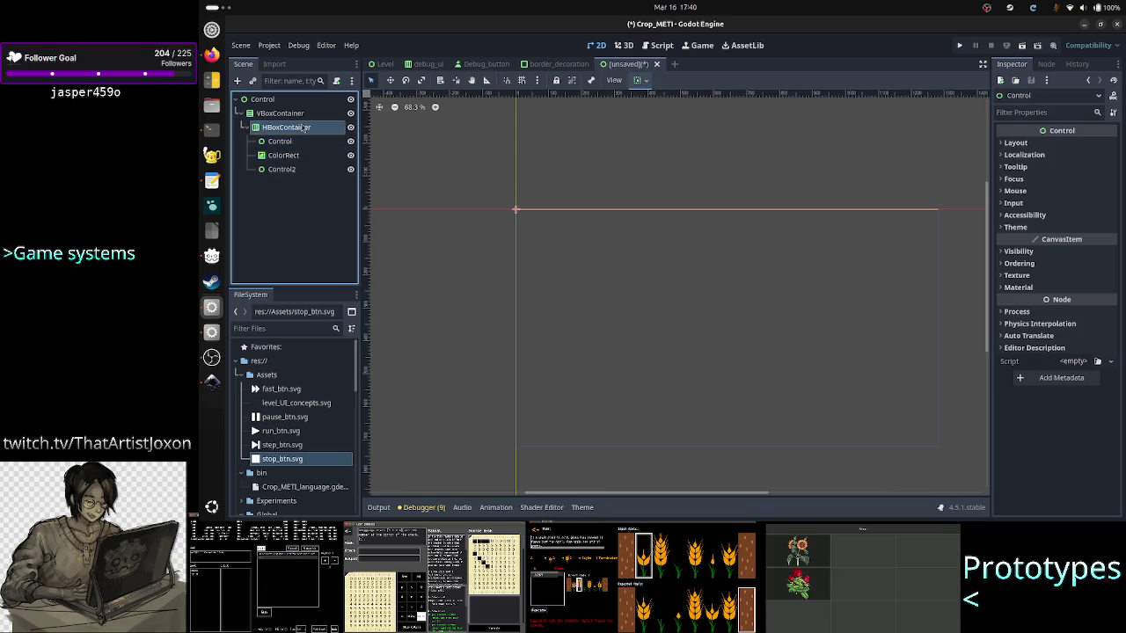
left_click(1016, 170)
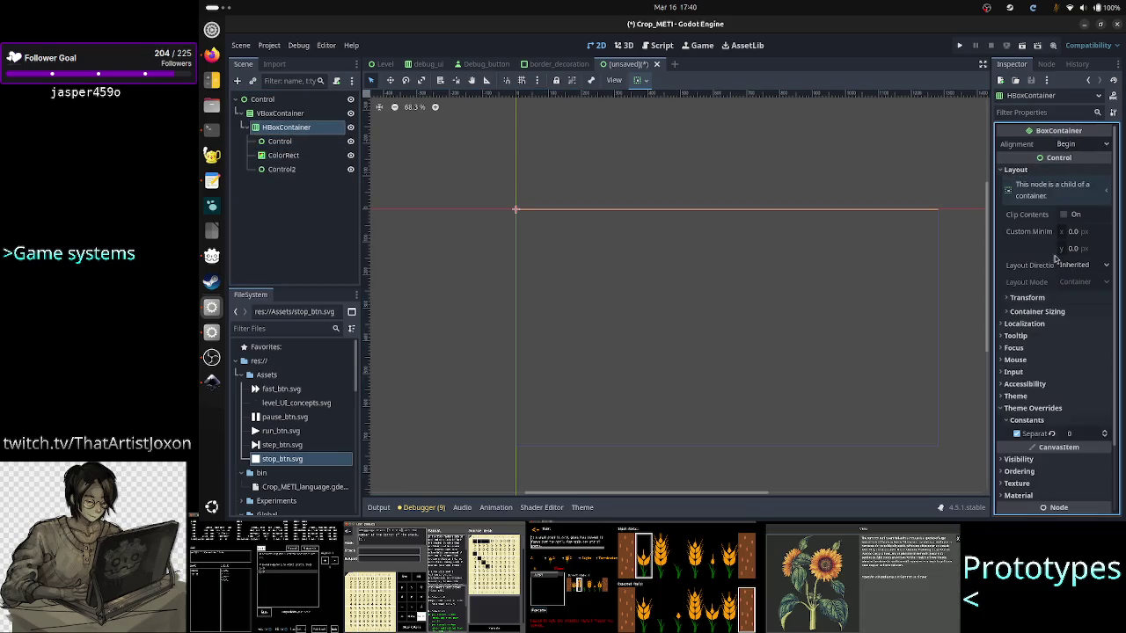
left_click(1045, 312)
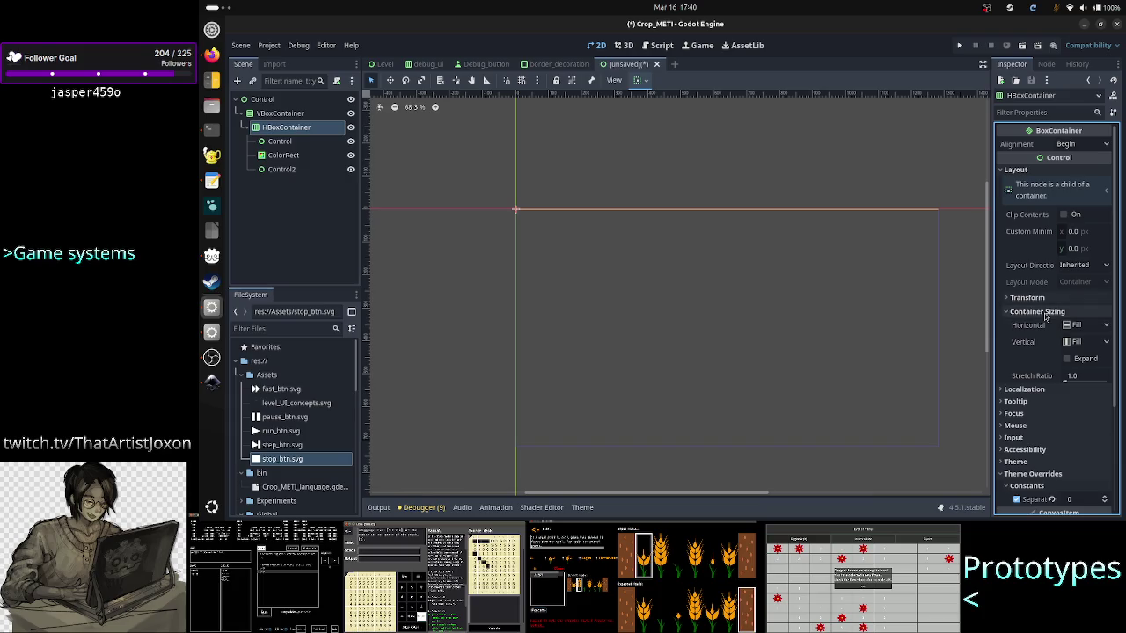
left_click(1066, 358)
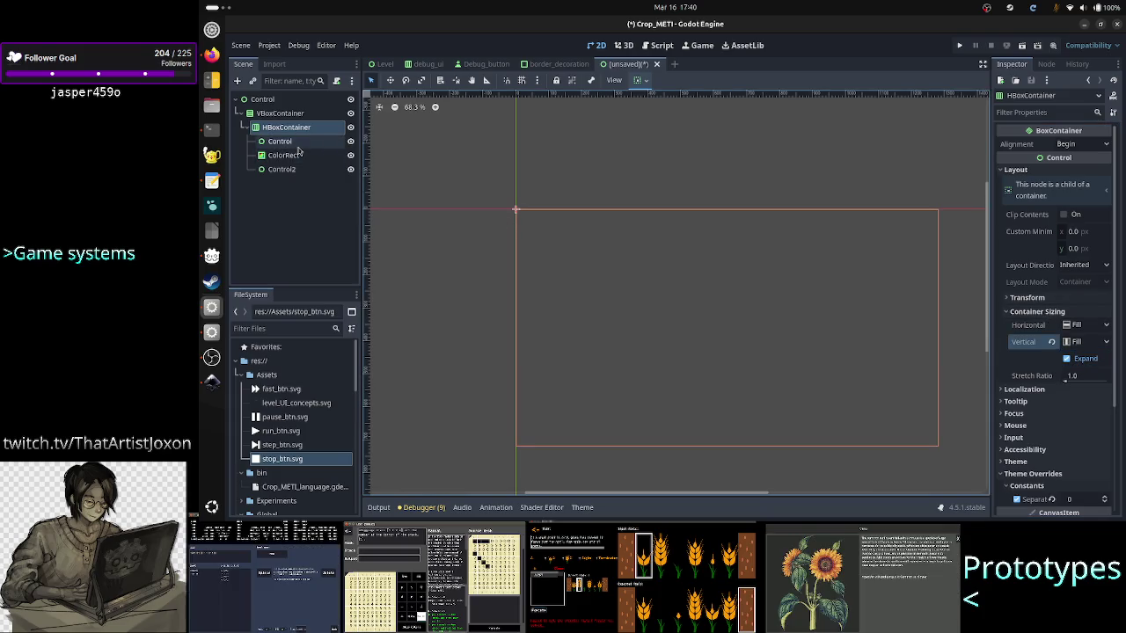
Turn on Horizontal Expand for Control and Control2.
left_click(280, 141)
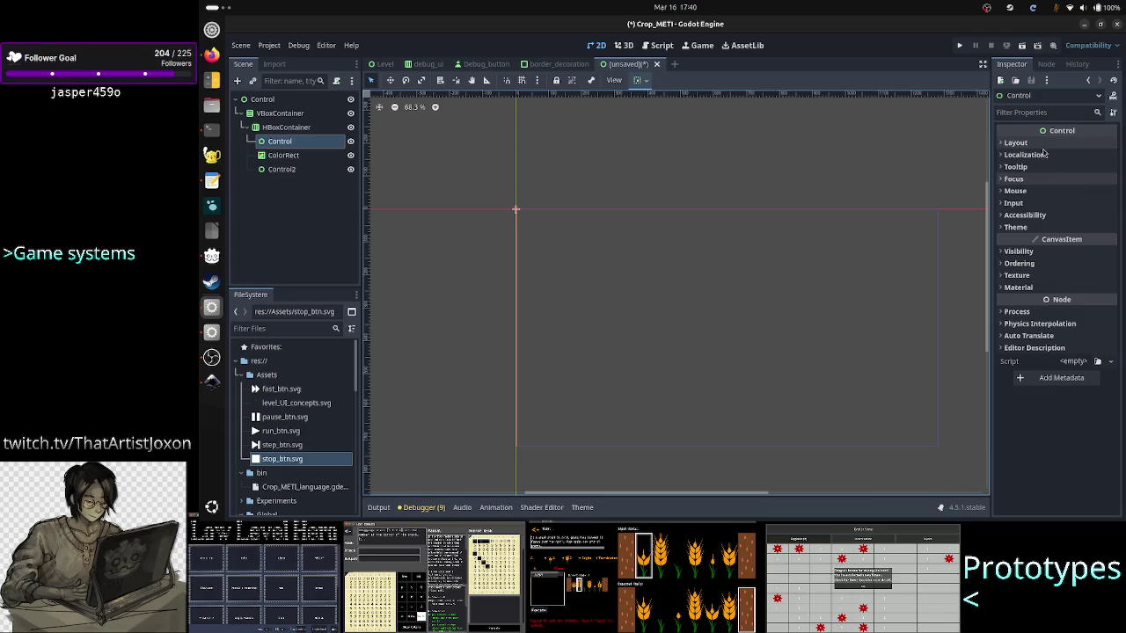
left_click(1043, 144)
left_click(1043, 285)
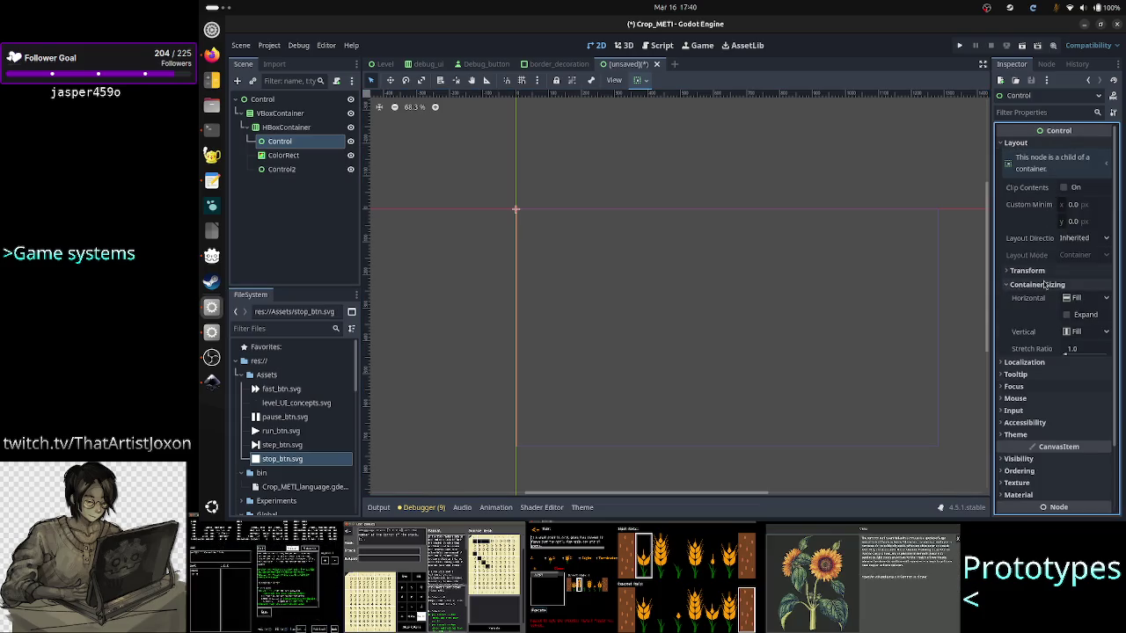
left_click(1073, 316)
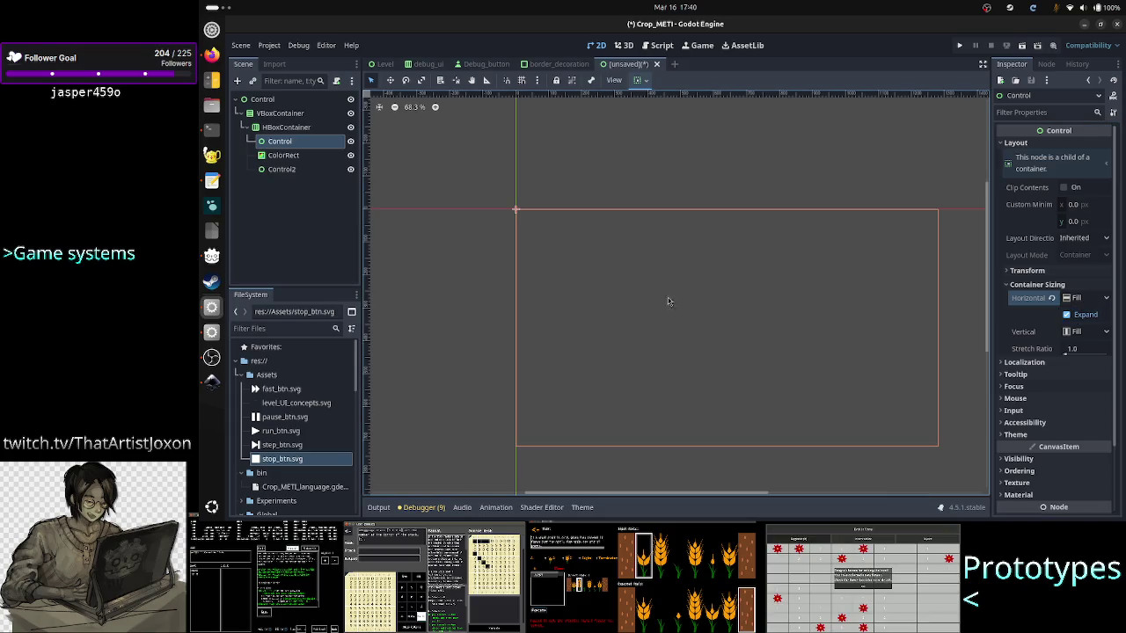
left_click(282, 168)
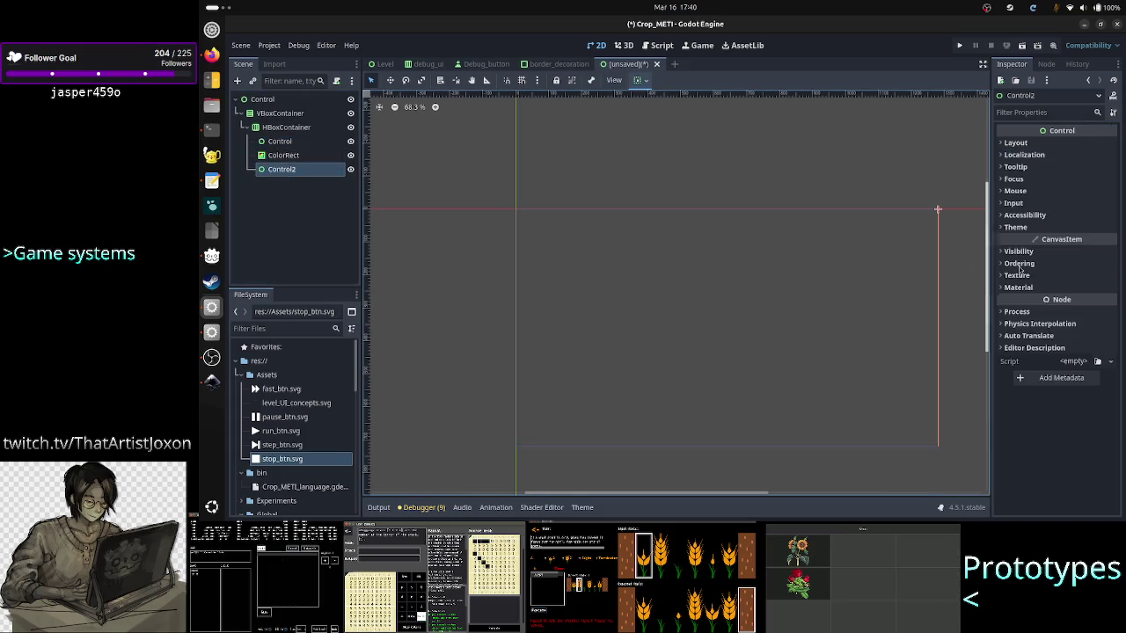
left_click(1017, 143)
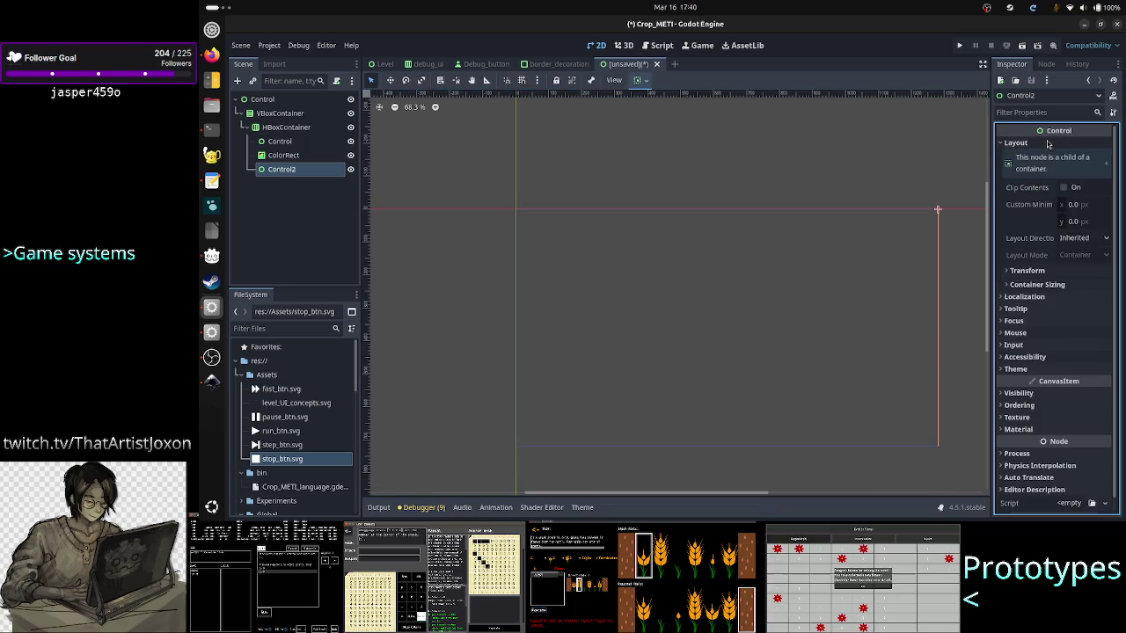
left_click(1043, 284)
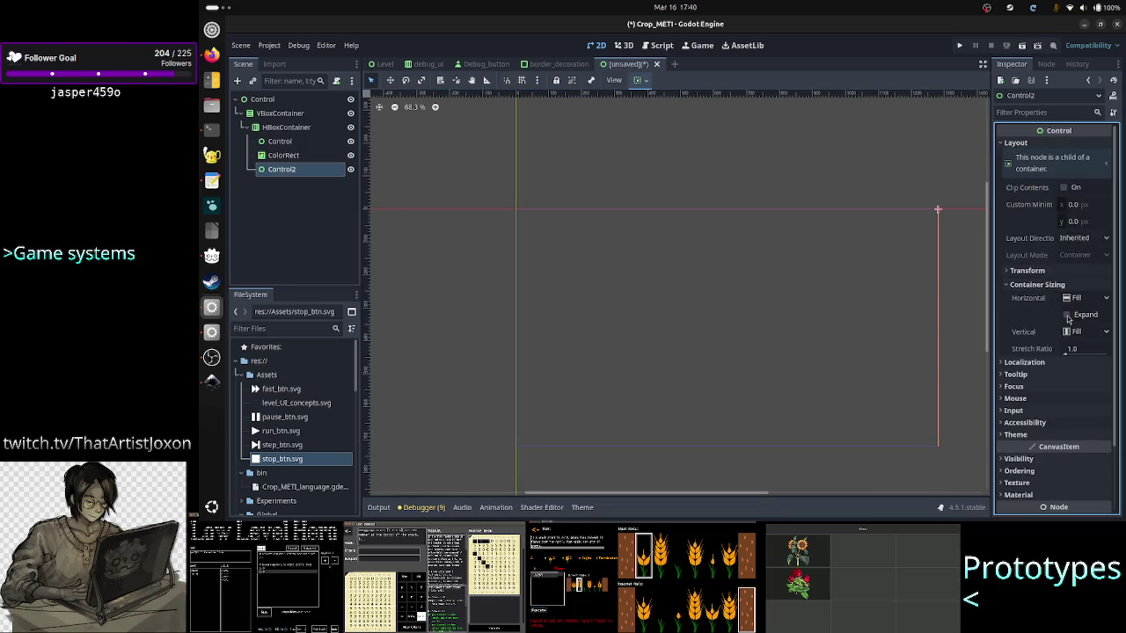
left_click(1066, 314)
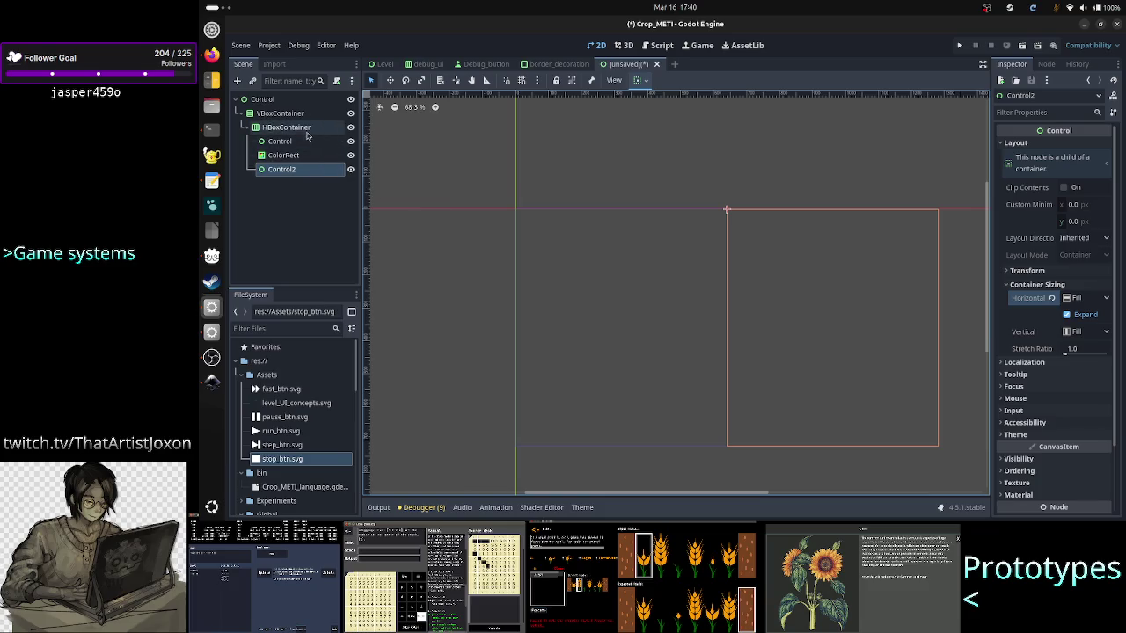
Turn on Horizontal Expand for the ColorRect.
left_click(284, 155)
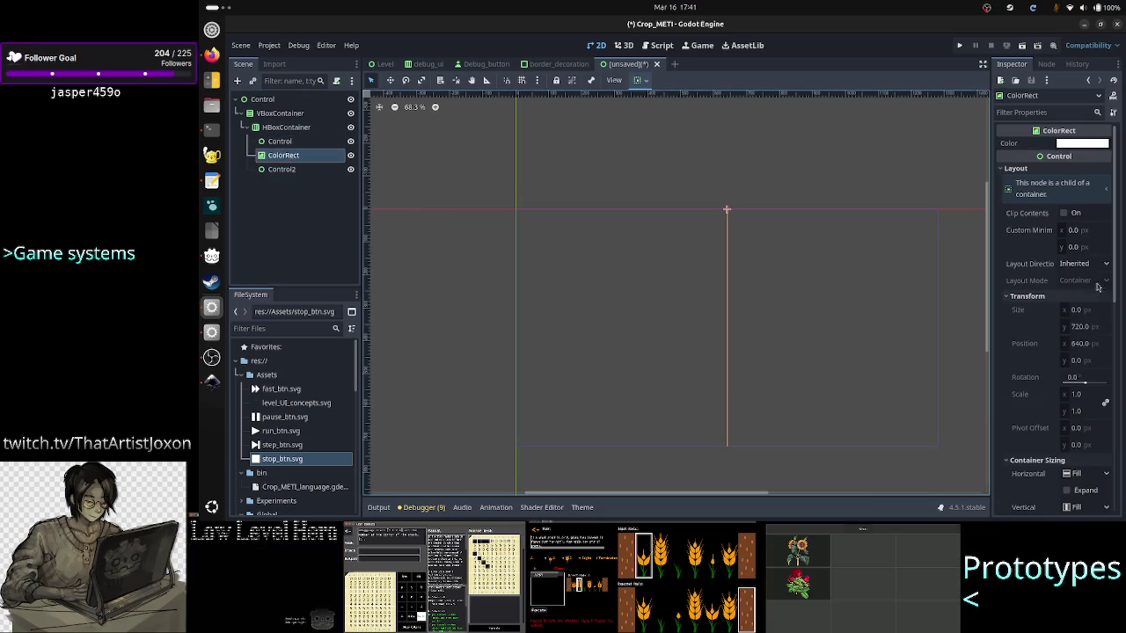
scroll(1046, 262, "down", 3)
scroll(1045, 262, "up", 3)
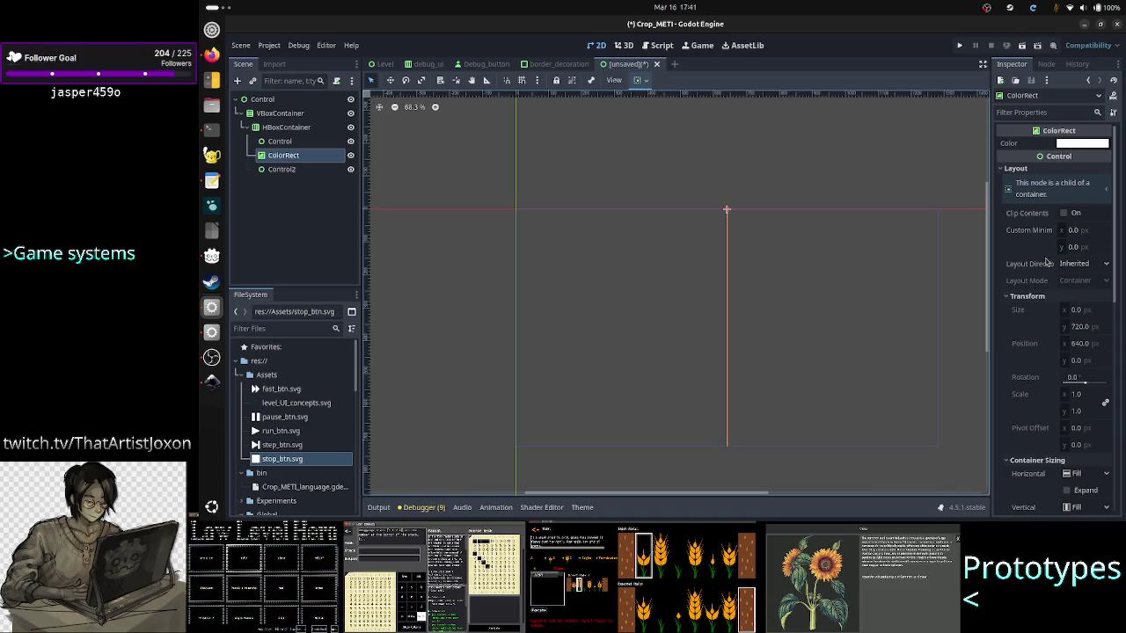
scroll(1041, 271, "down", 7)
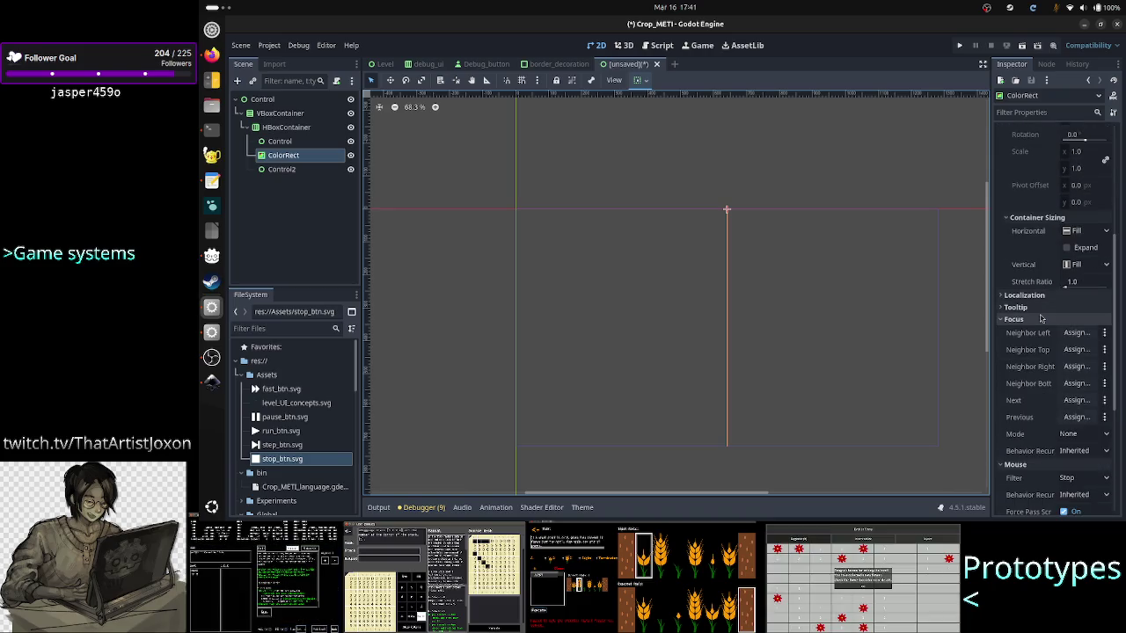
left_click(1067, 247)
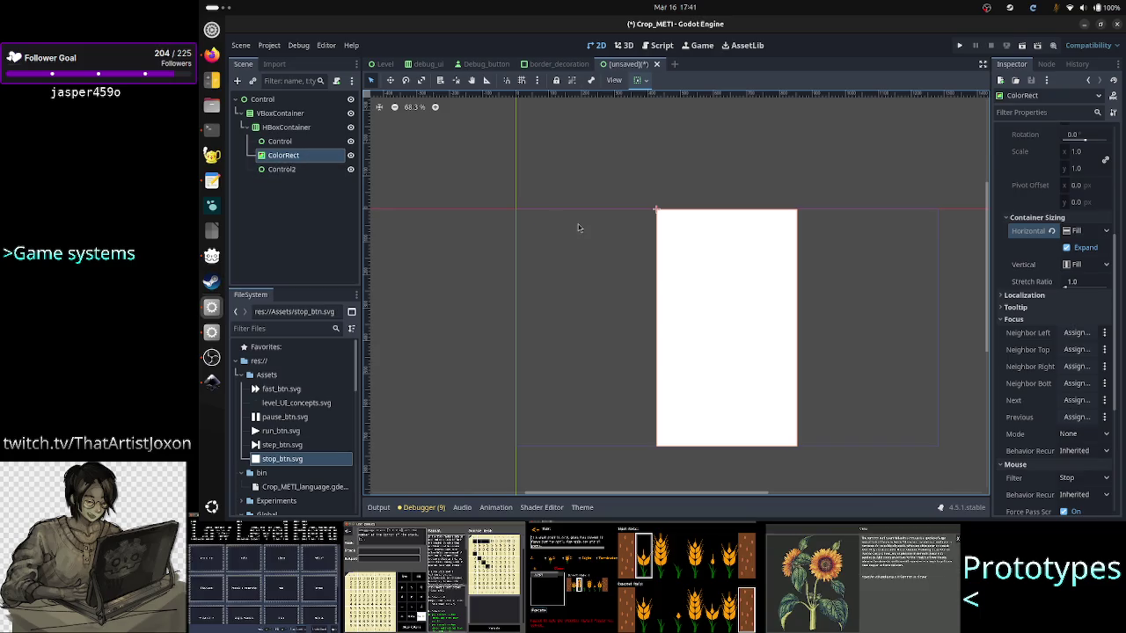
Set the ColorRect colour to ccccccff.
scroll(1018, 200, "up", 5)
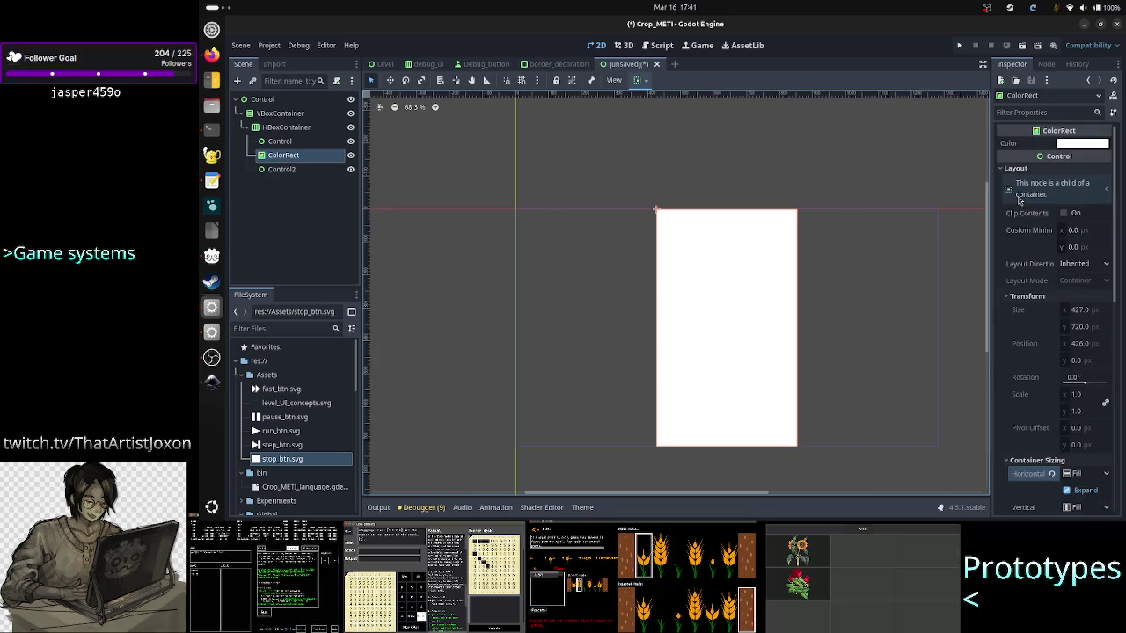
left_click(1073, 144)
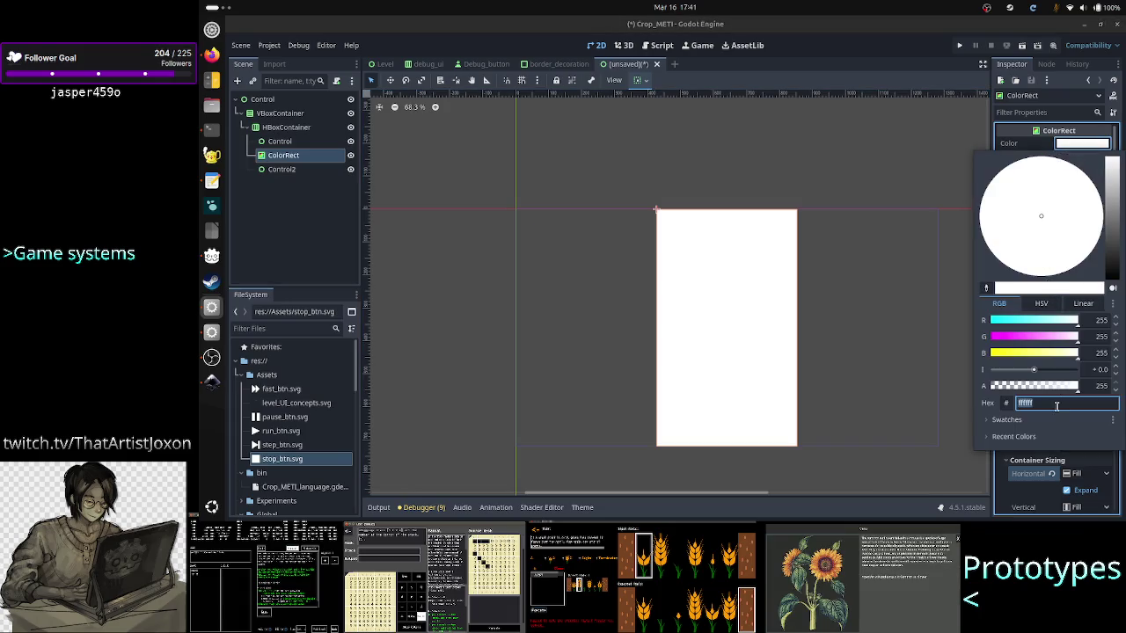
type("ccccccff")
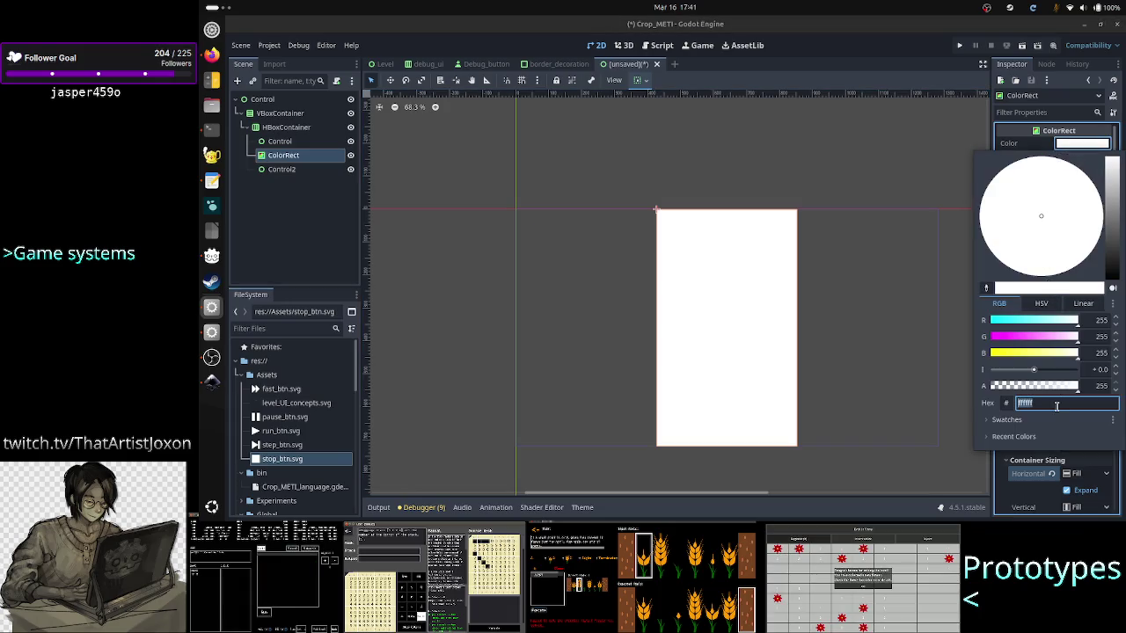
key("Return")
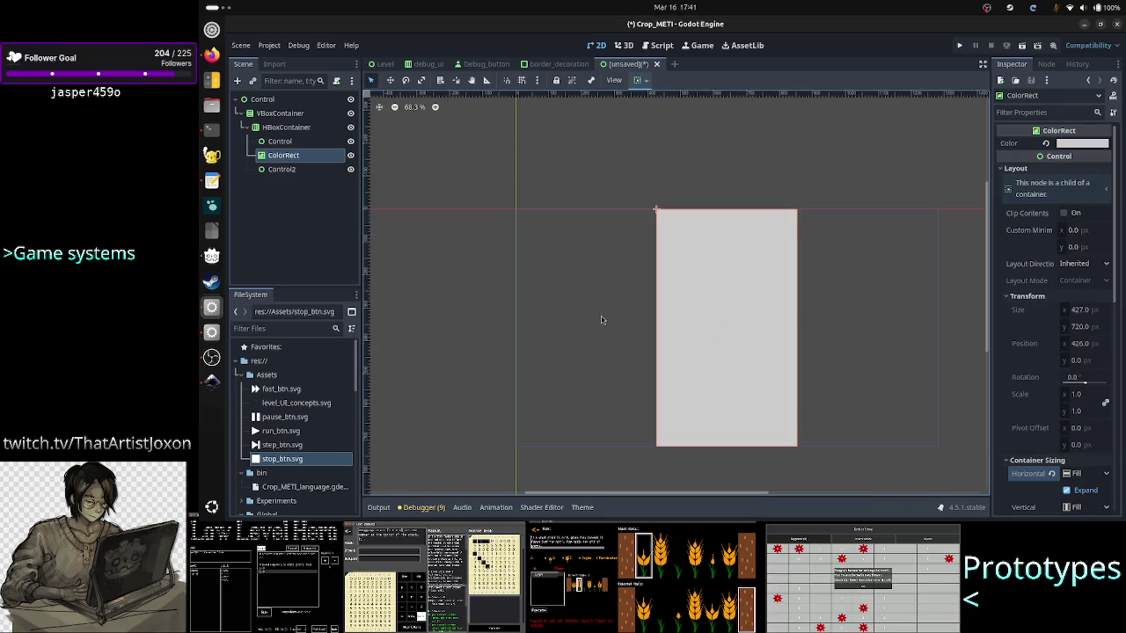
Glance at Firefox and Inkscape, recheck the grey colour, and collapse HBoxContainer in the tree.
key("alt+Tab")
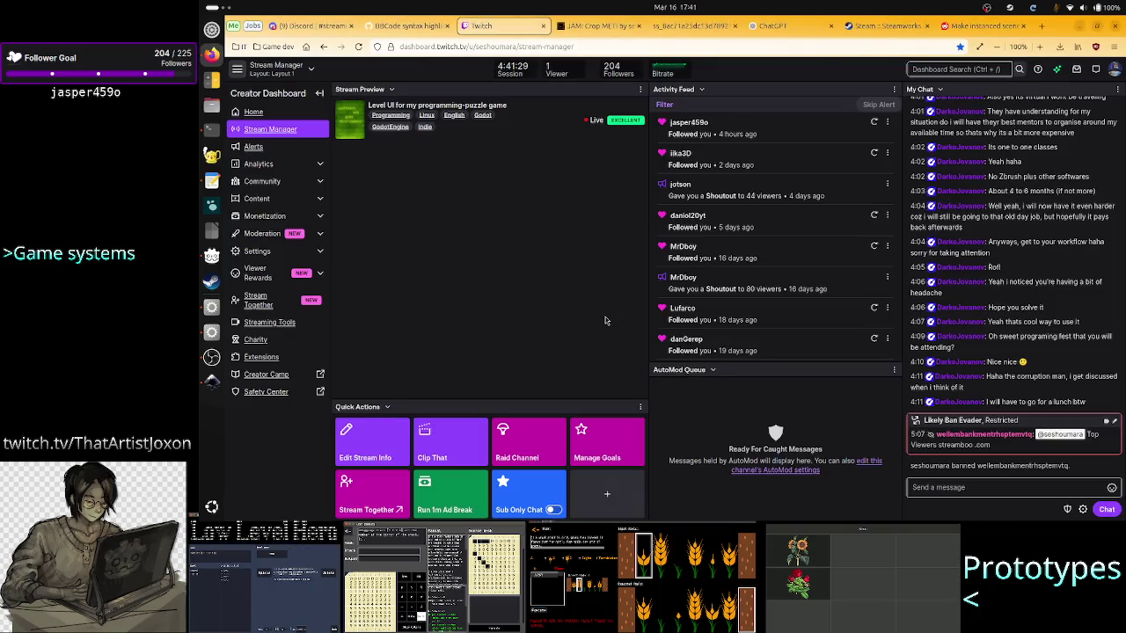
key("alt+Tab")
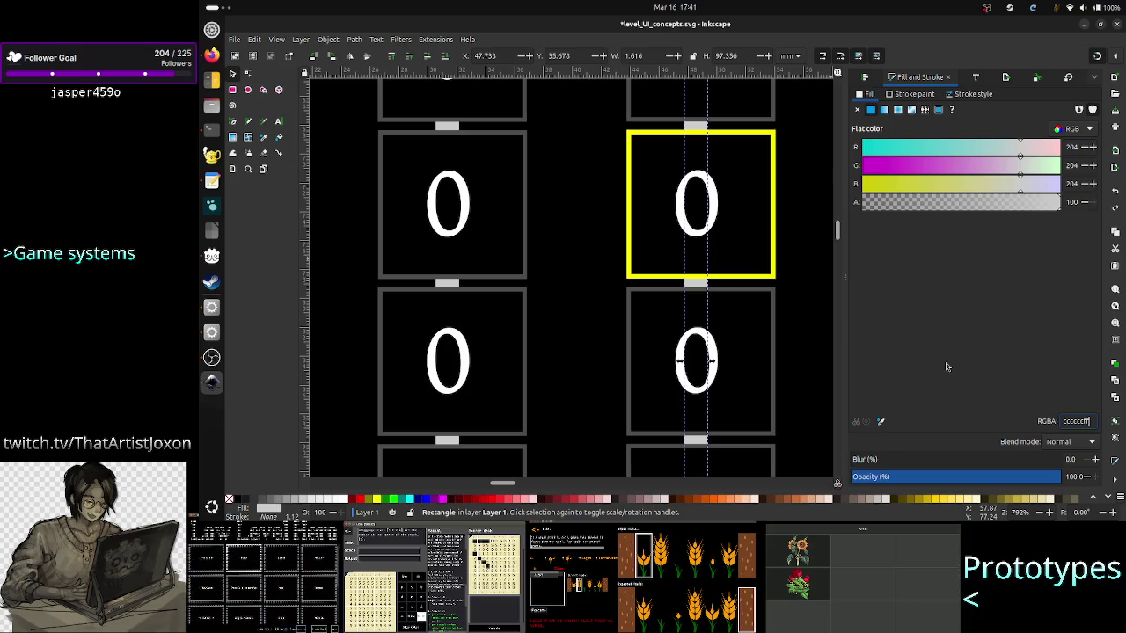
key("alt+Tab")
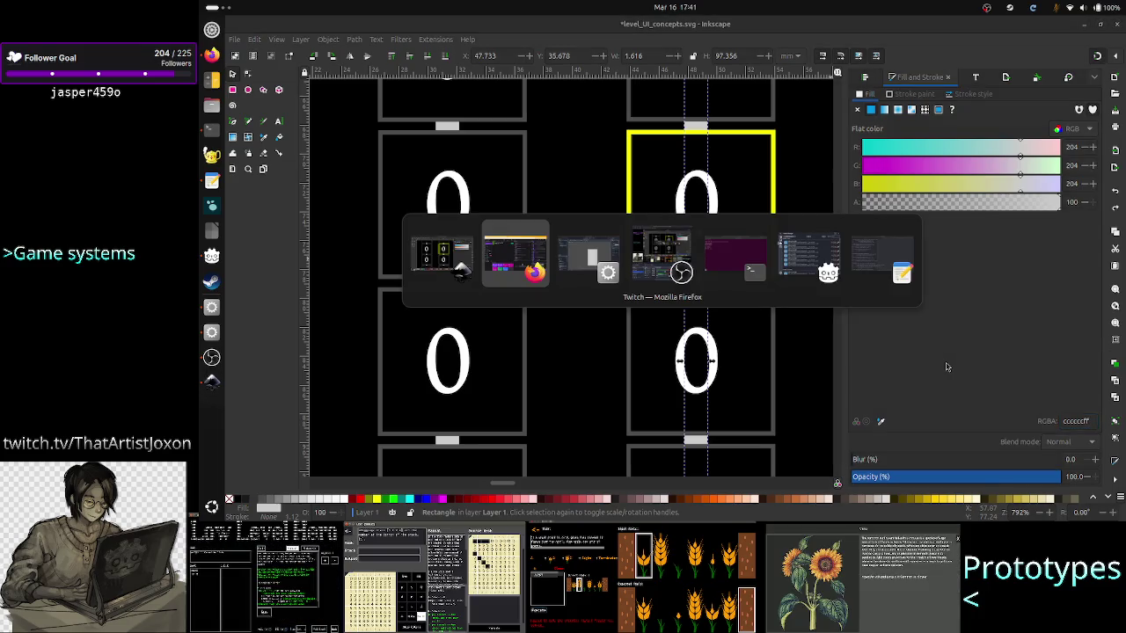
key("Tab")
key("Tab")
key("Tab")
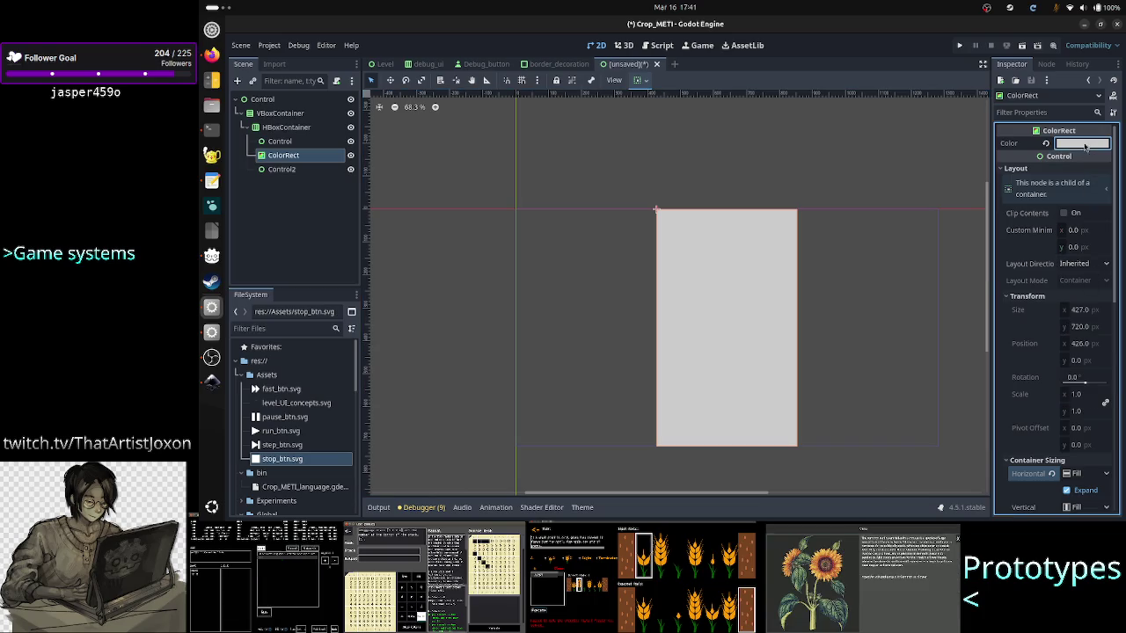
left_click(1085, 144)
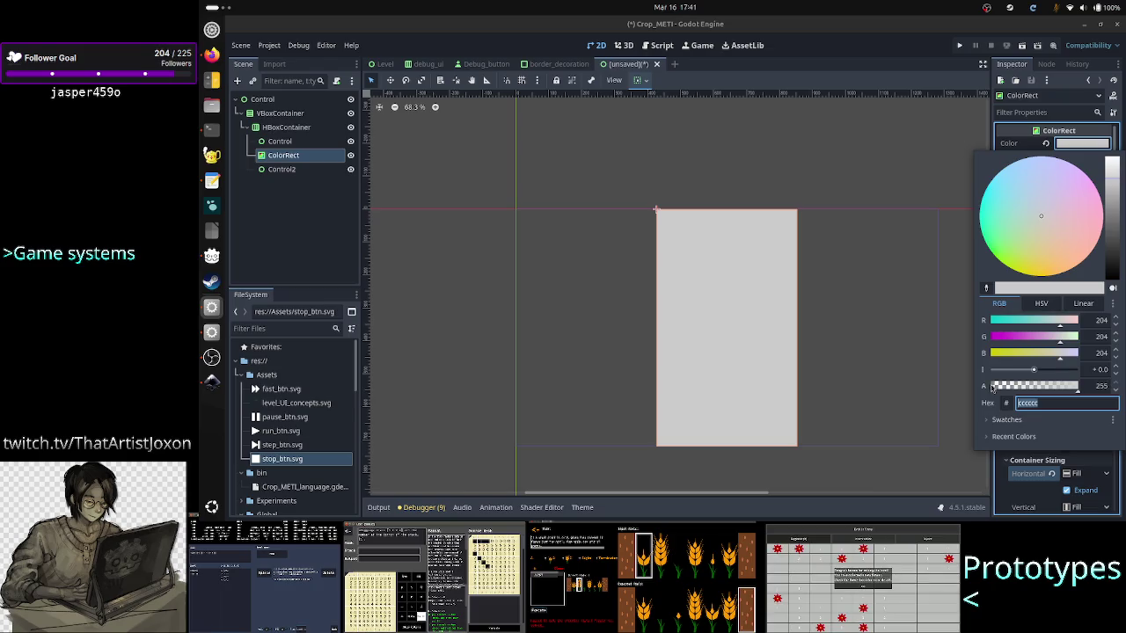
left_click(802, 65)
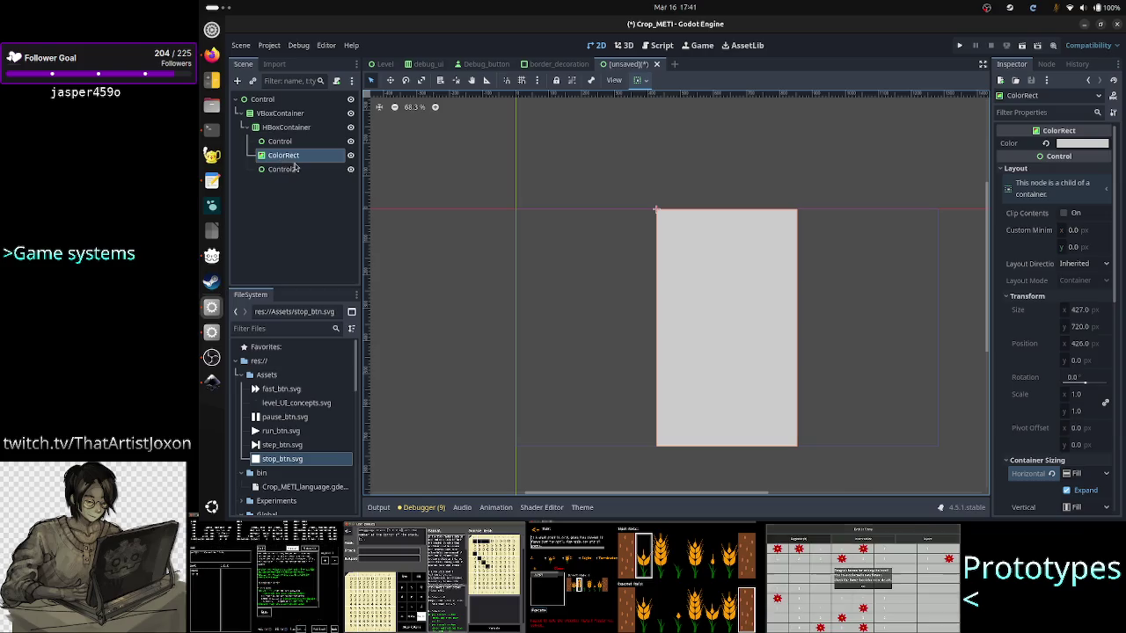
left_click(249, 129)
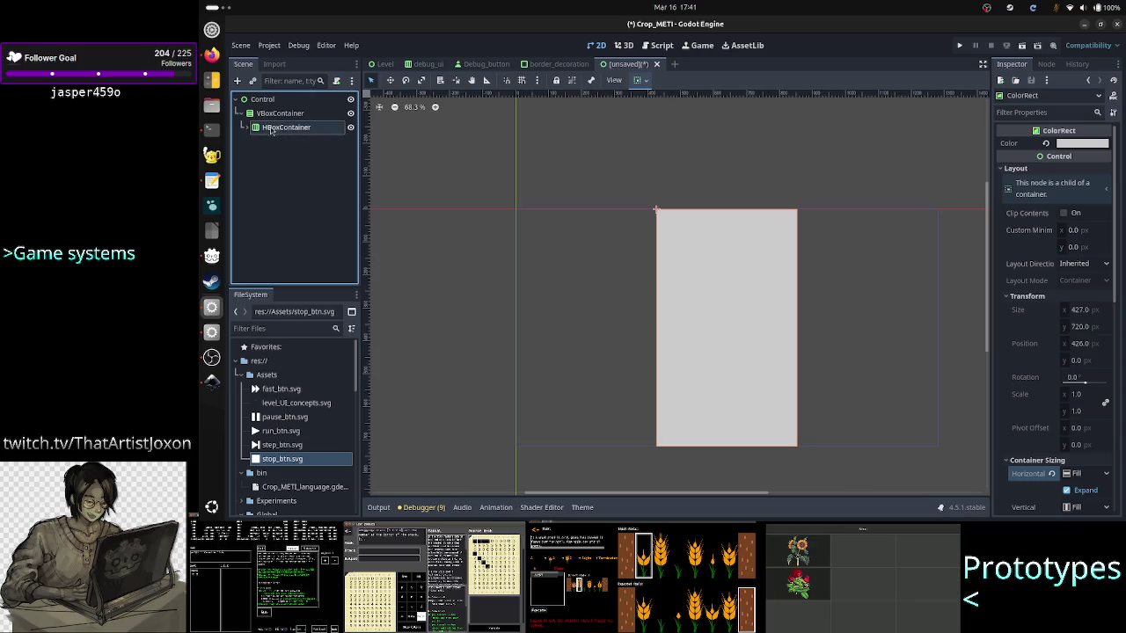
Rename HBoxContainer to Top_link and expand it to show its children.
double_click(307, 129)
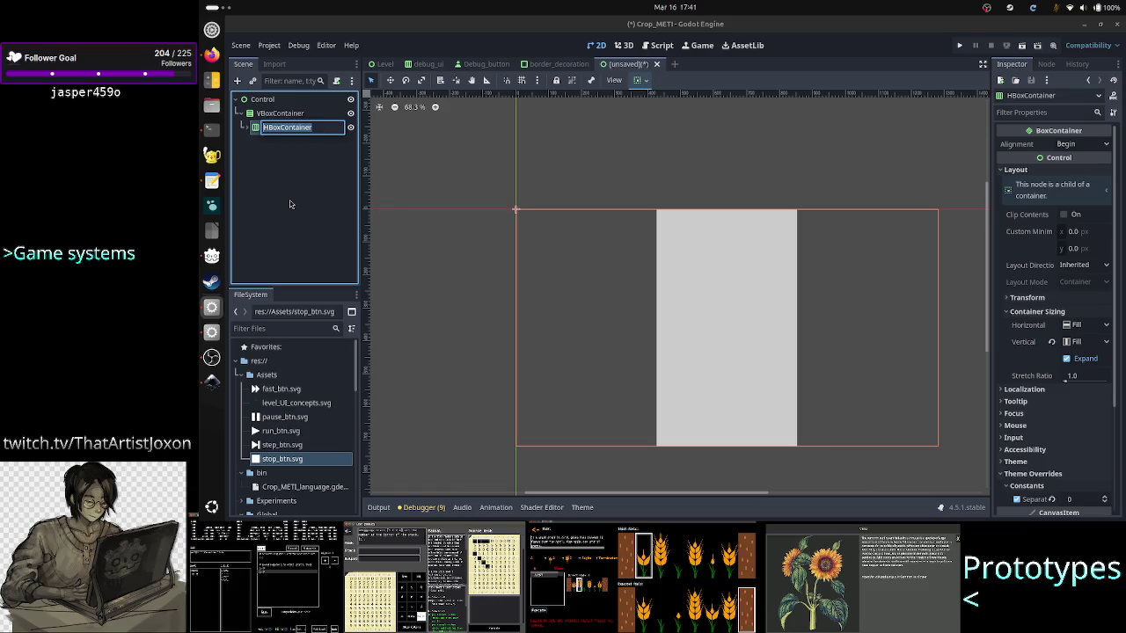
type("Top_")
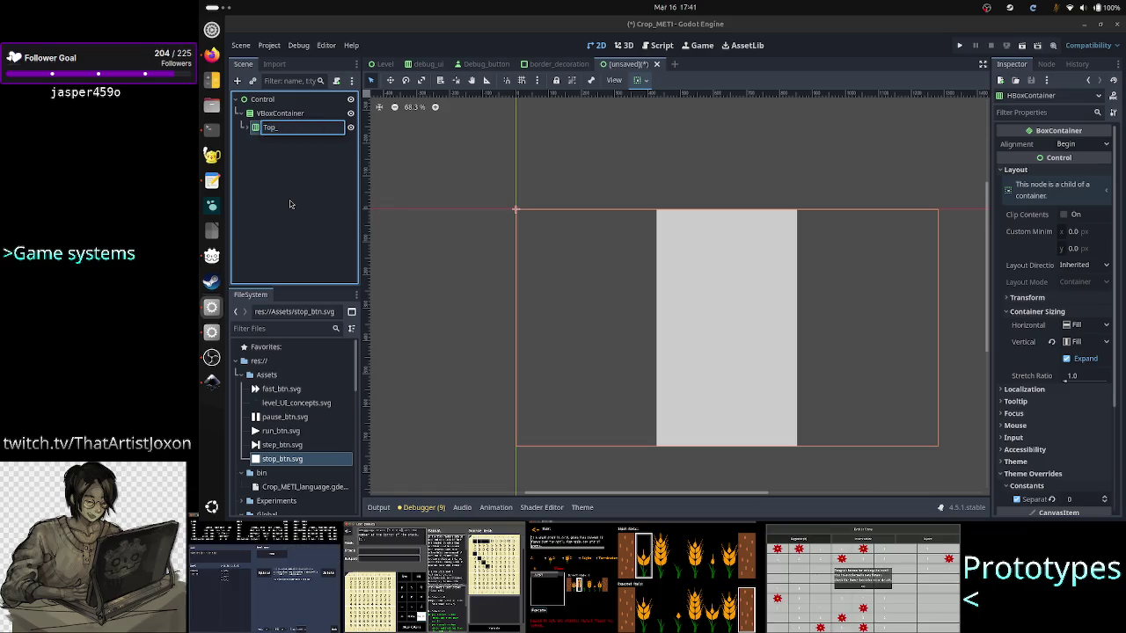
type("HBo")
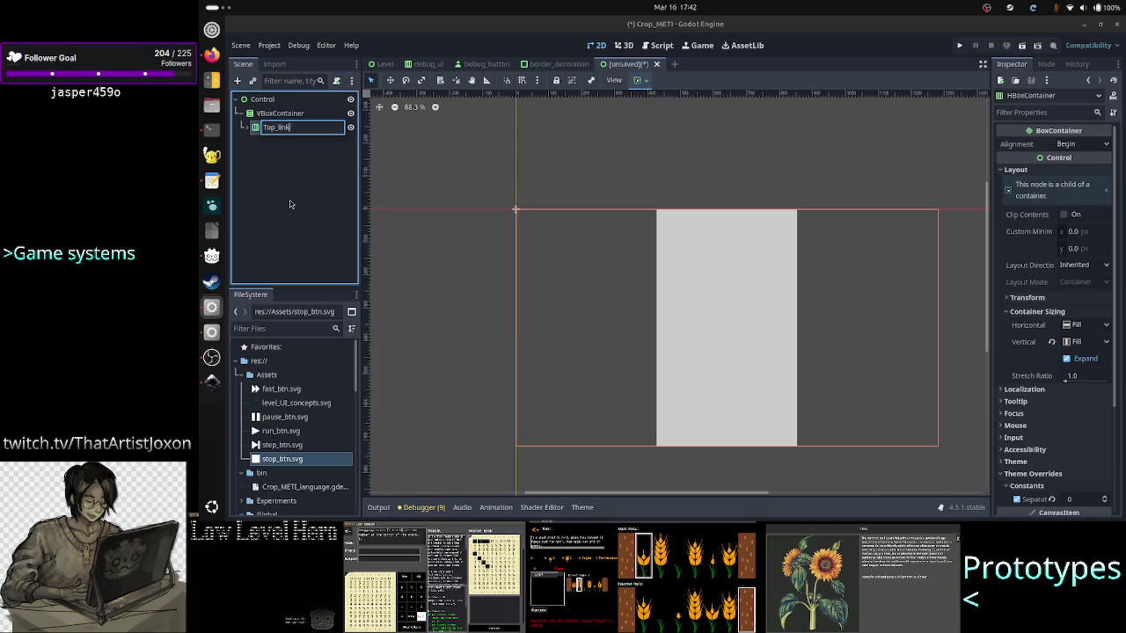
key("Return")
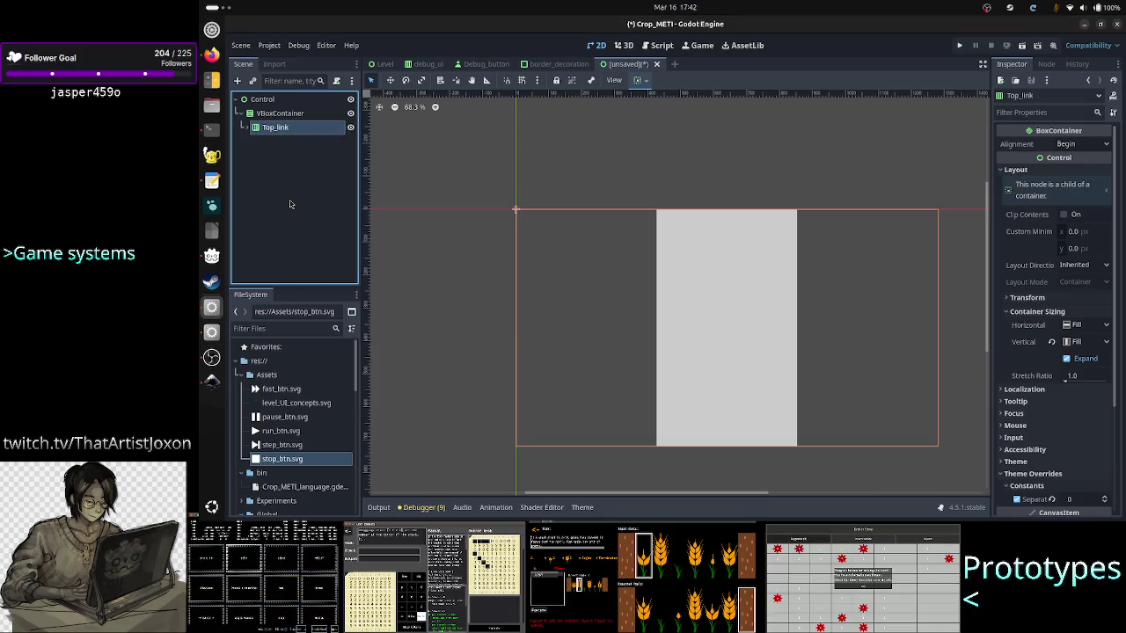
left_click(247, 129)
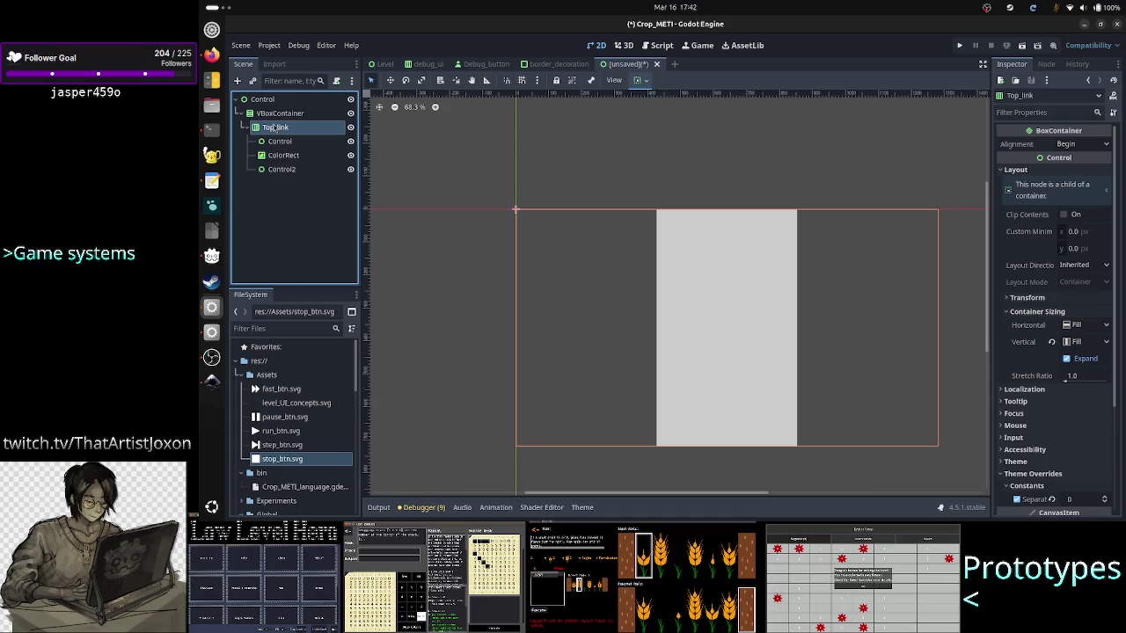
right_click(274, 129)
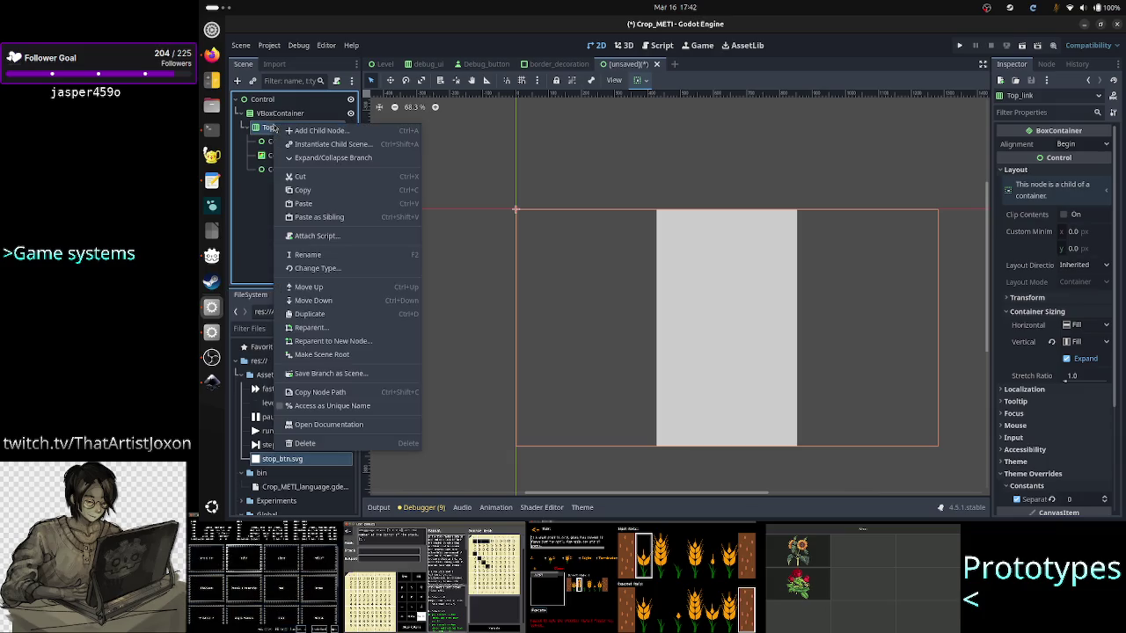
Duplicate Top_link and rename the copy to Bottom_link.
left_click(318, 315)
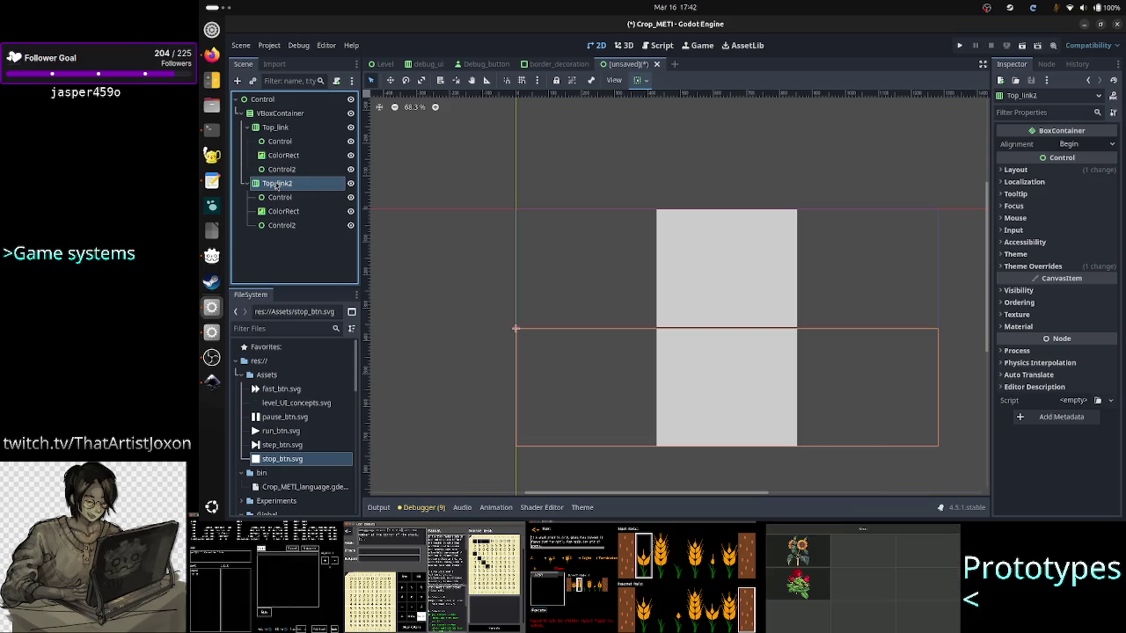
left_click(286, 254)
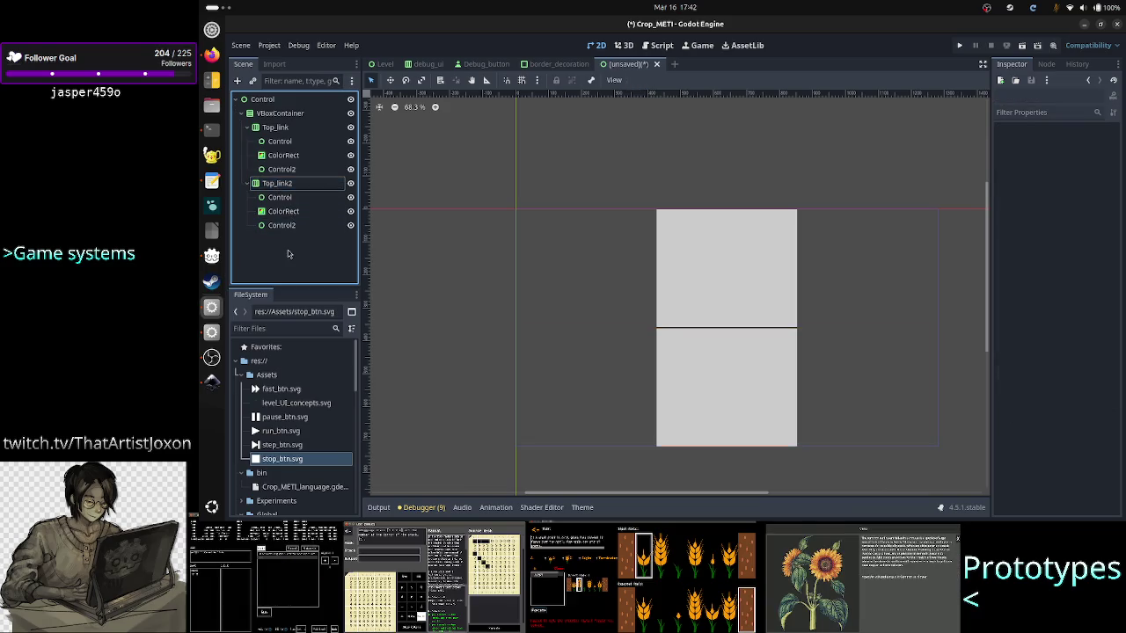
double_click(294, 184)
type("Bu")
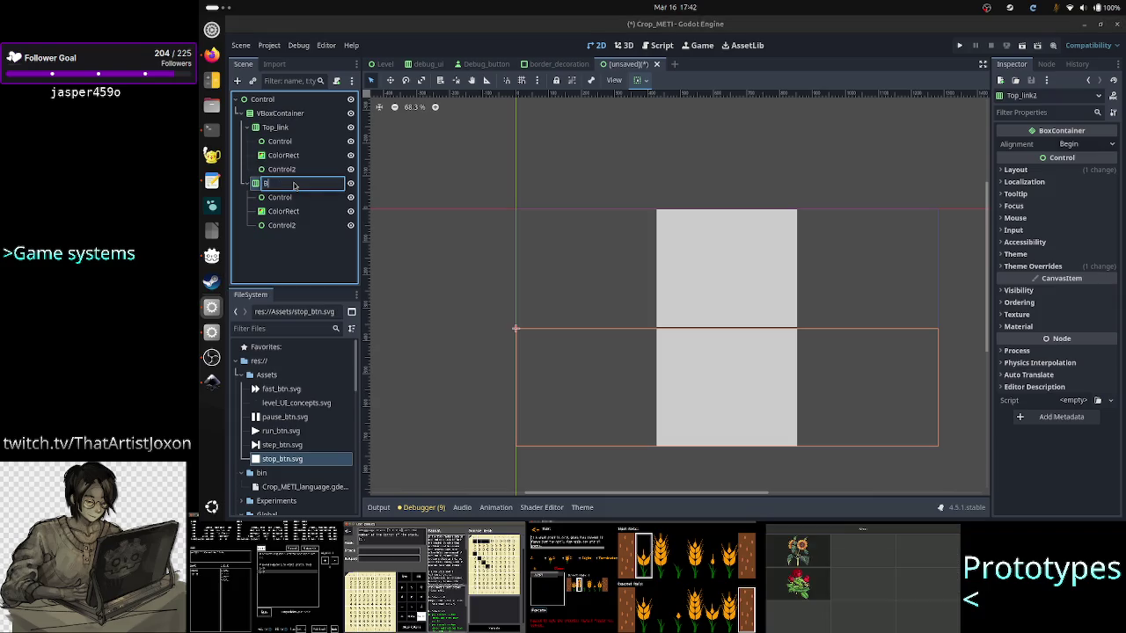
type("tton_")
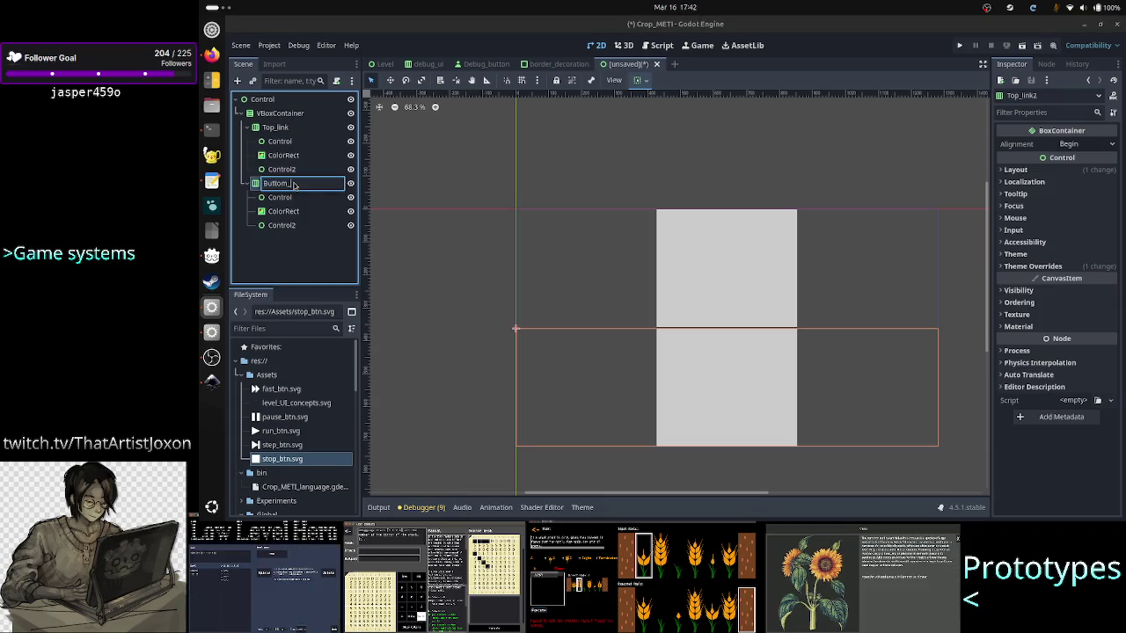
key("BackSpace")
key("BackSpace")
key("BackSpace")
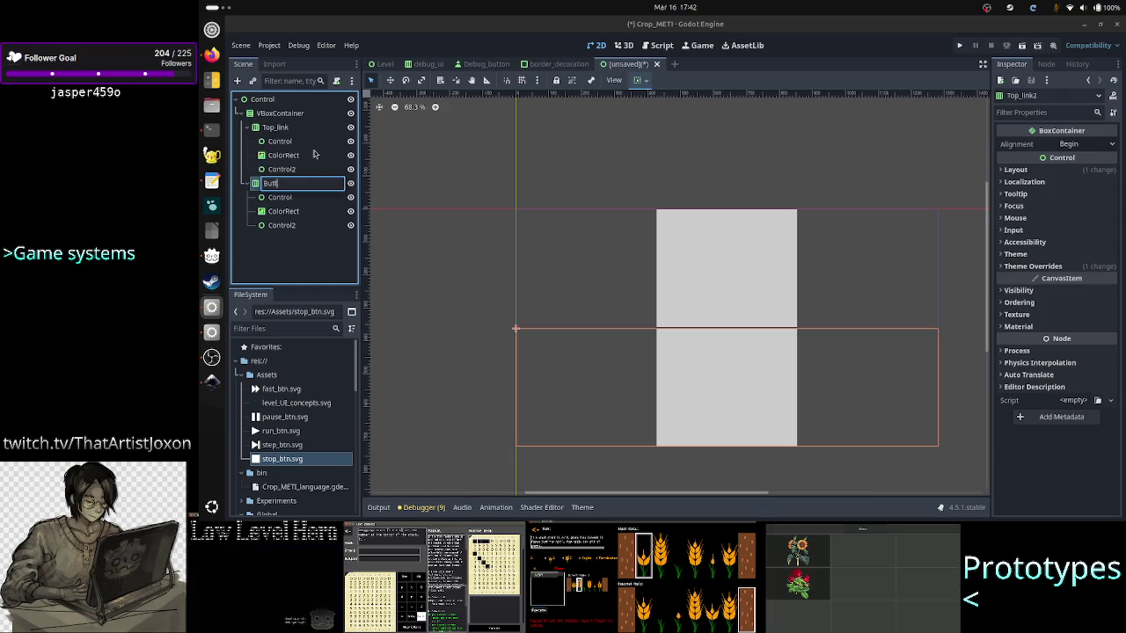
type("ottom_l")
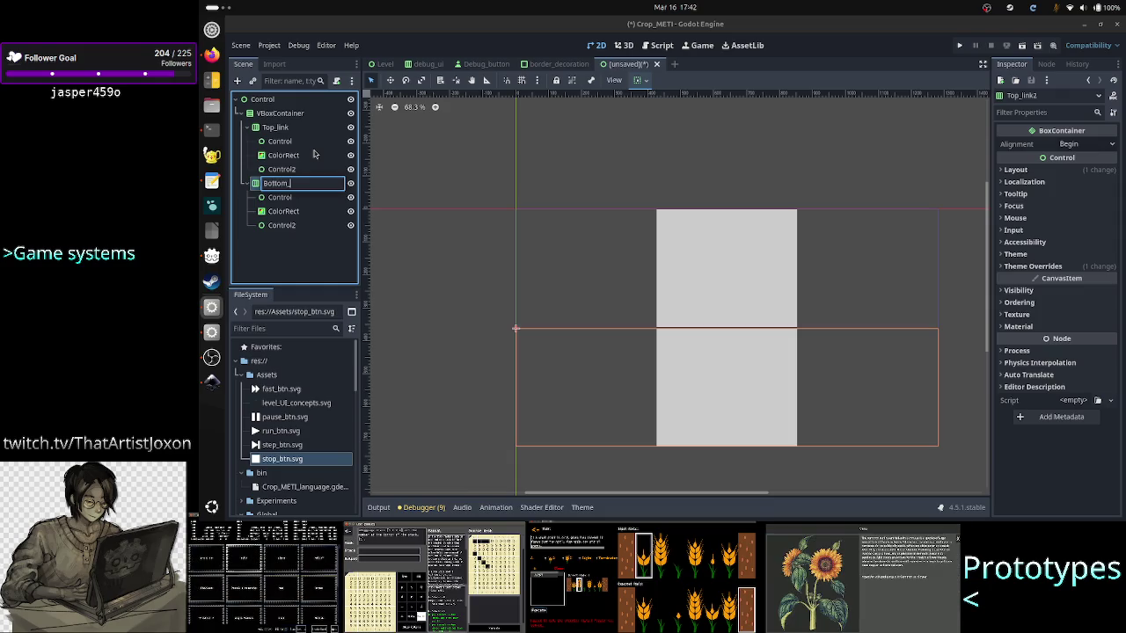
type("ink")
key("Return")
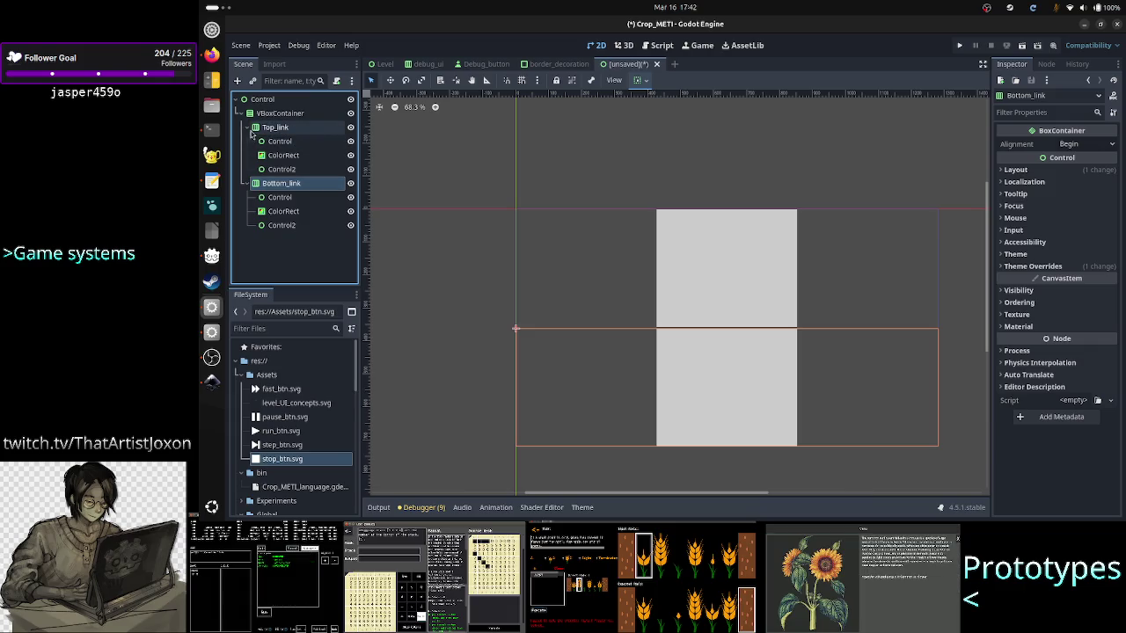
Collapse the Top_link and Bottom_link rows and select VBoxContainer.
left_click(249, 129)
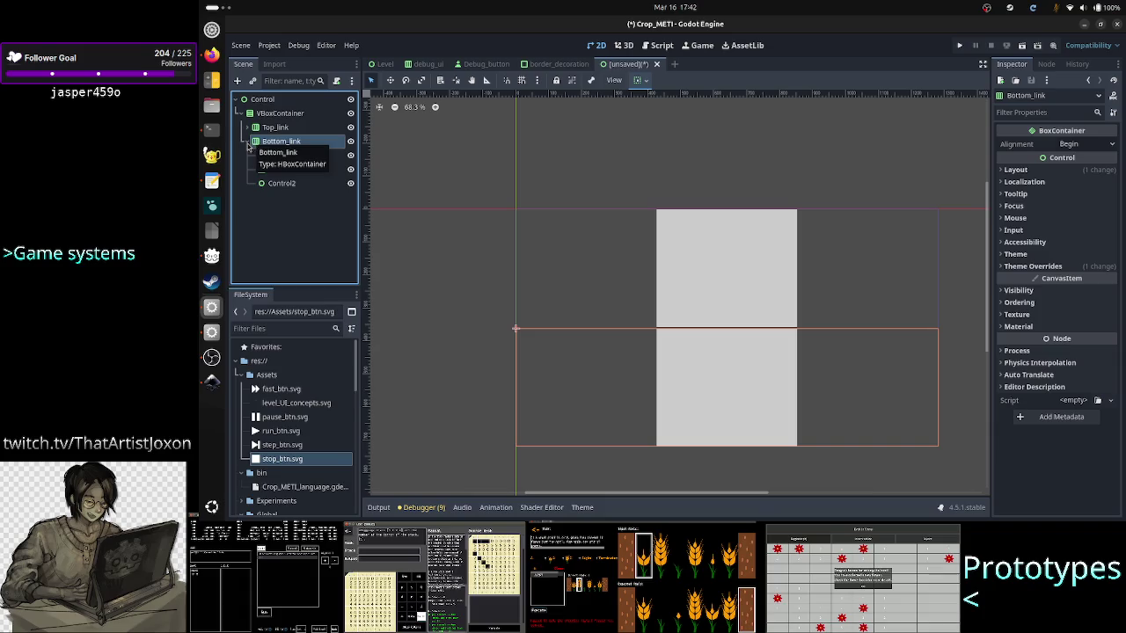
left_click(251, 142)
left_click(273, 114)
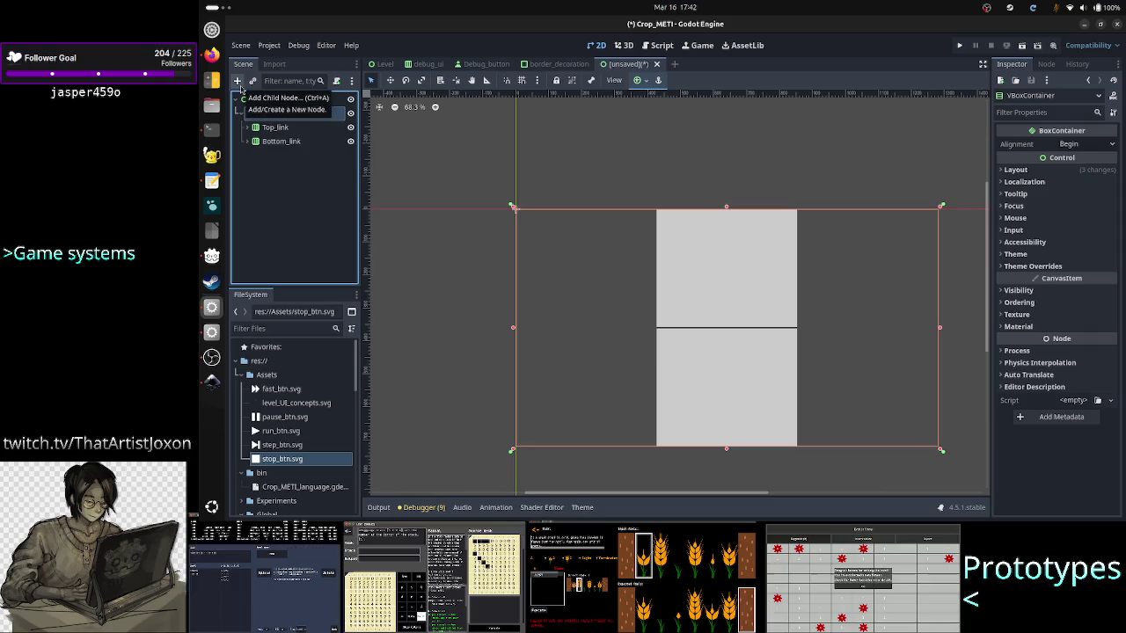
Search 'panel' in Create New Node and add a Panel under VBoxContainer.
left_click(238, 80)
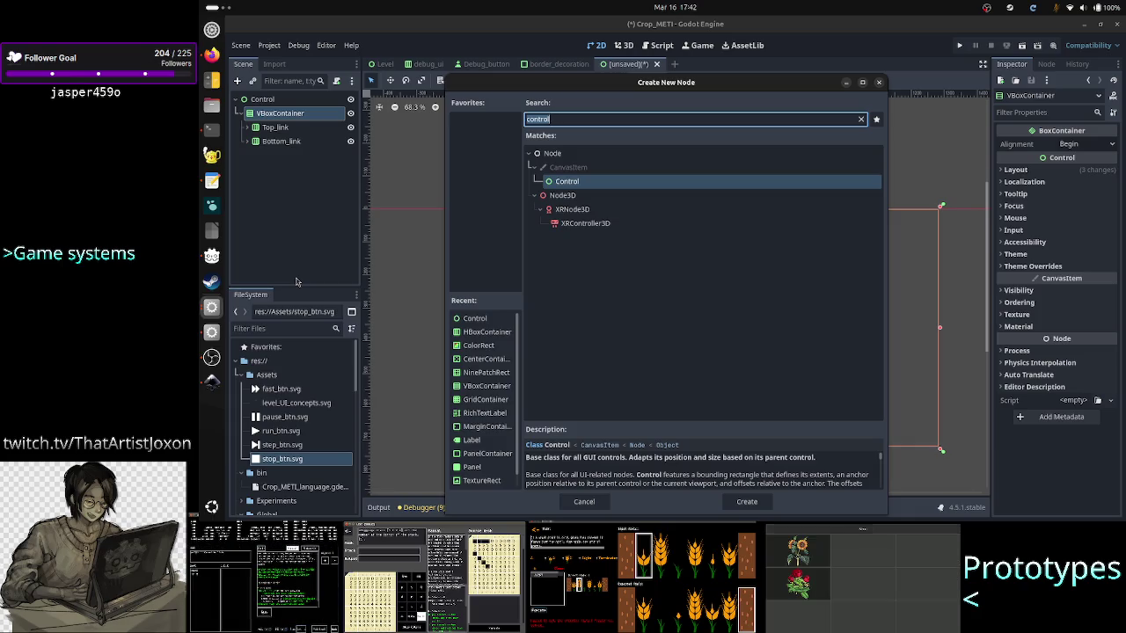
type("panel")
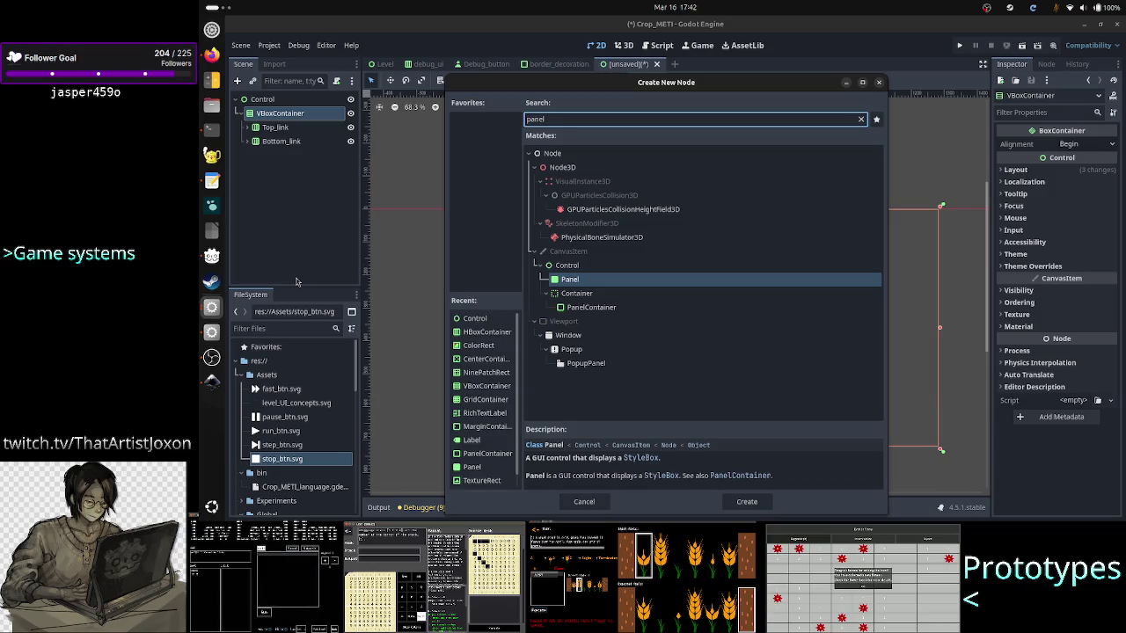
key("BackSpace")
key("BackSpace")
key("BackSpace")
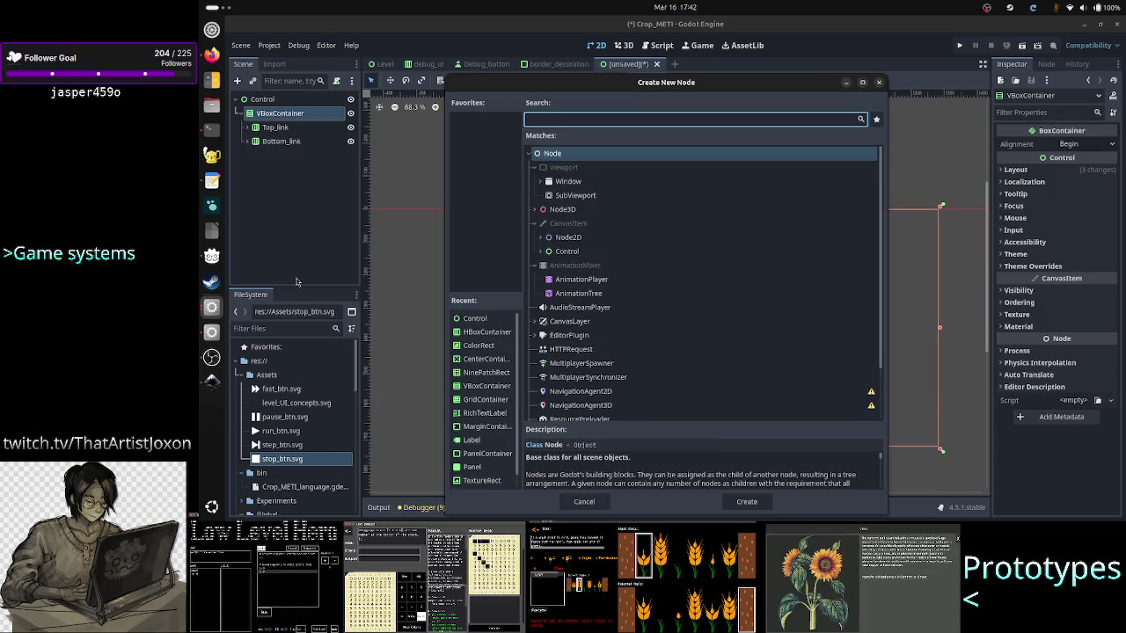
type("color")
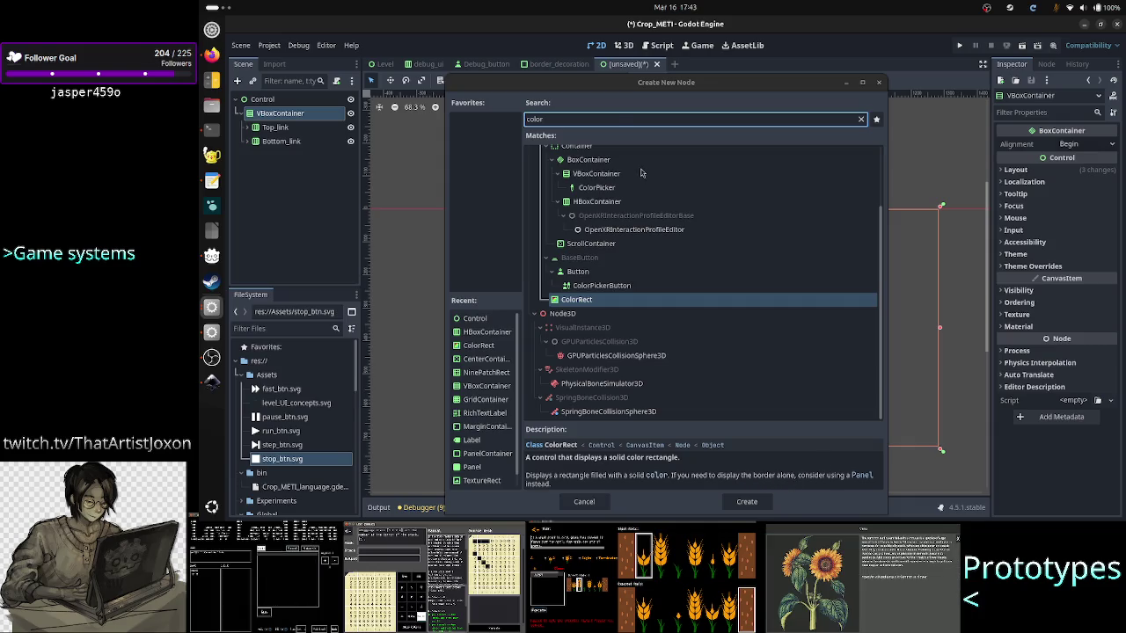
double_click(618, 123)
type("panel")
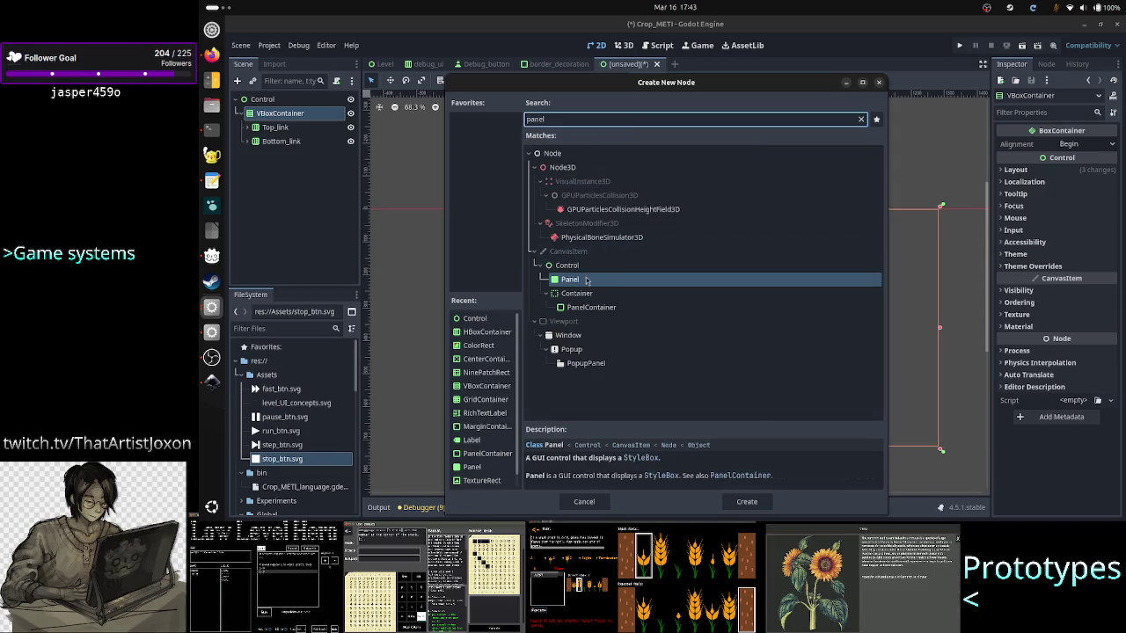
double_click(586, 280)
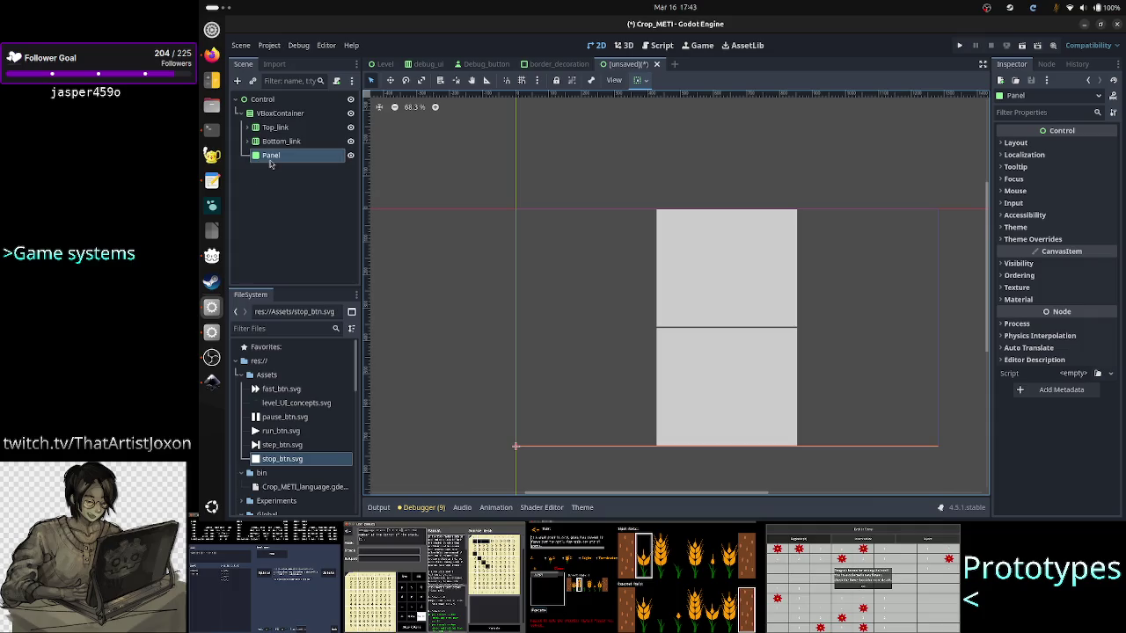
Place the Panel between the link rows with Vertical Expand and stretch ratio 10.
left_click_drag(270, 164, 284, 141)
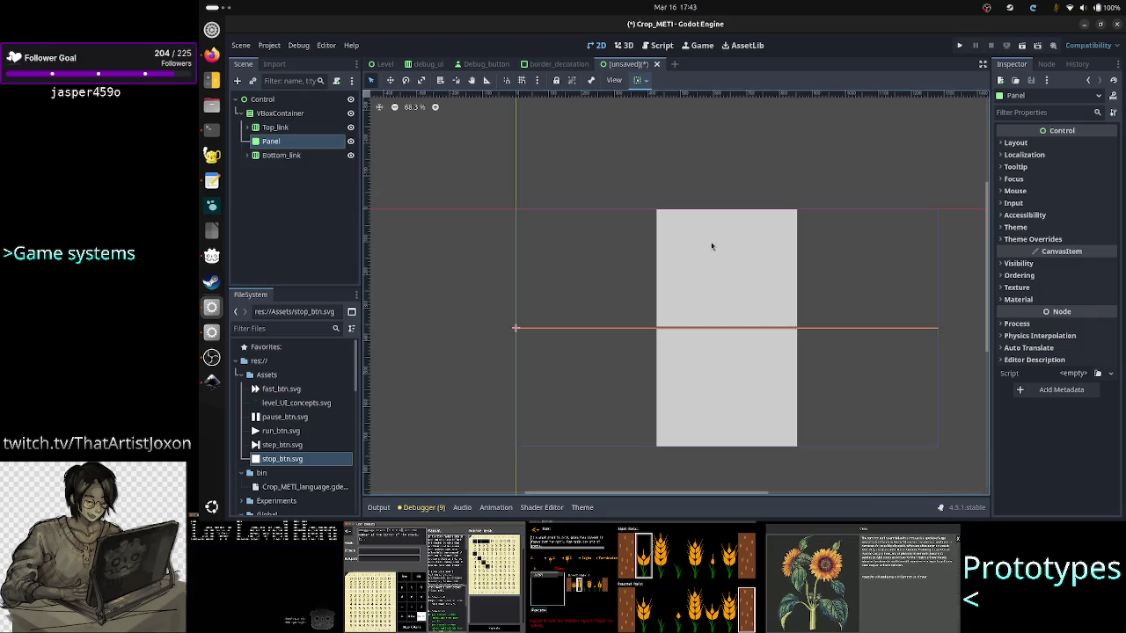
left_click(1016, 143)
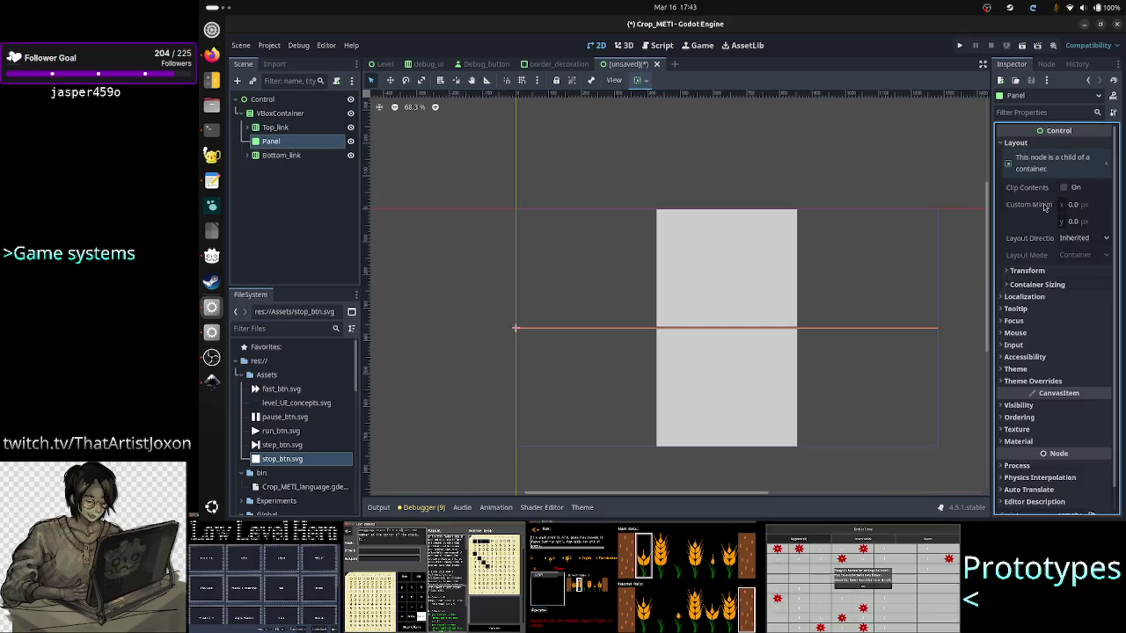
left_click(1047, 285)
left_click(1066, 332)
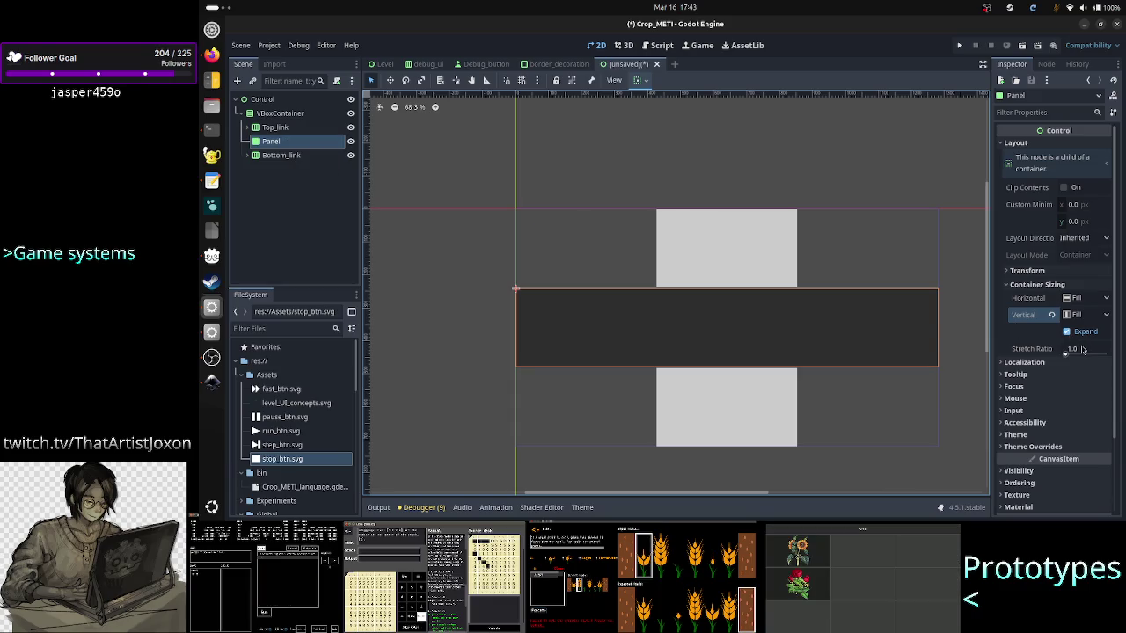
left_click(1082, 348)
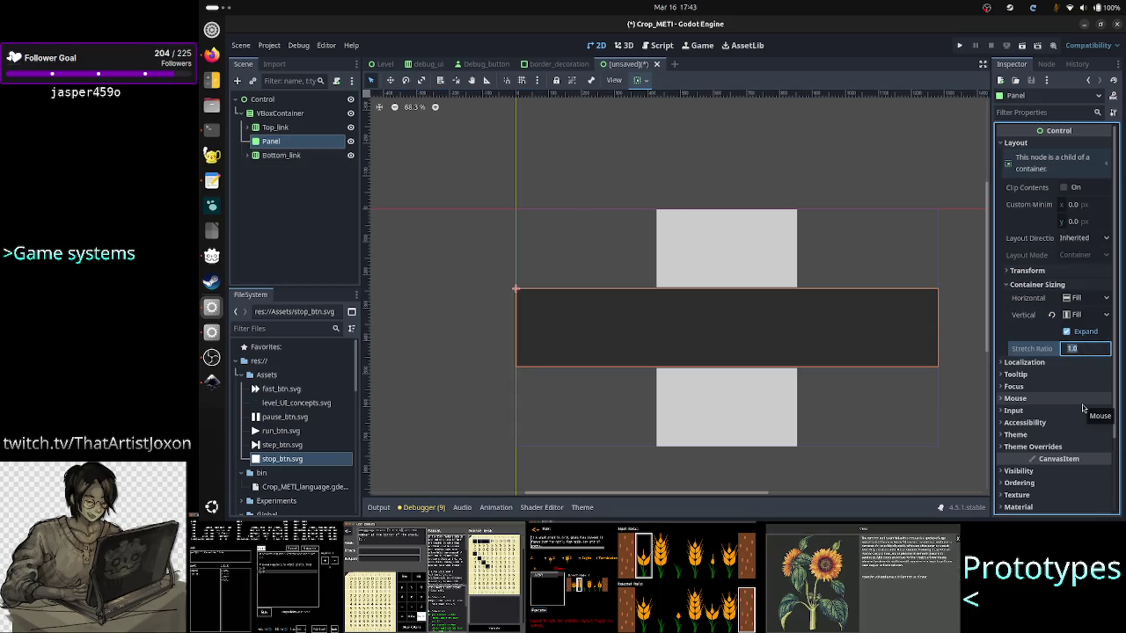
type("10")
key("Return")
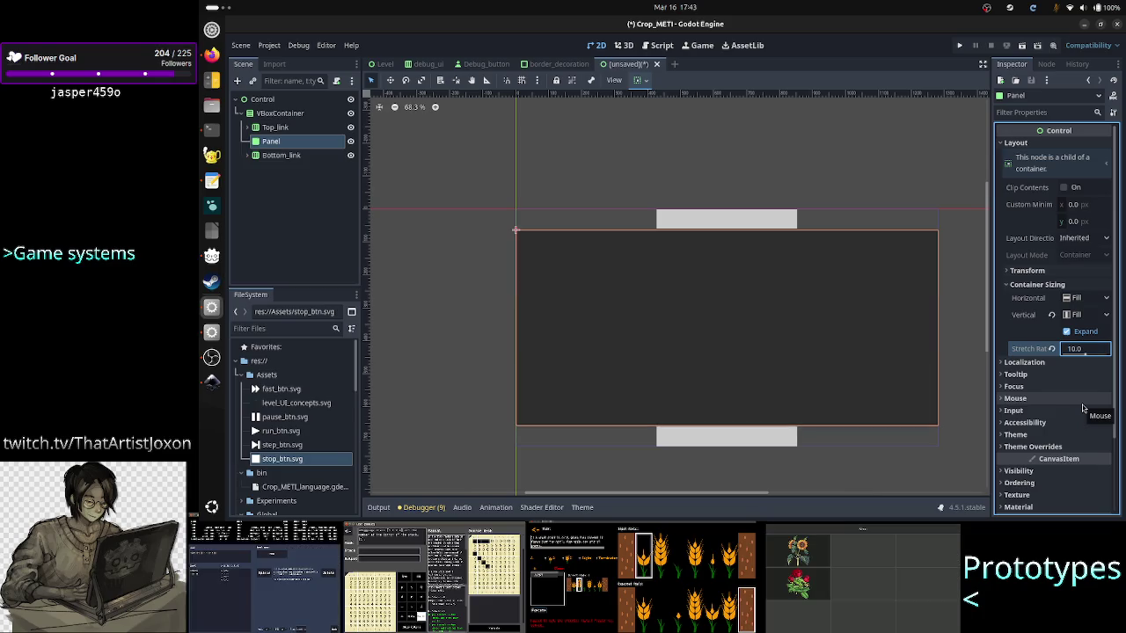
left_click(898, 322)
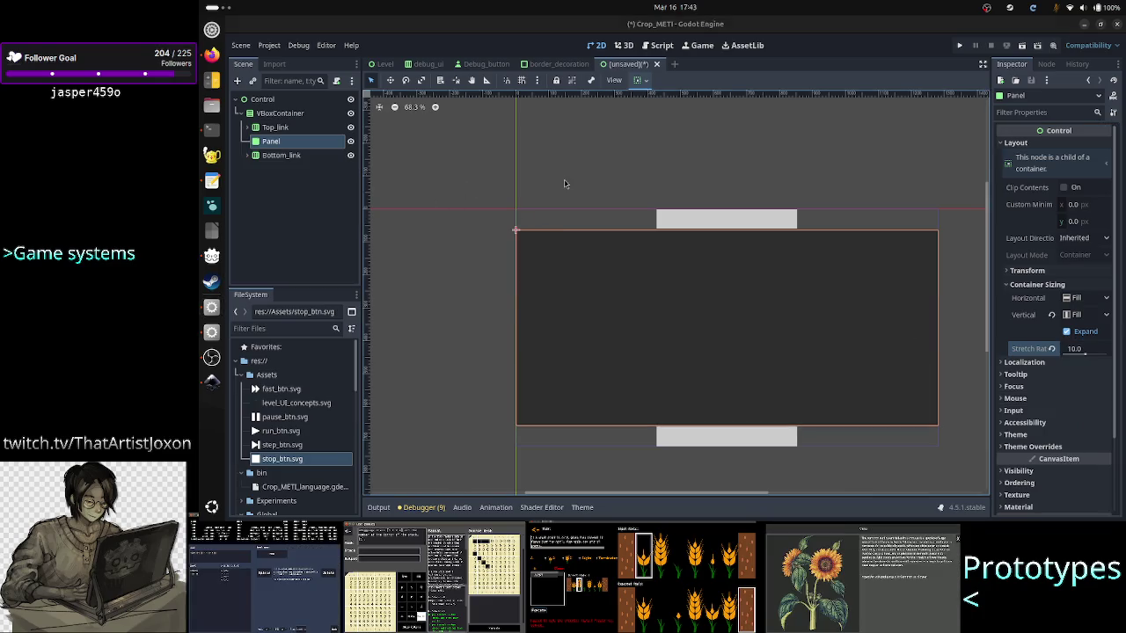
After checking the Inkscape mockup, open the Panel's Theme Overrides style slot options.
key("alt+Tab")
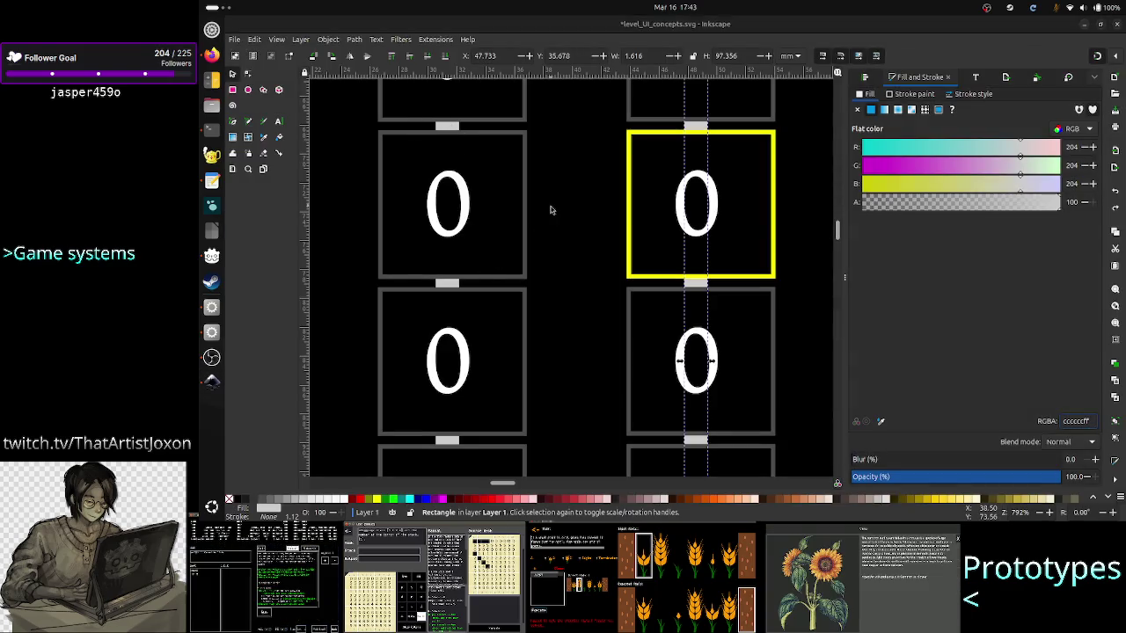
key("alt+Tab")
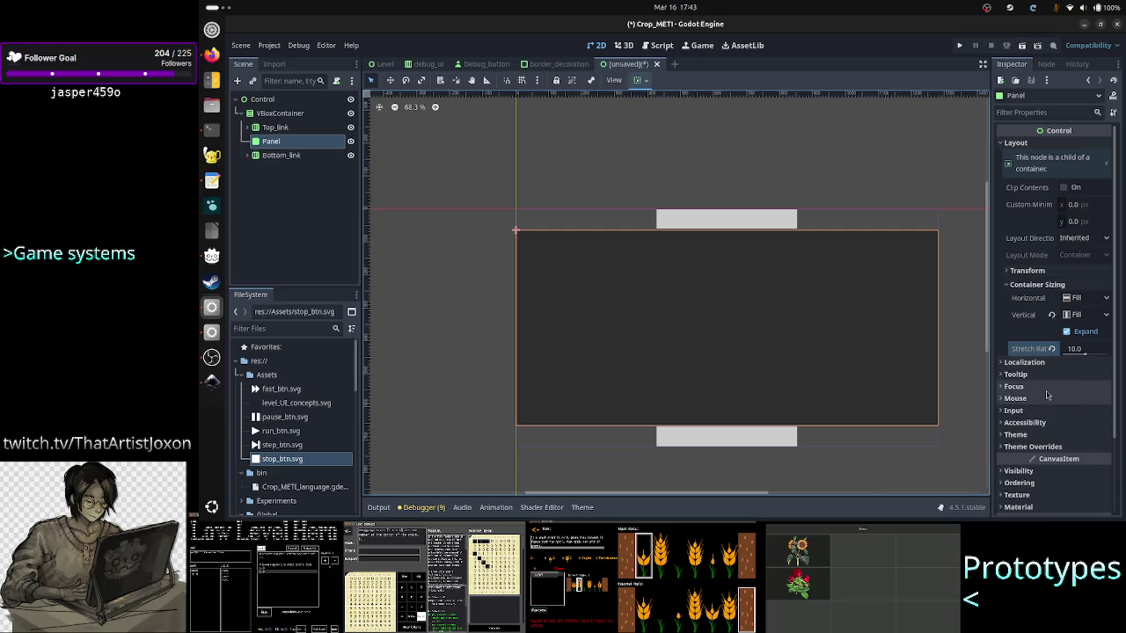
left_click(1034, 446)
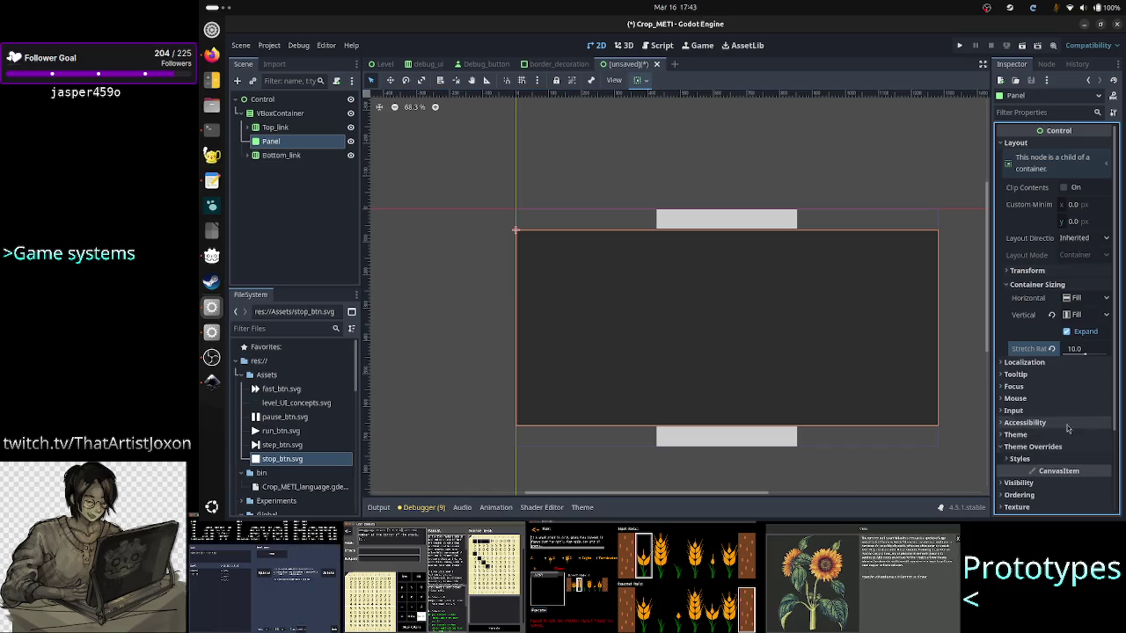
left_click(1019, 458)
left_click(1107, 475)
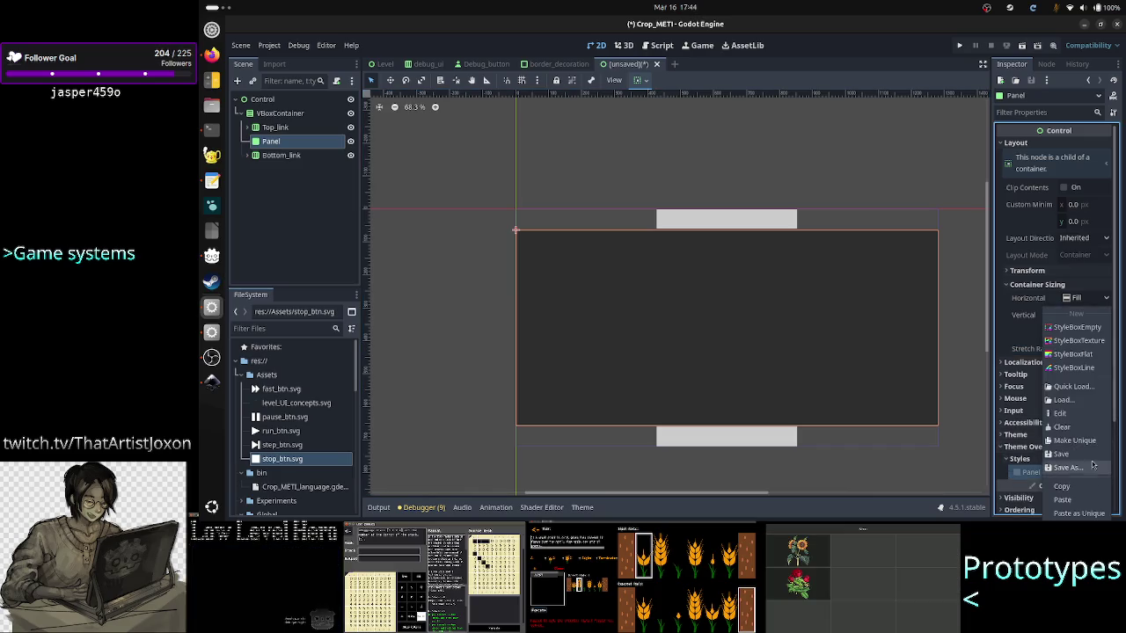
Quick-load border_decoration.tres as the Panel style, inspect it, then switch to Inkscape.
left_click(1083, 389)
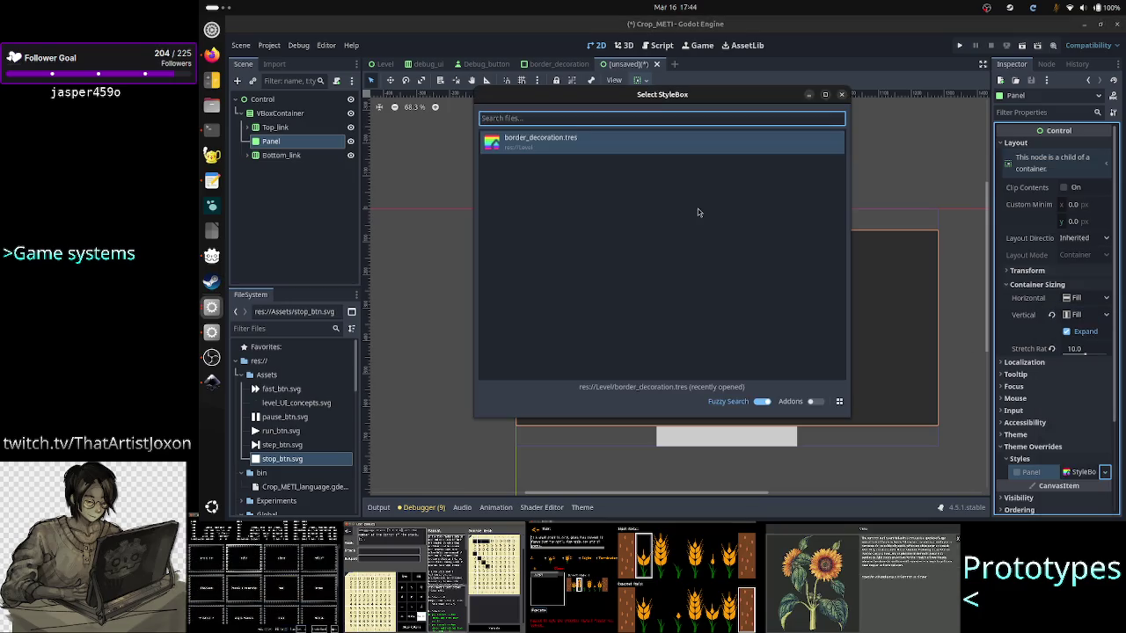
left_click(625, 145)
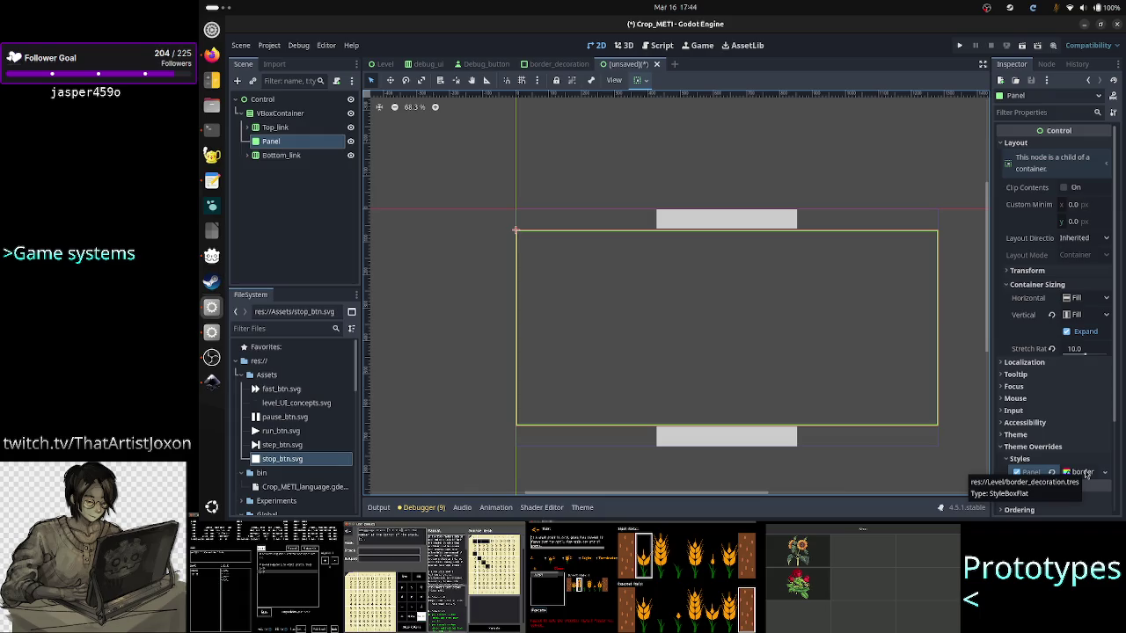
left_click(1084, 473)
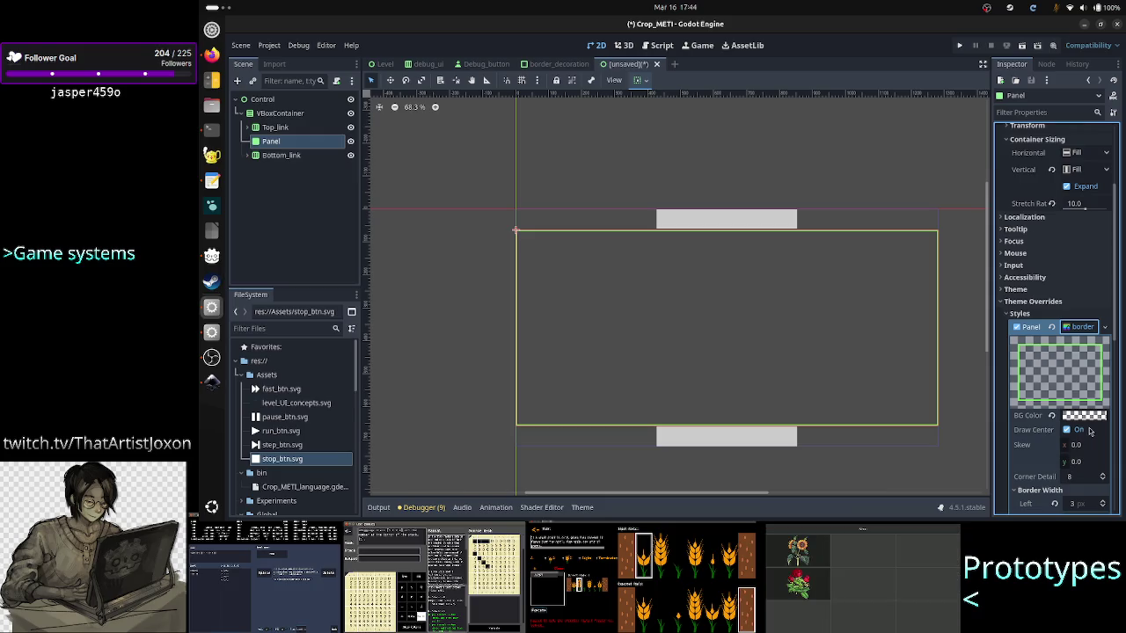
mouse_move(1082, 425)
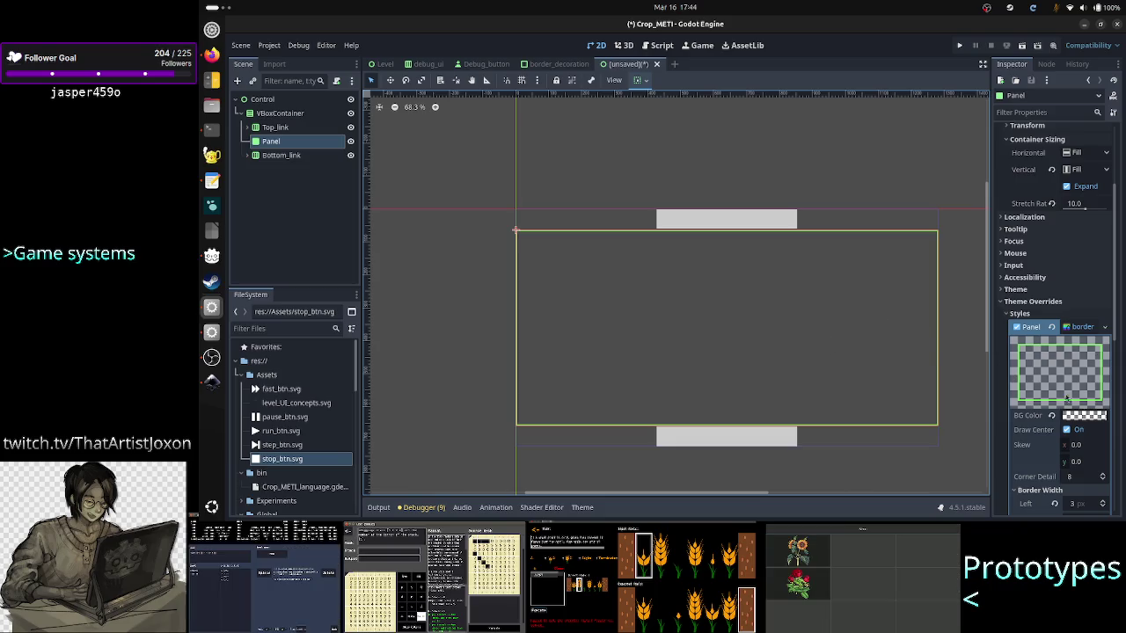
key("alt+Tab")
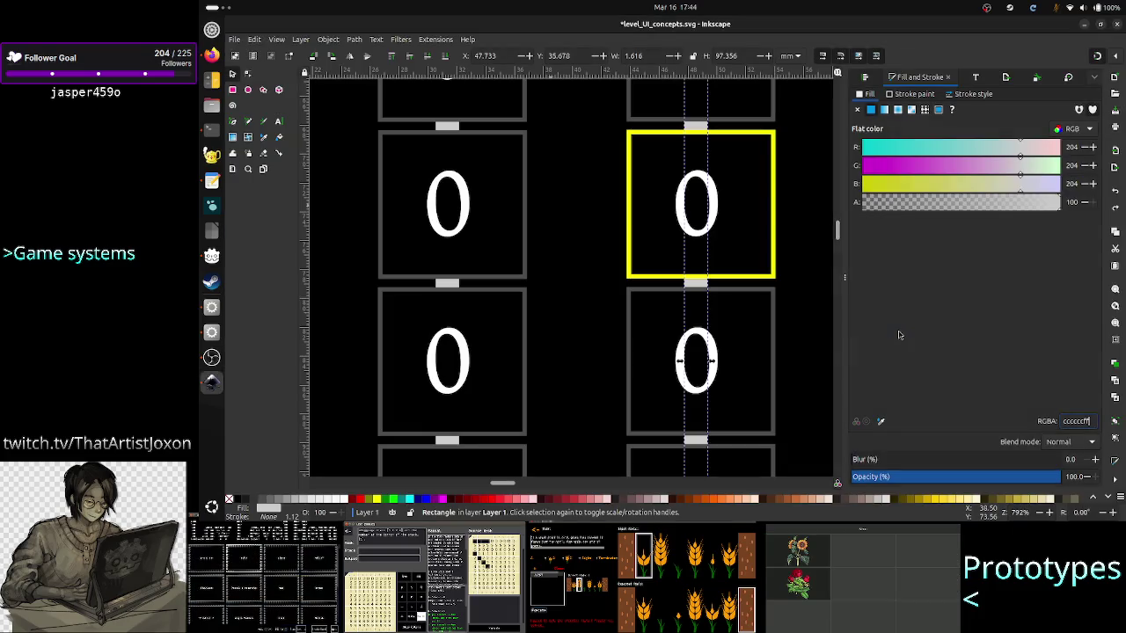
Hide the Fill and Stroke panel, scroll around the level UI mockup, then return to Godot.
left_click(844, 264)
scroll(848, 236, "down", 2)
scroll(848, 236, "down", 3)
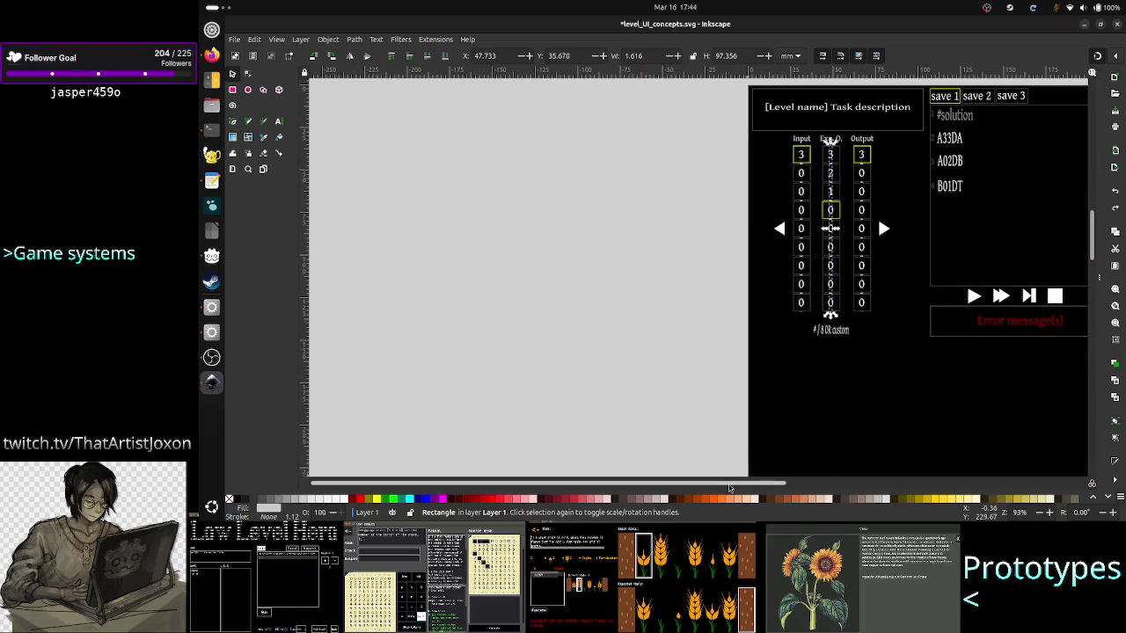
scroll(748, 486, "right", 1)
left_click_drag(747, 486, 917, 478)
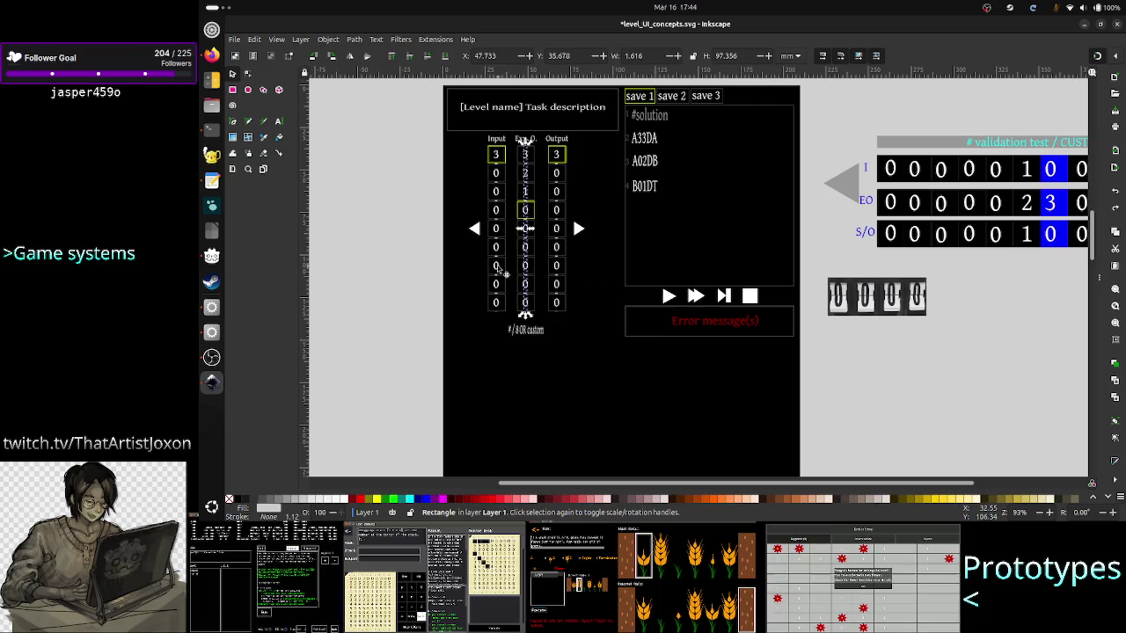
left_click(429, 237)
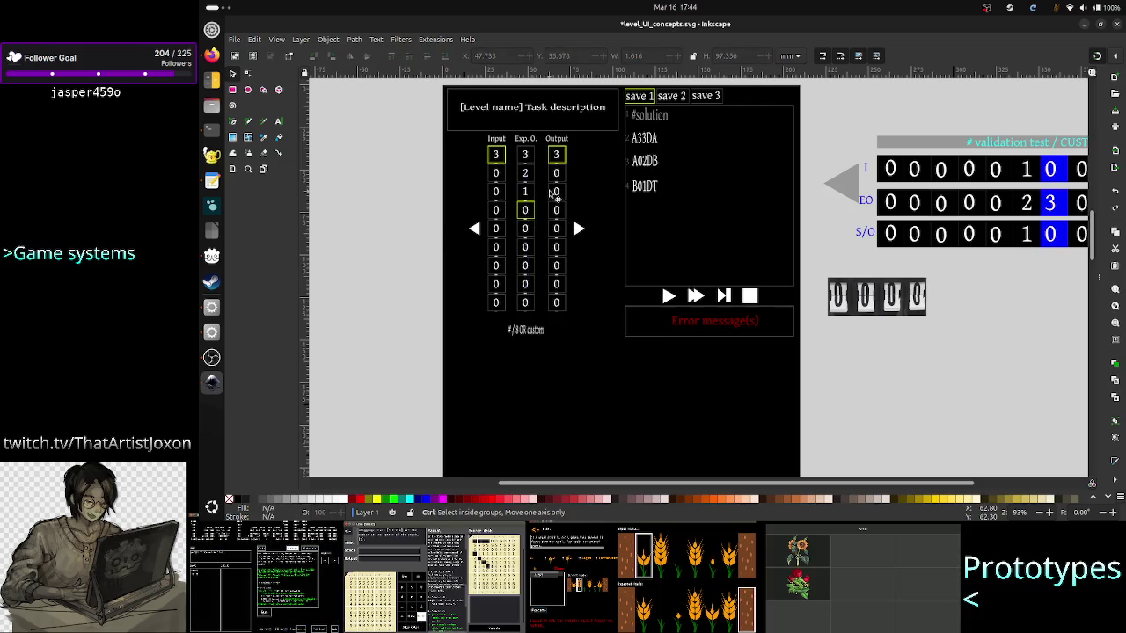
scroll(552, 193, "up", 2)
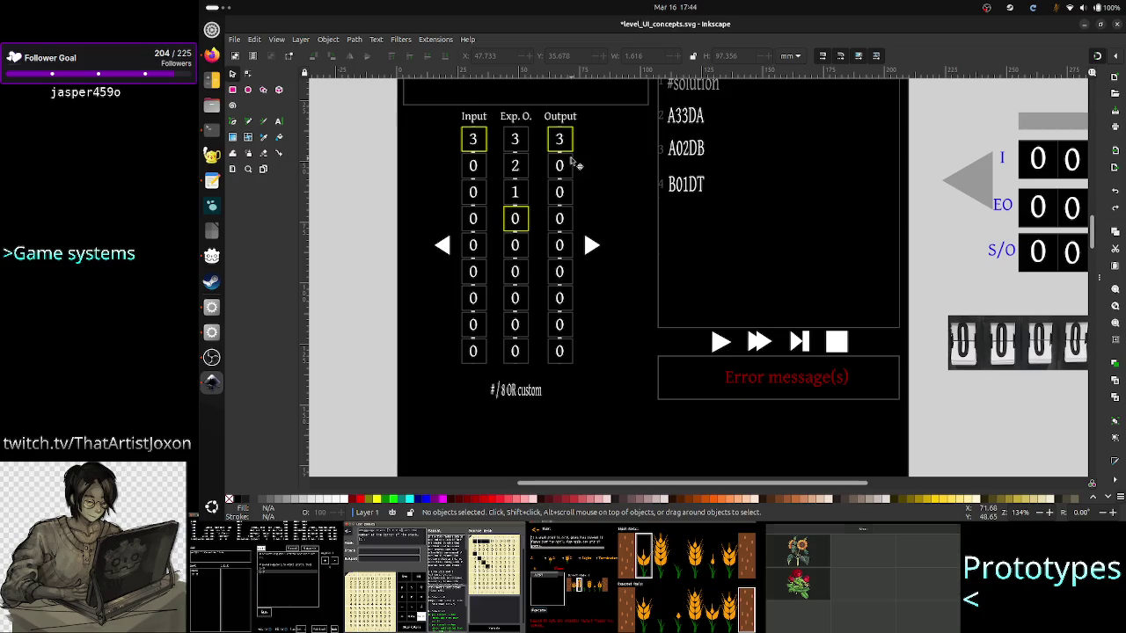
scroll(570, 161, "up", 2)
scroll(570, 160, "up", 1)
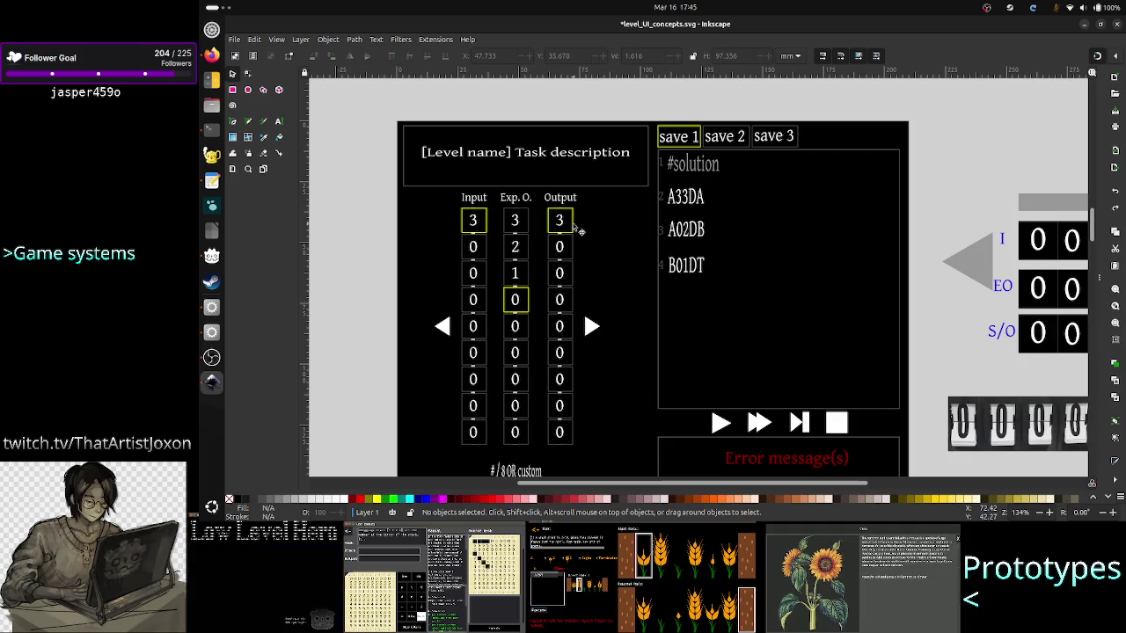
key("alt+Tab")
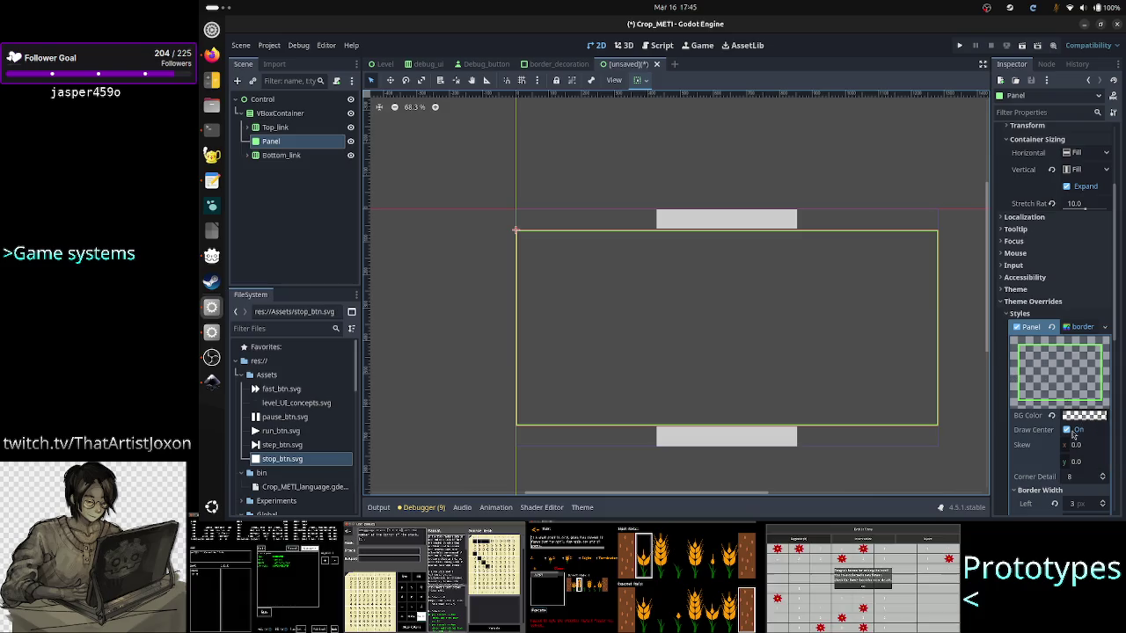
Check the Panel's green border colour and widths, collapse the border StyleBox, then select VBoxContainer.
scroll(1070, 440, "down", 4)
scroll(1070, 443, "down", 1)
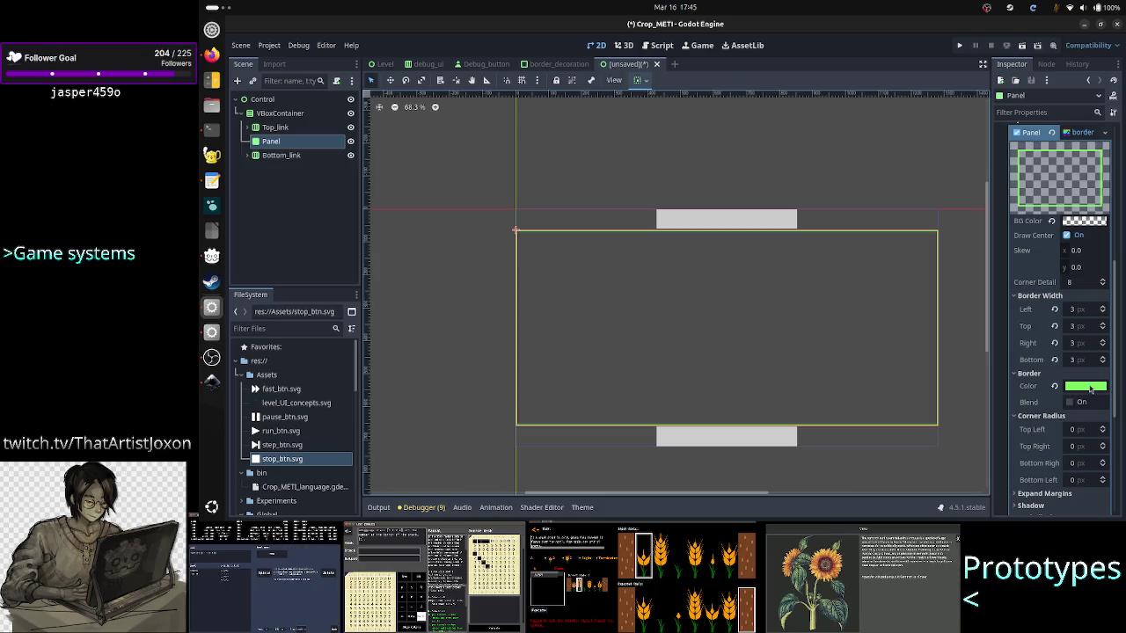
mouse_move(1091, 390)
left_click(1084, 133)
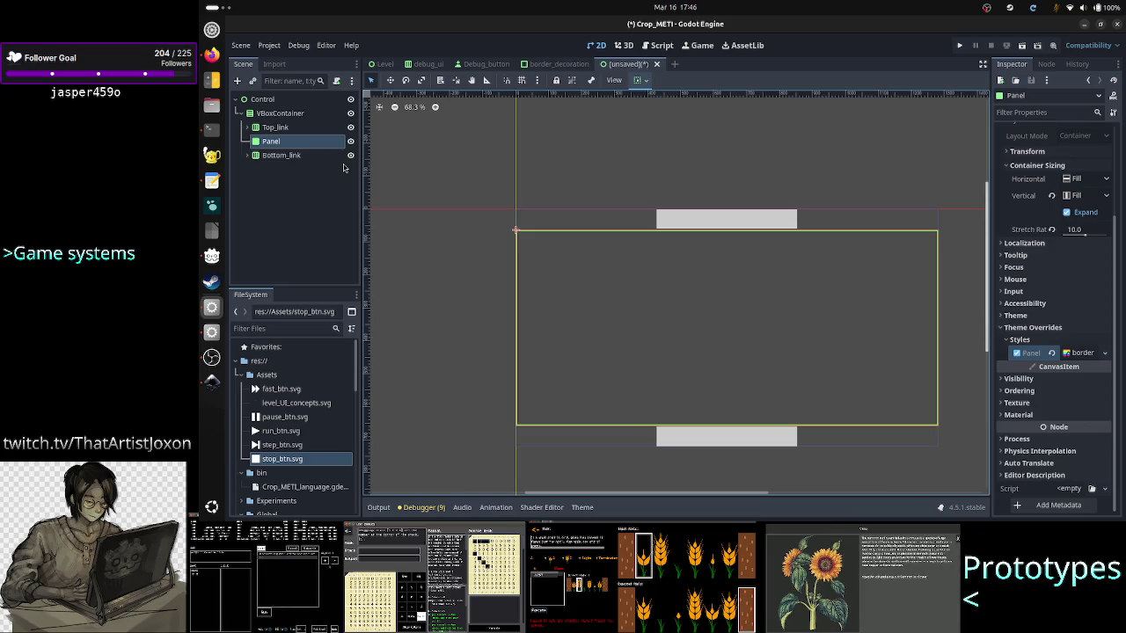
left_click(294, 116)
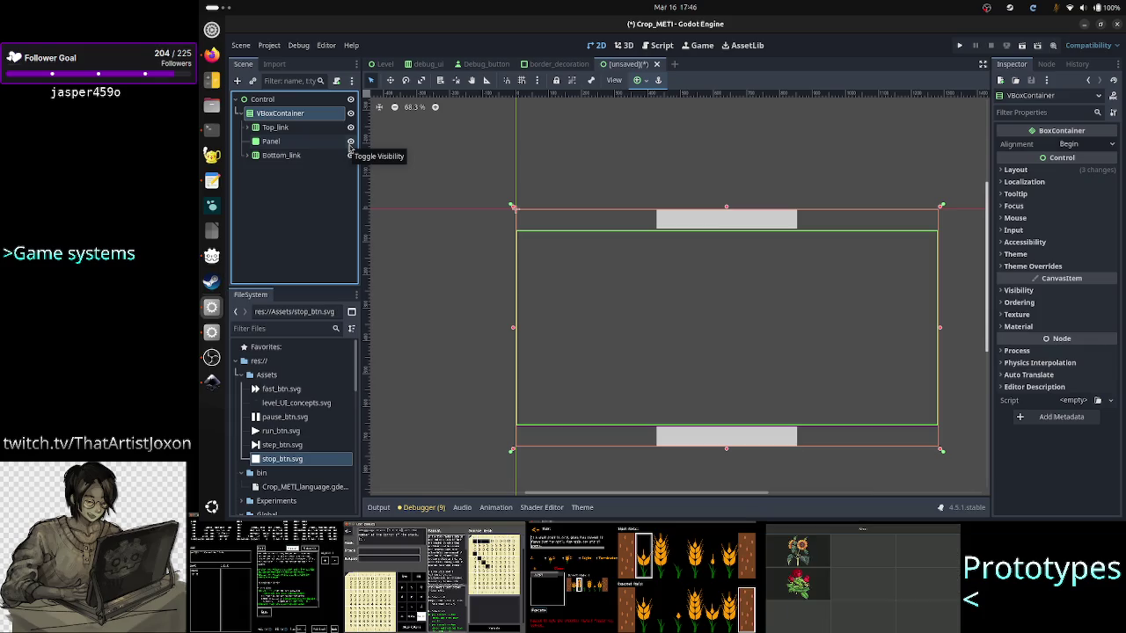
Toggle the Panel's visibility repeatedly to compare layouts, leaving it visible.
left_click(350, 141)
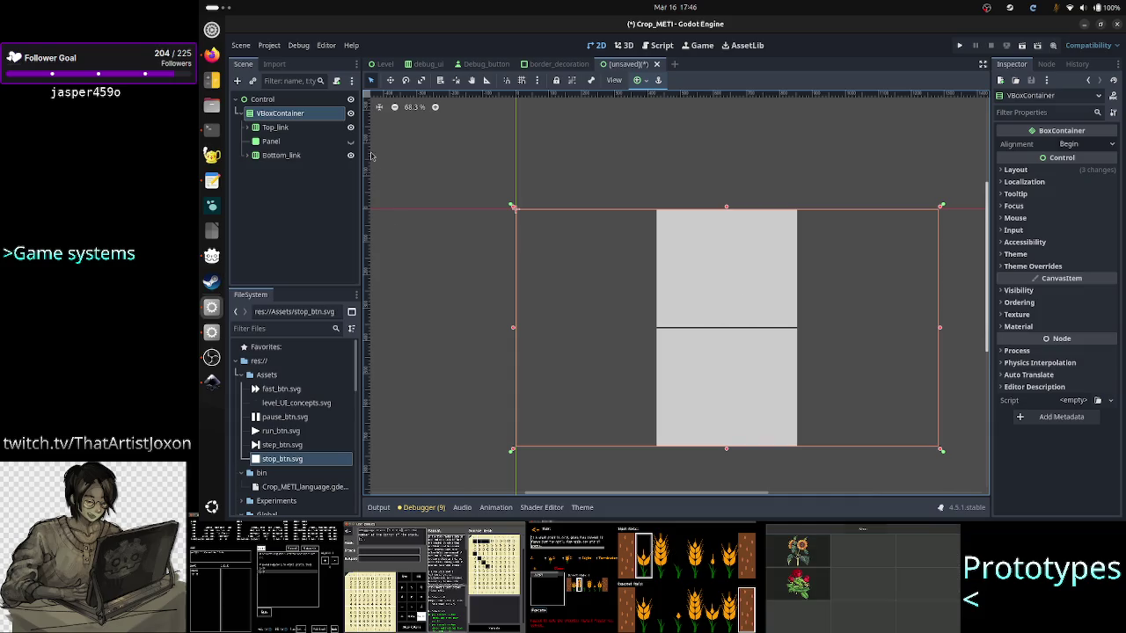
left_click(349, 145)
left_click(350, 143)
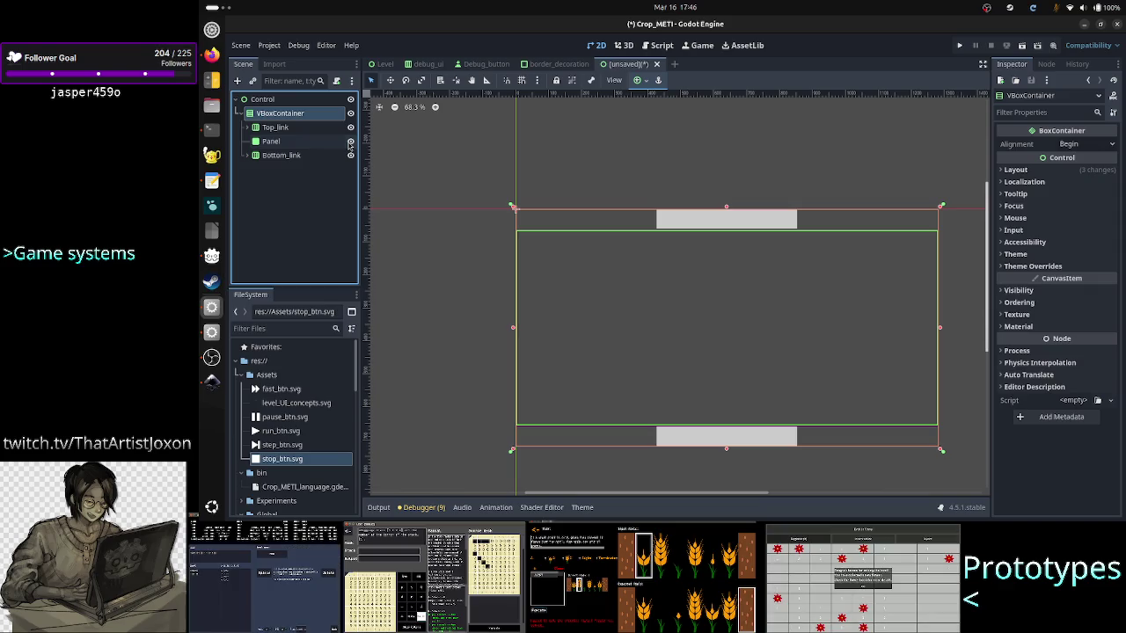
left_click(350, 141)
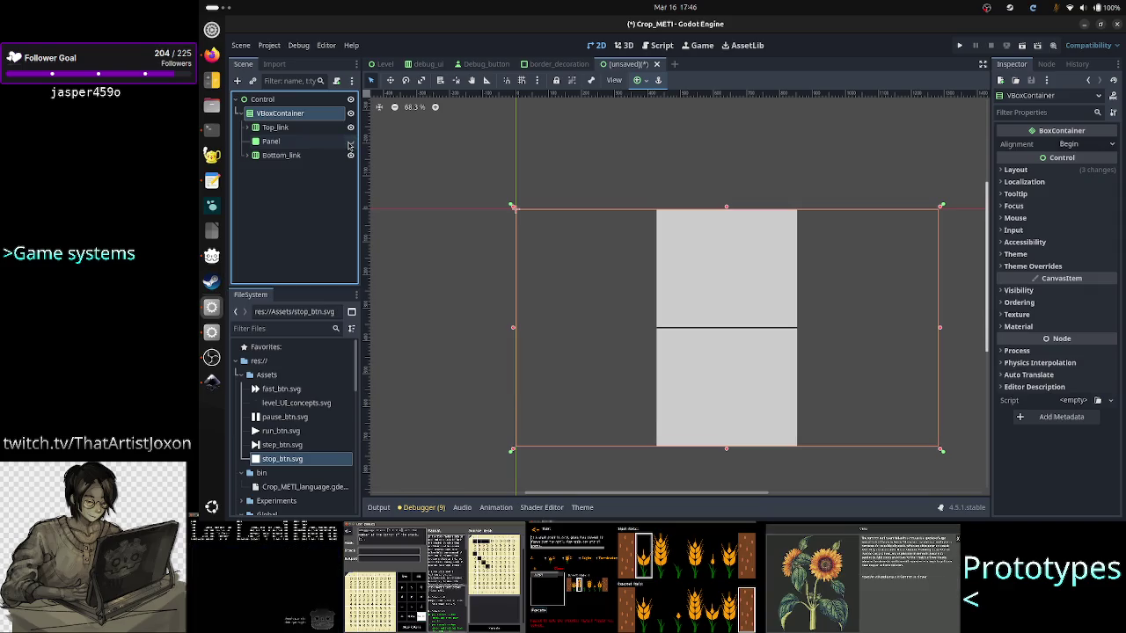
left_click(350, 142)
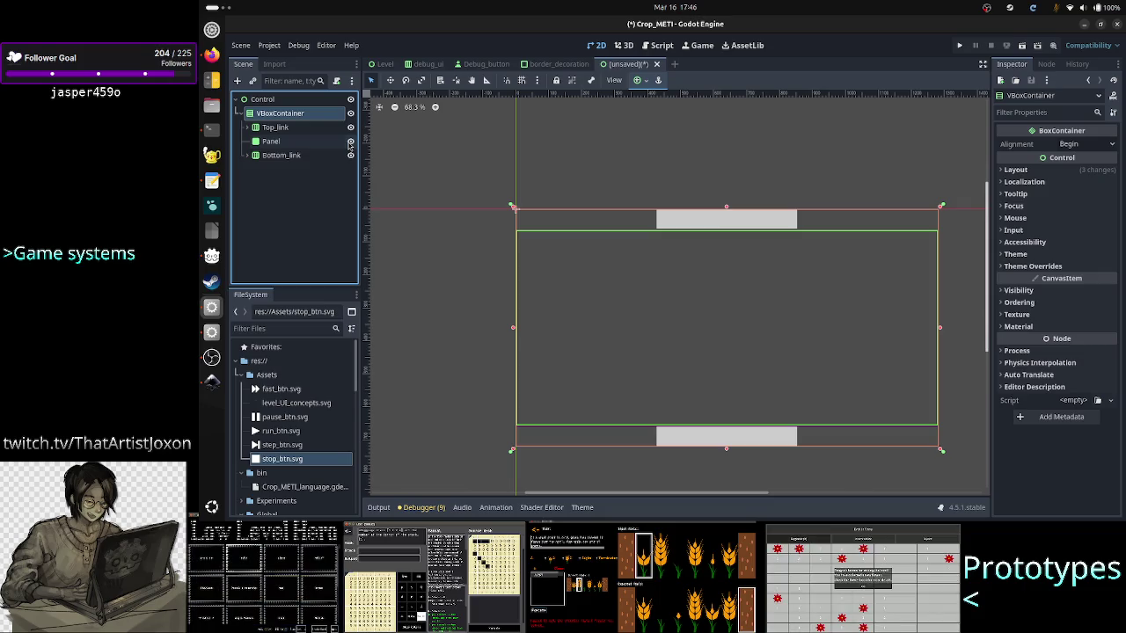
left_click(350, 142)
left_click(350, 142)
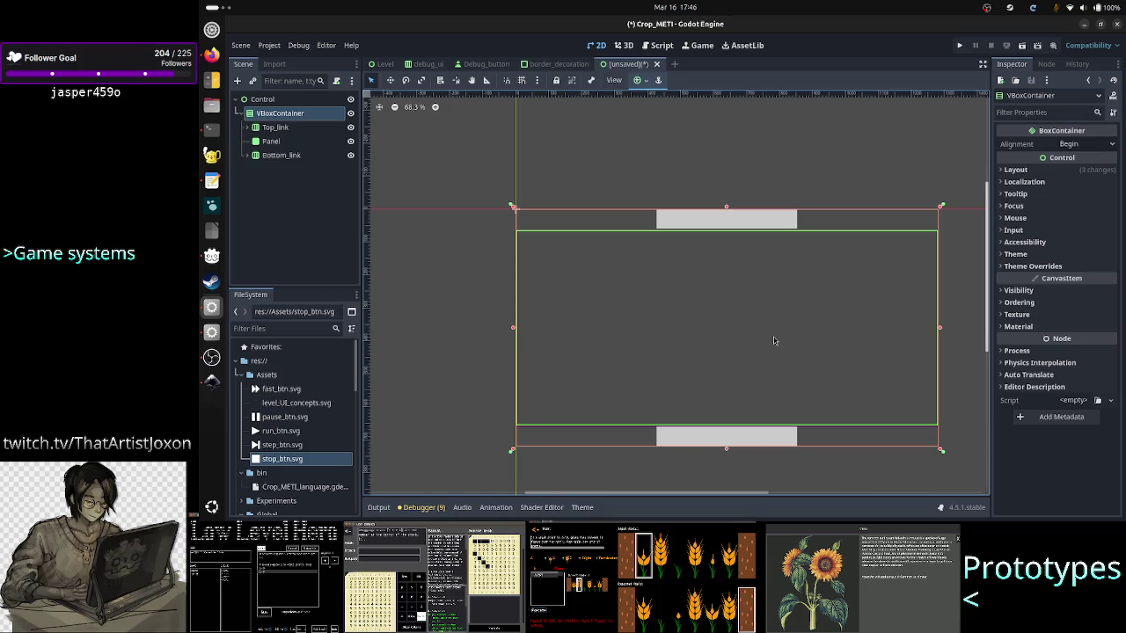
Expand VBoxContainer's Theme Overrides, select the Panel, and bring the Inkscape mockup forward.
left_click(1052, 265)
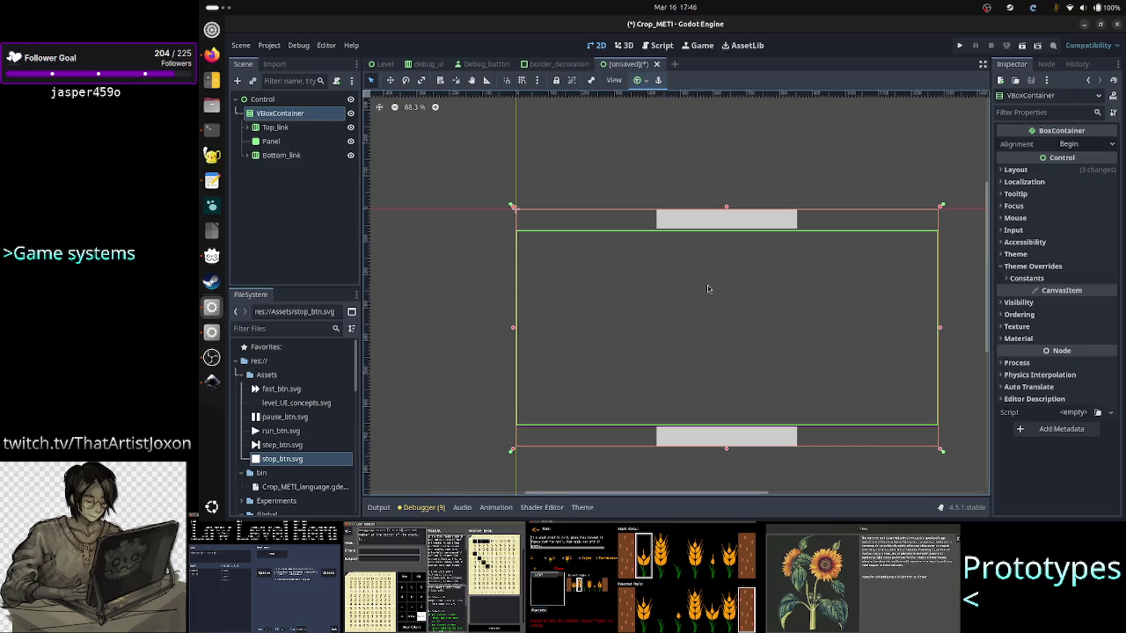
left_click(303, 141)
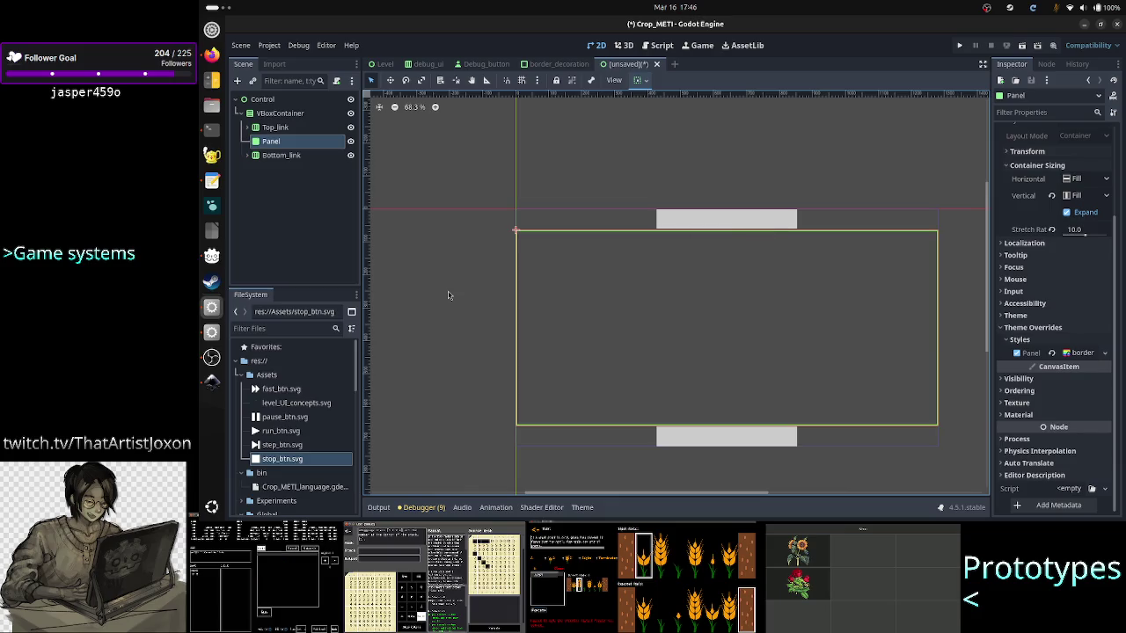
left_click(211, 381)
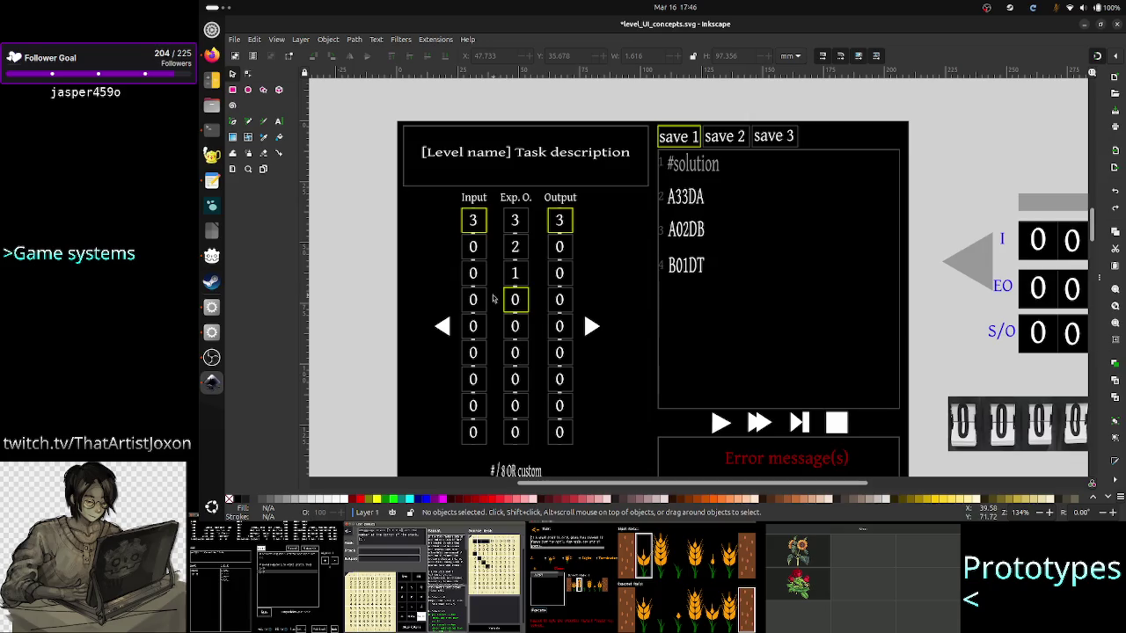
Zoom into the mockup's Input, Exp. O. and Output number columns, then return to Godot.
scroll(494, 299, "up", 5)
scroll(494, 299, "down", 4)
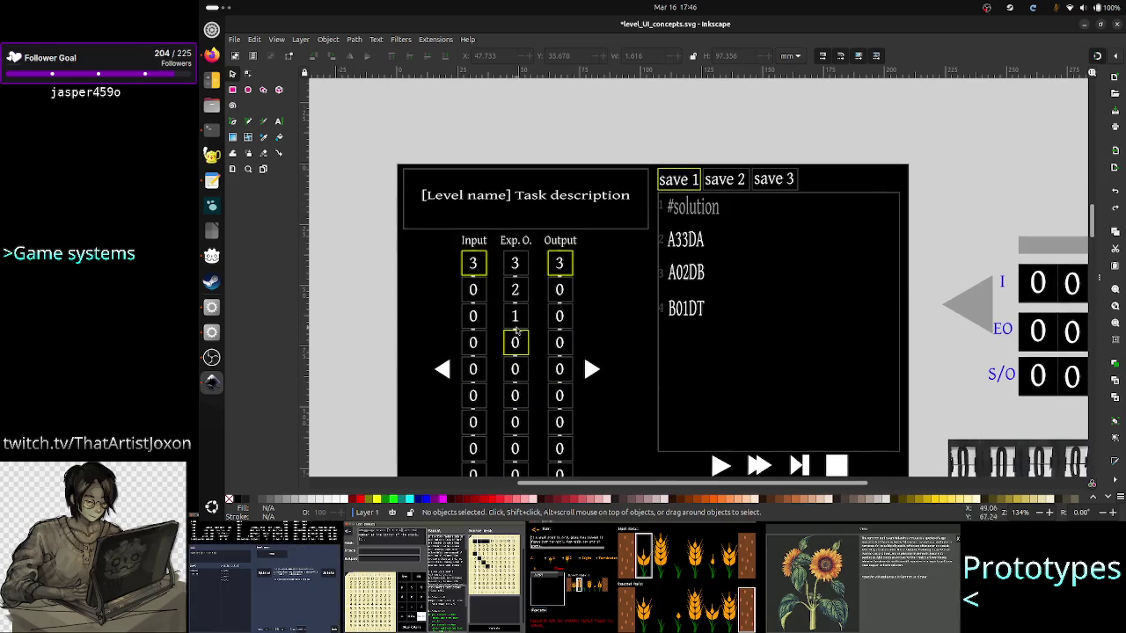
scroll(520, 345, "up", 2)
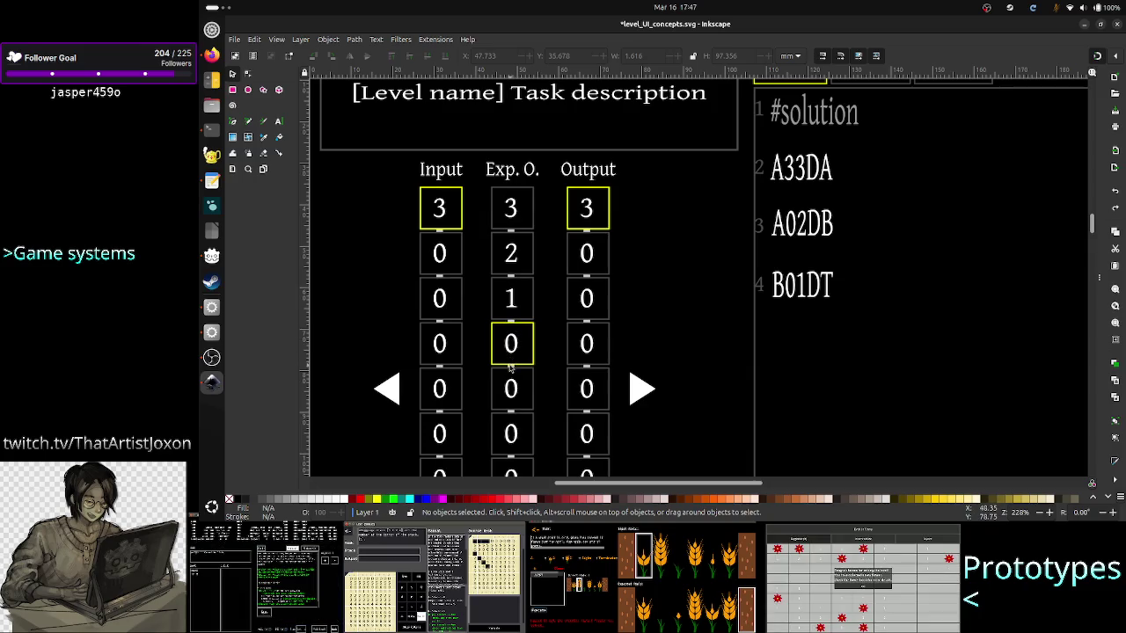
key("alt+Tab")
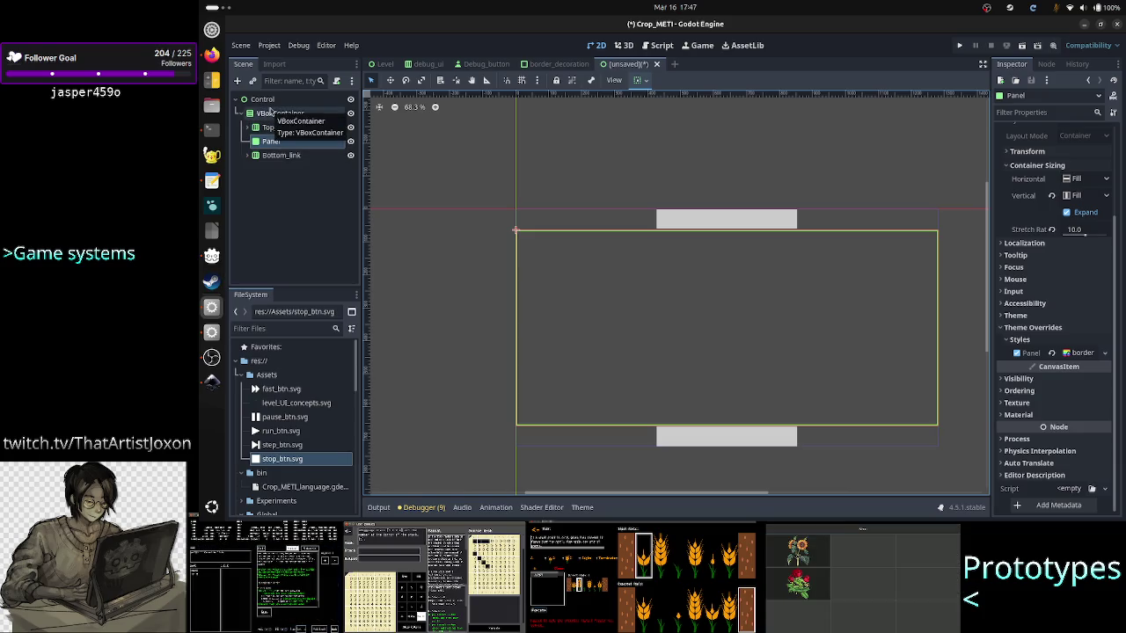
Add an HBoxContainer child to VBoxContainer and place it between Top_link and the Panel.
left_click(271, 114)
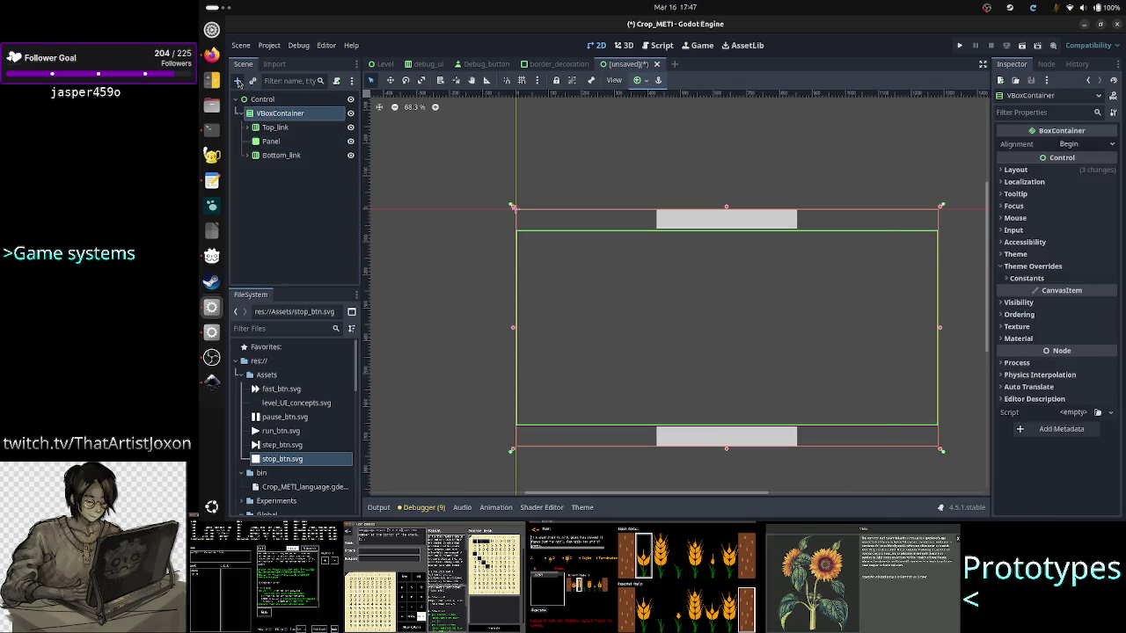
left_click(238, 82)
type("hbox")
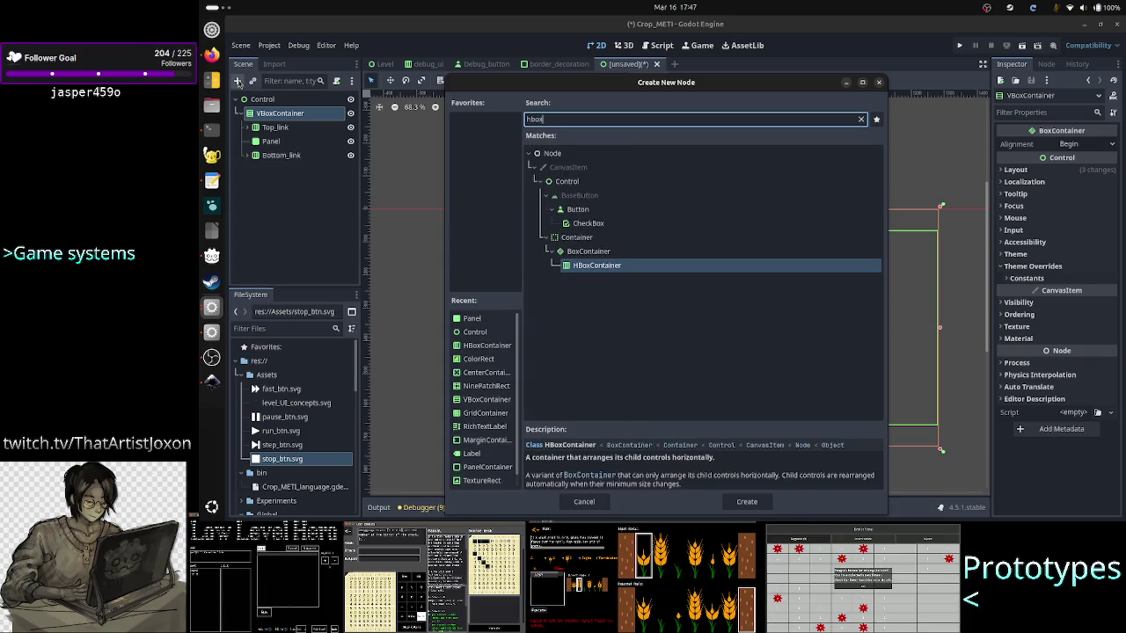
double_click(607, 269)
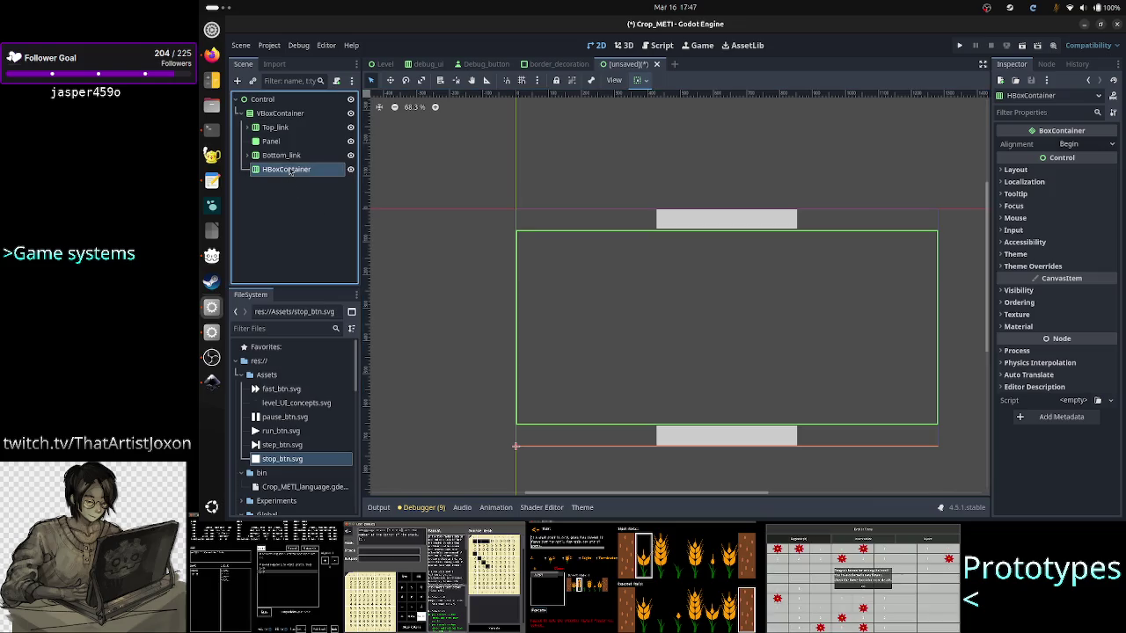
left_click_drag(291, 172, 278, 141)
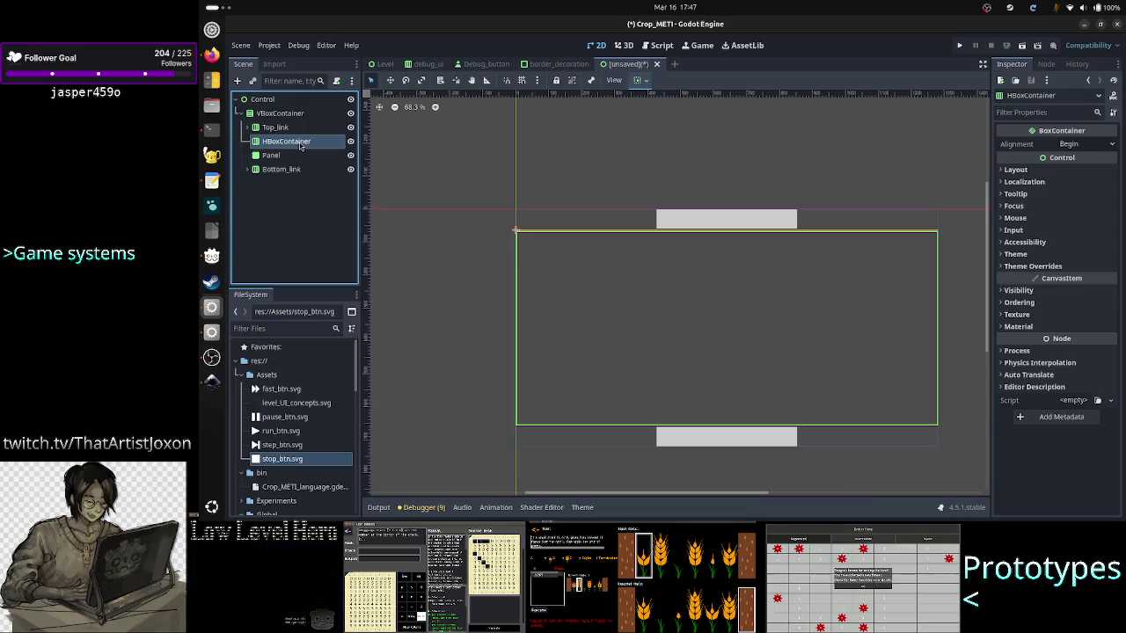
Rename the HBoxContainer to Middle_section.
left_click(288, 188)
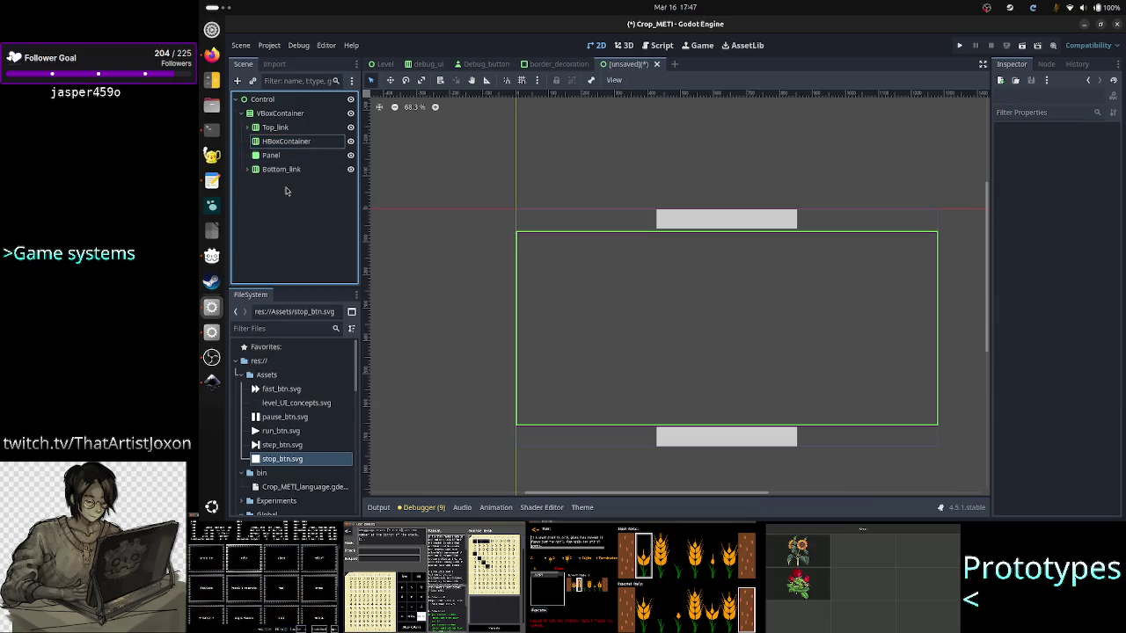
left_click(288, 143)
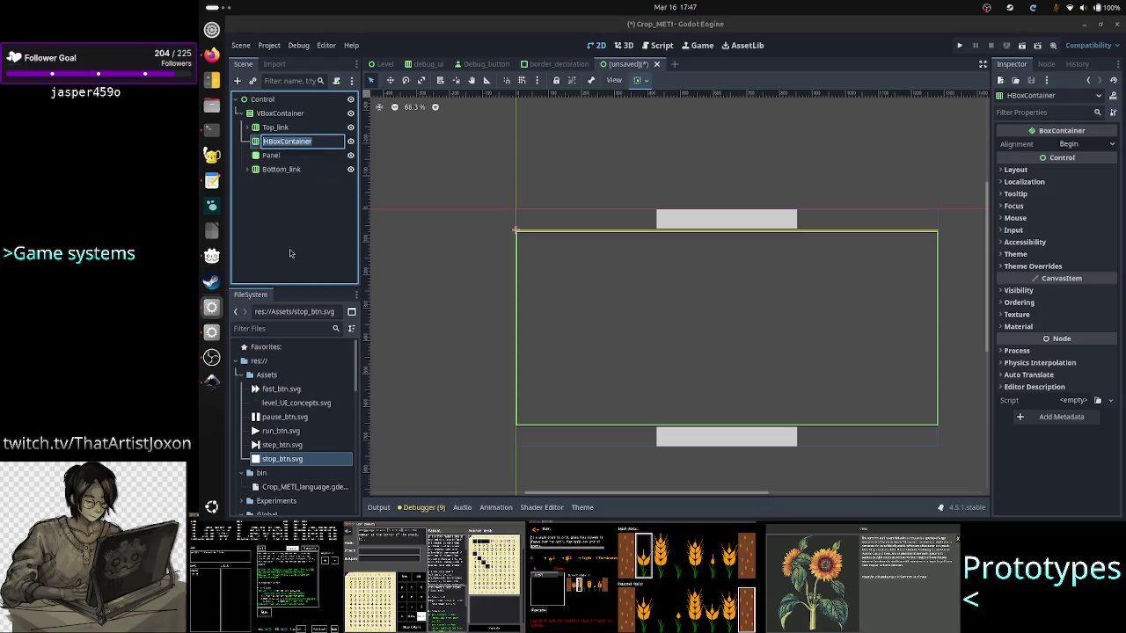
key("F2")
type("M")
key("BackSpace")
key("BackSpace")
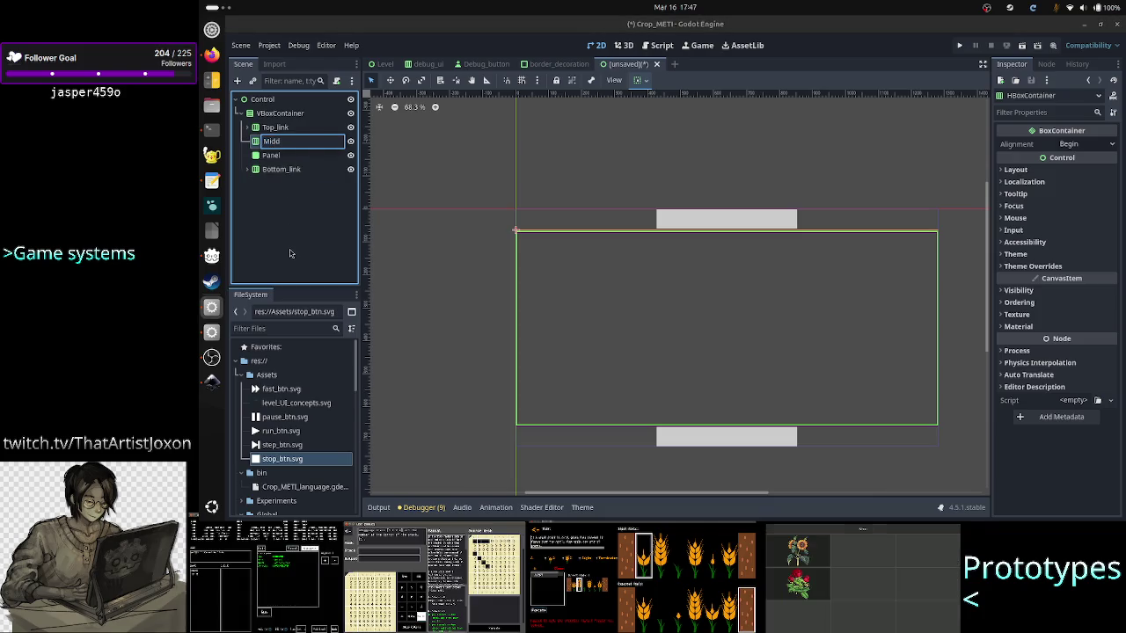
type("le_lin")
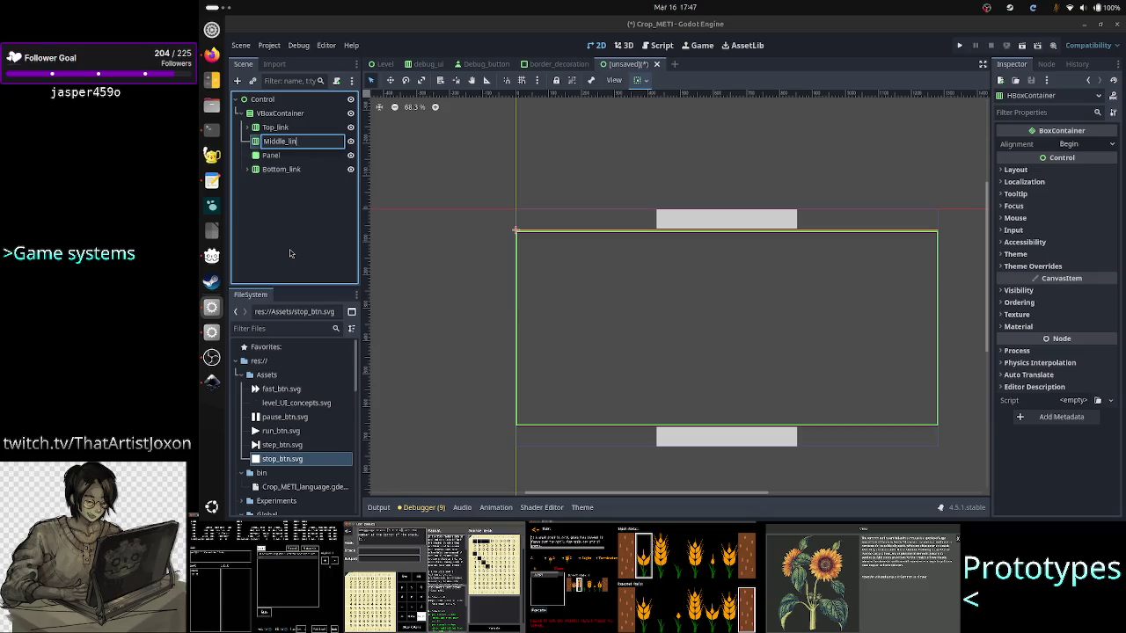
key("BackSpace")
key("BackSpace")
key("BackSpace")
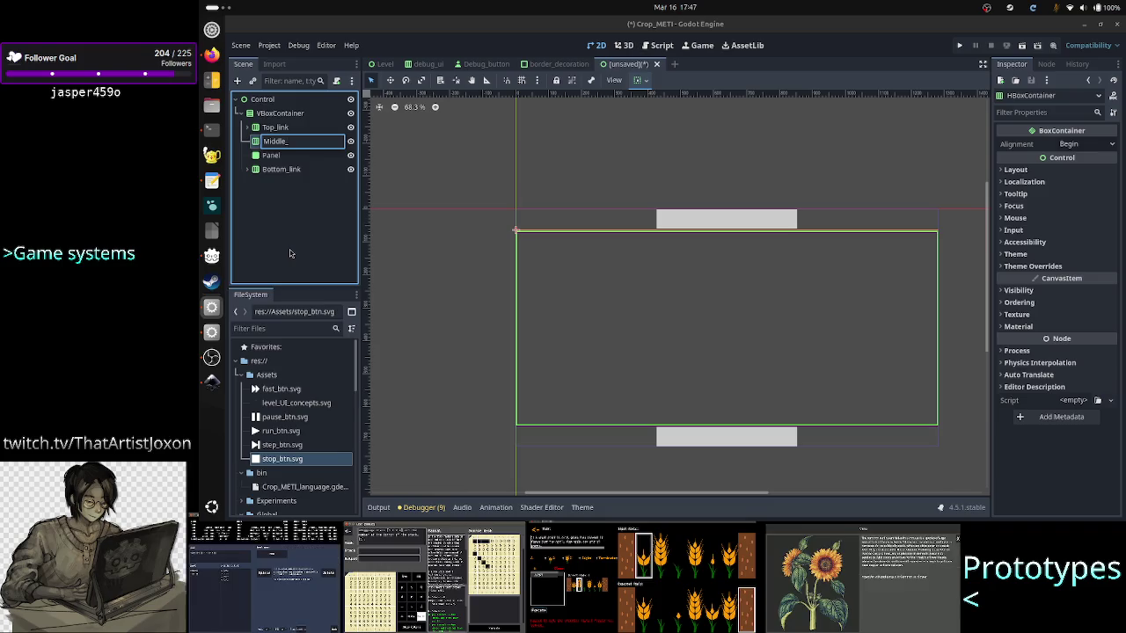
type("section")
key("Return")
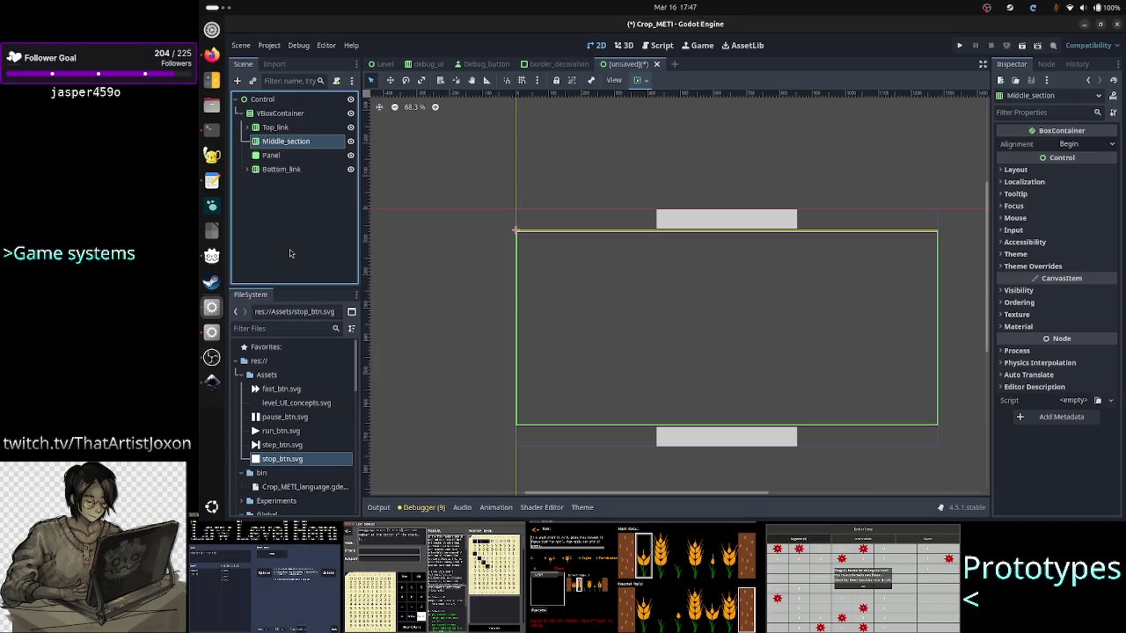
Move the Panel inside Middle_section and show Middle_section's Layout properties.
left_click(291, 155)
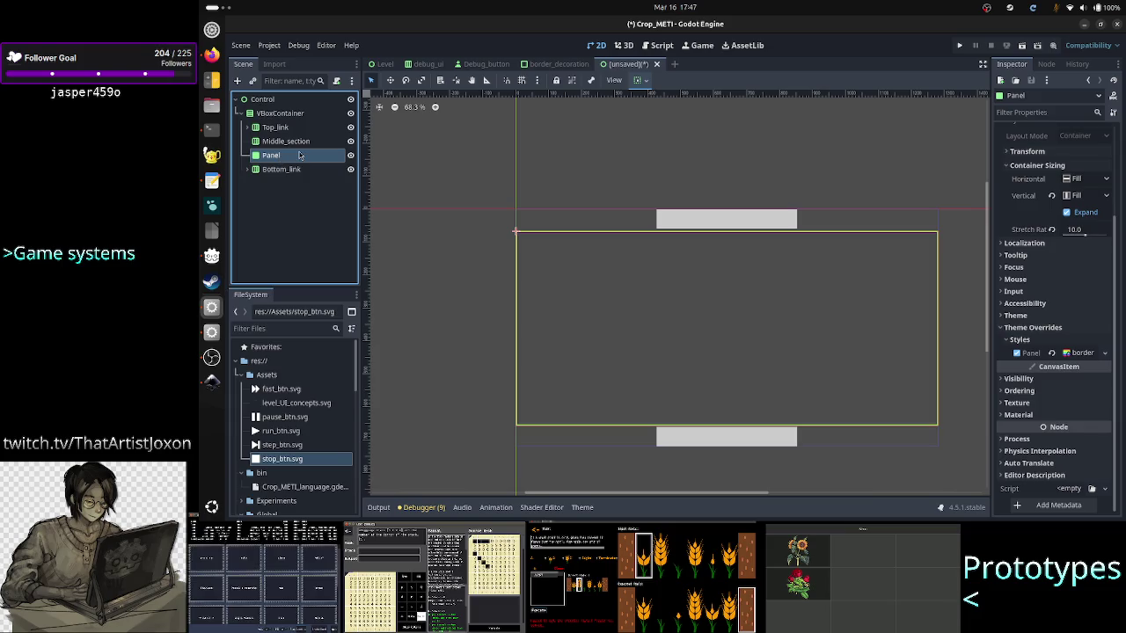
left_click_drag(291, 156, 302, 144)
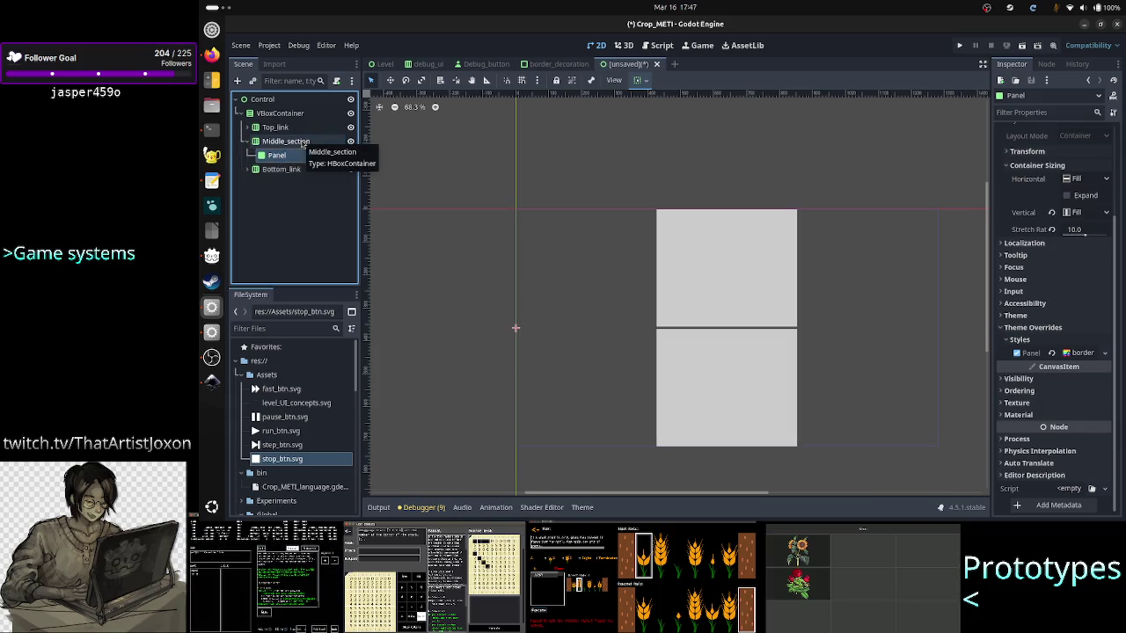
left_click(302, 144)
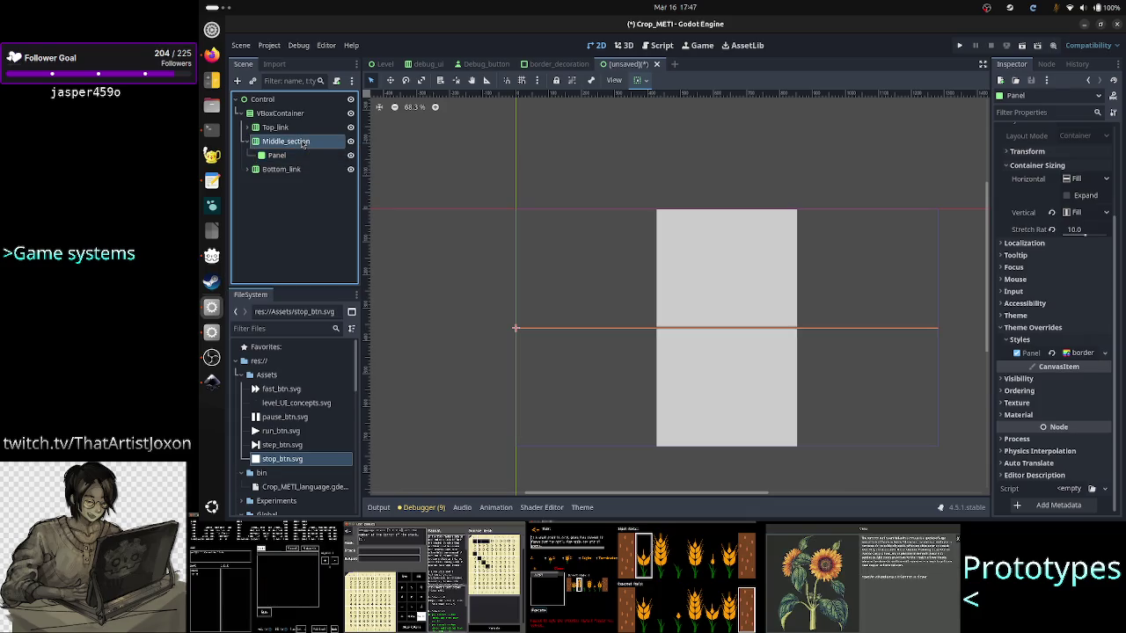
left_click(1064, 169)
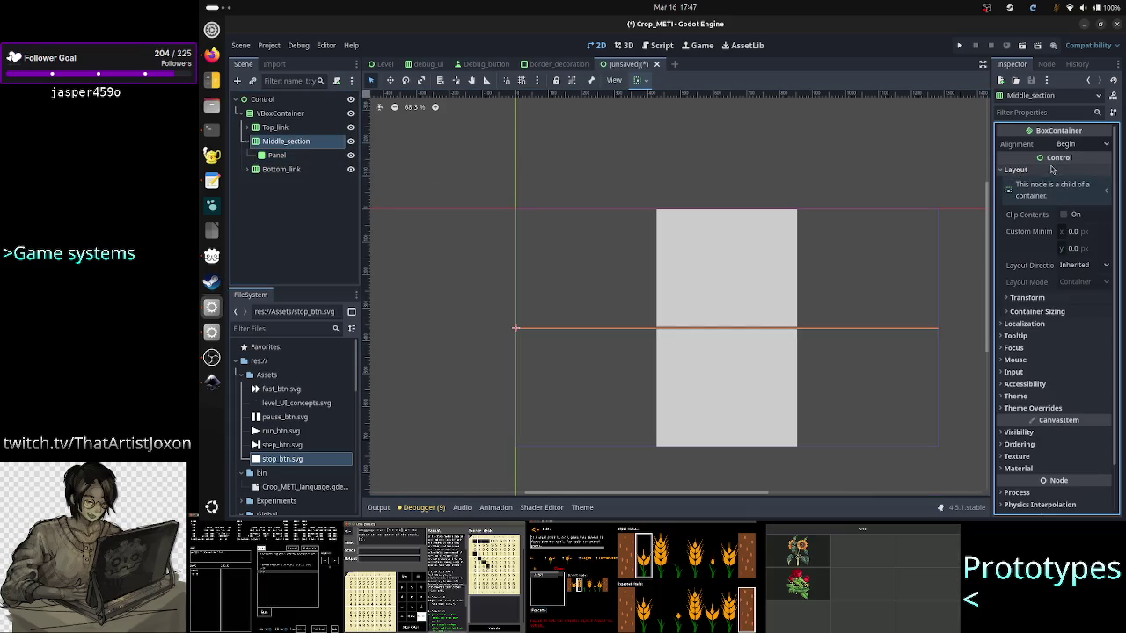